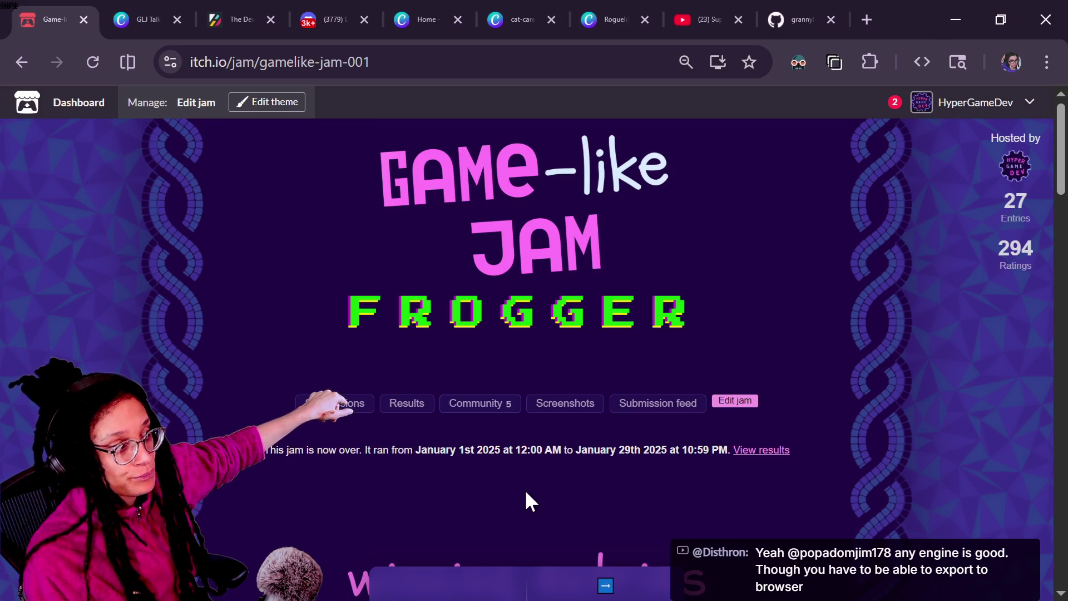
Step: Browse the Frogger jam's submissions grid and open Tropical Paradise in a new tab
left_click(354, 406)
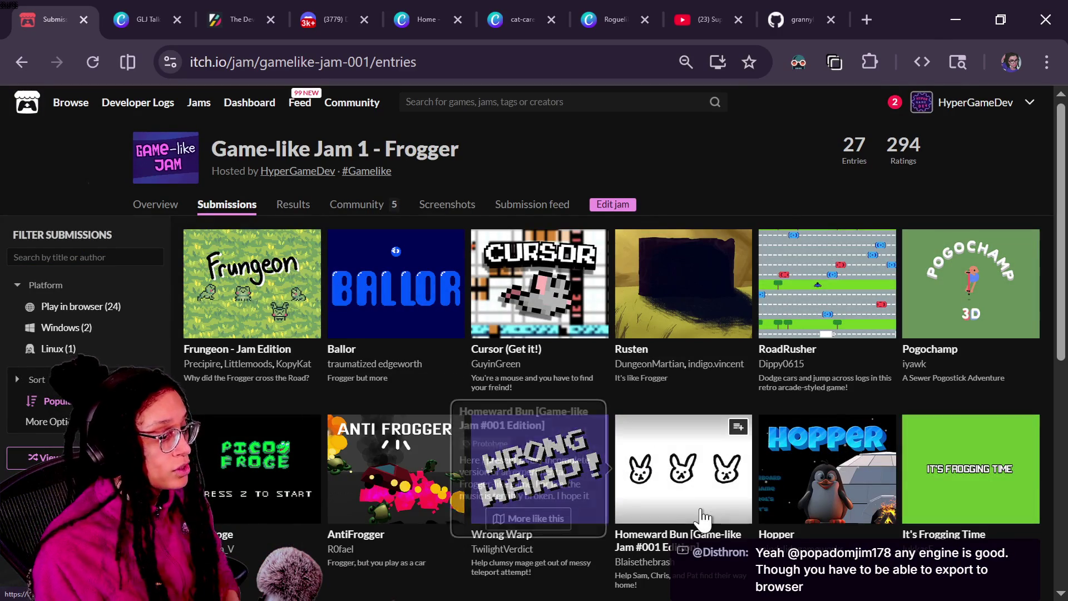
scroll(711, 537, "down", 2)
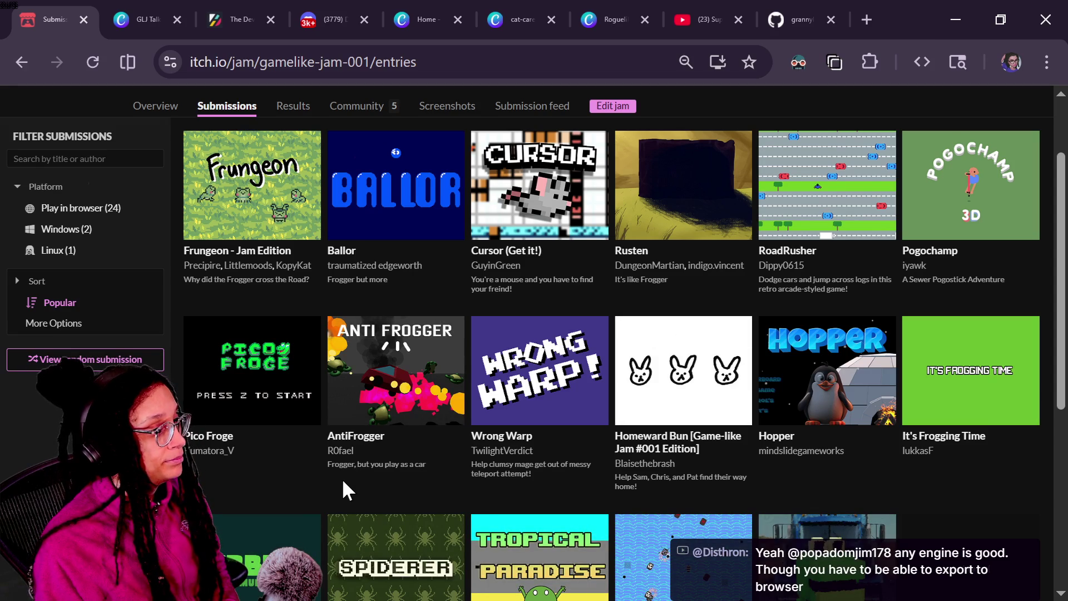
scroll(342, 478, "down", 2)
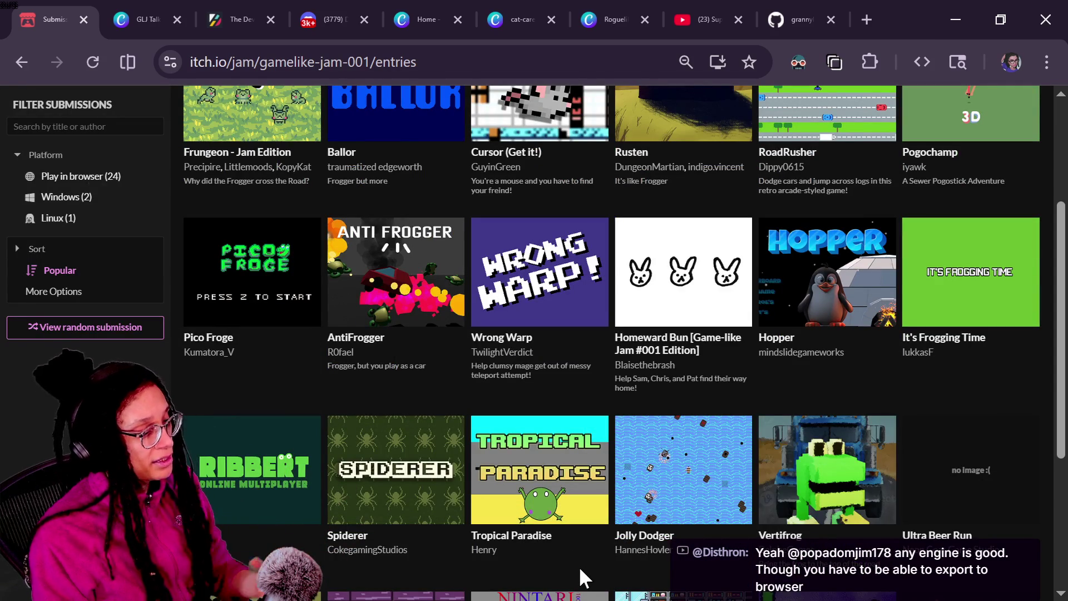
scroll(622, 559, "down", 2)
left_click(524, 388)
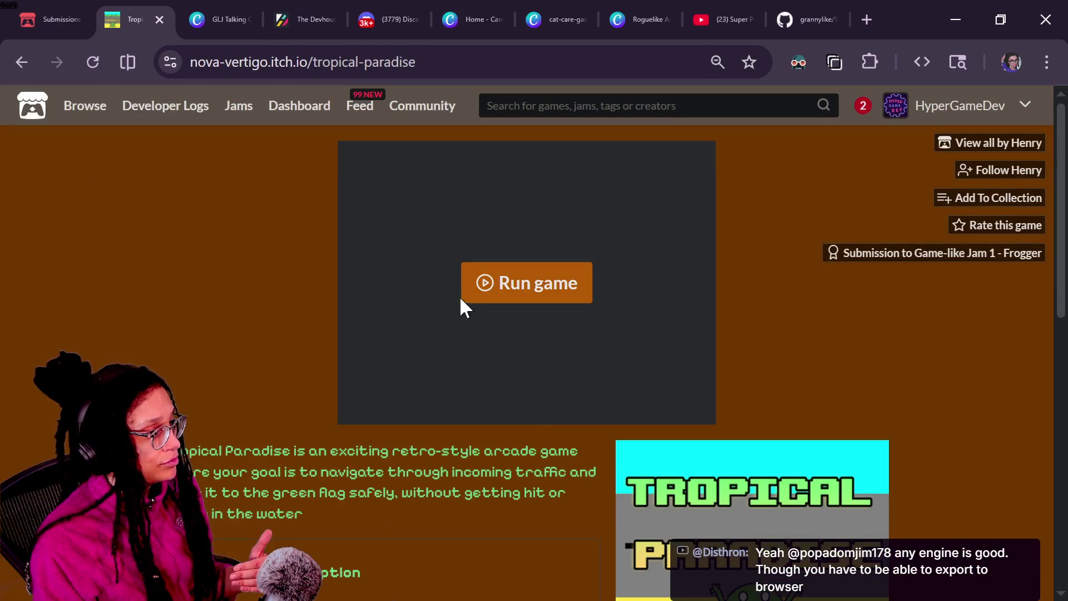
Step: Launch Tropical Paradise and hop the frog onto the road and back with the arrow keys
left_click(462, 296)
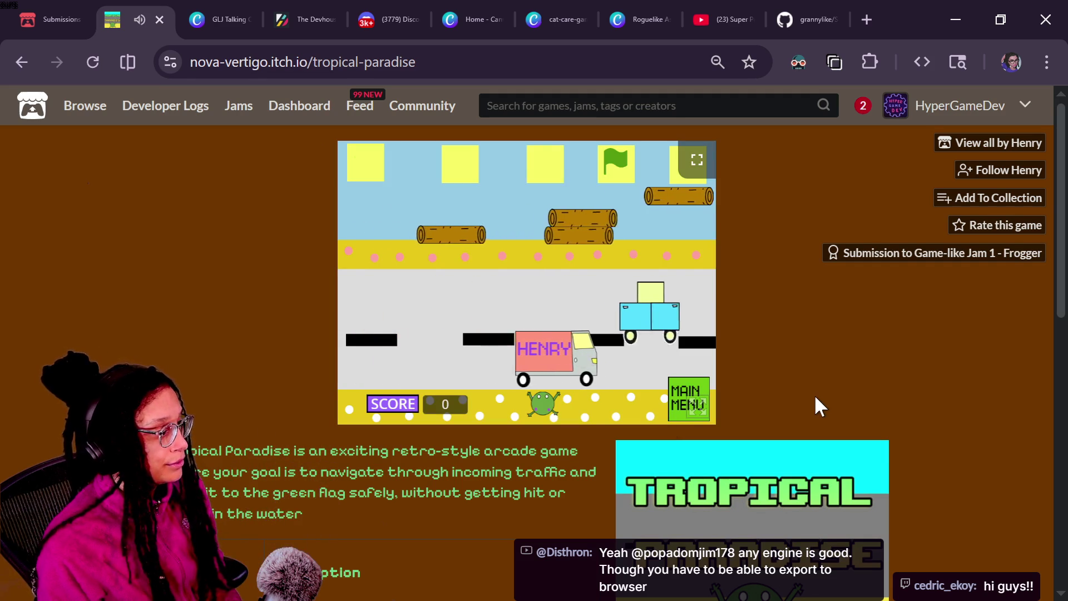
key("Up")
key("Up")
key("Up")
key("Up")
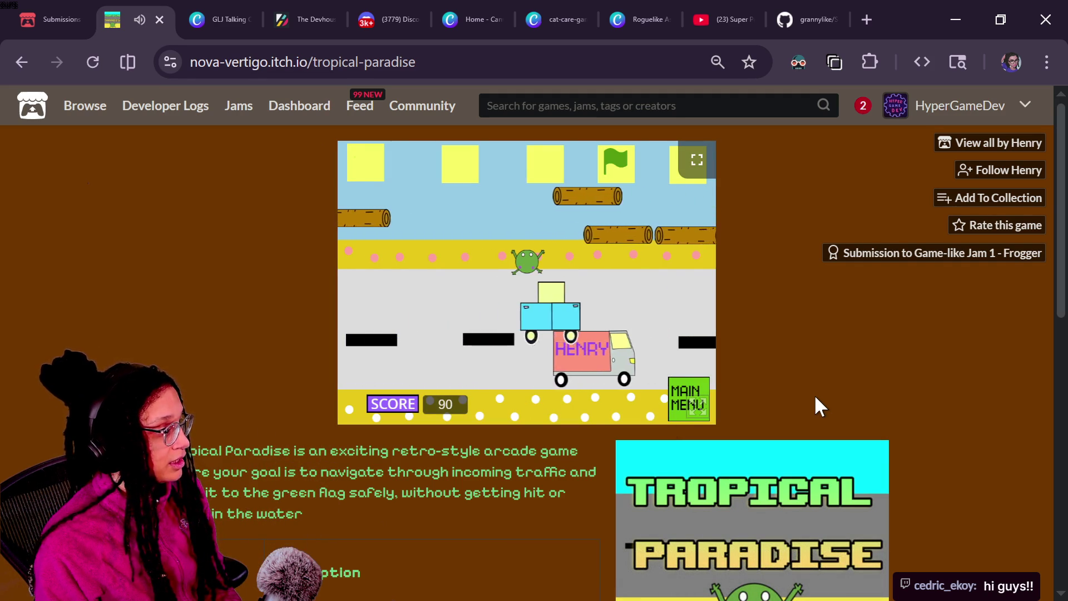
key("Down")
key("Right")
key("Down")
key("Down")
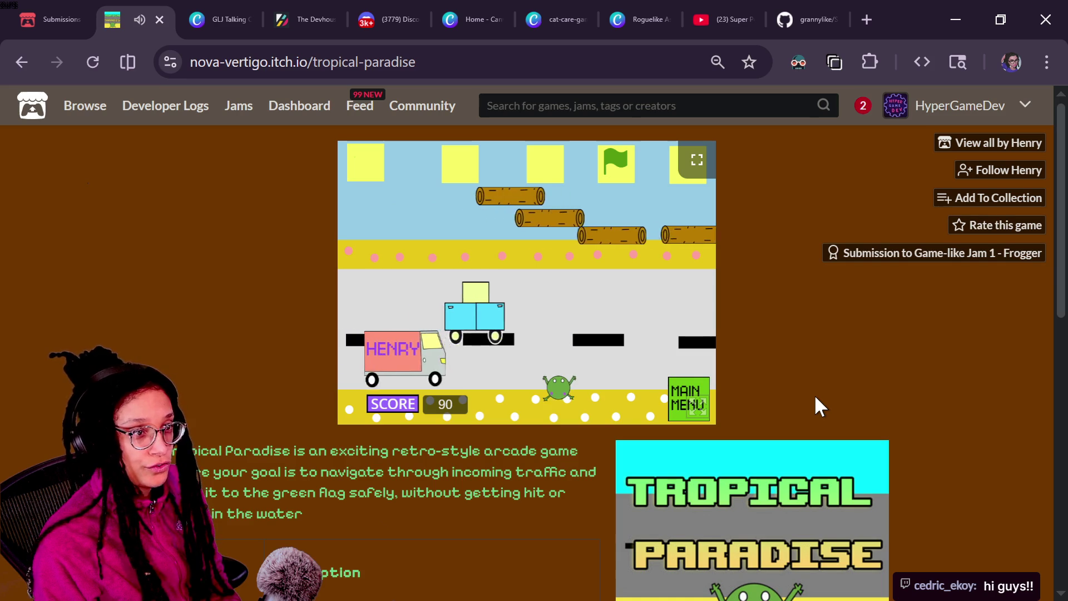
key("Left")
key("Left")
Step: Hop the frog across the road onto the logs, then close the game tab
key("Up")
key("Up")
key("Right")
key("Up")
key("Up")
key("Up")
key("Up")
key("Up")
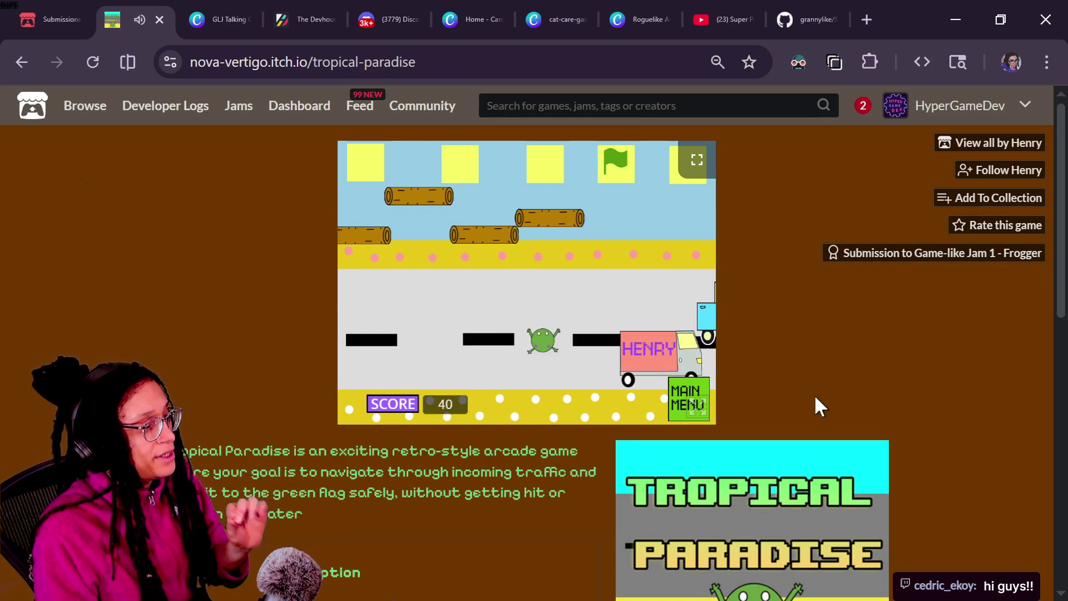
key("Left")
key("Left")
key("Left")
key("Left")
key("Up")
key("Up")
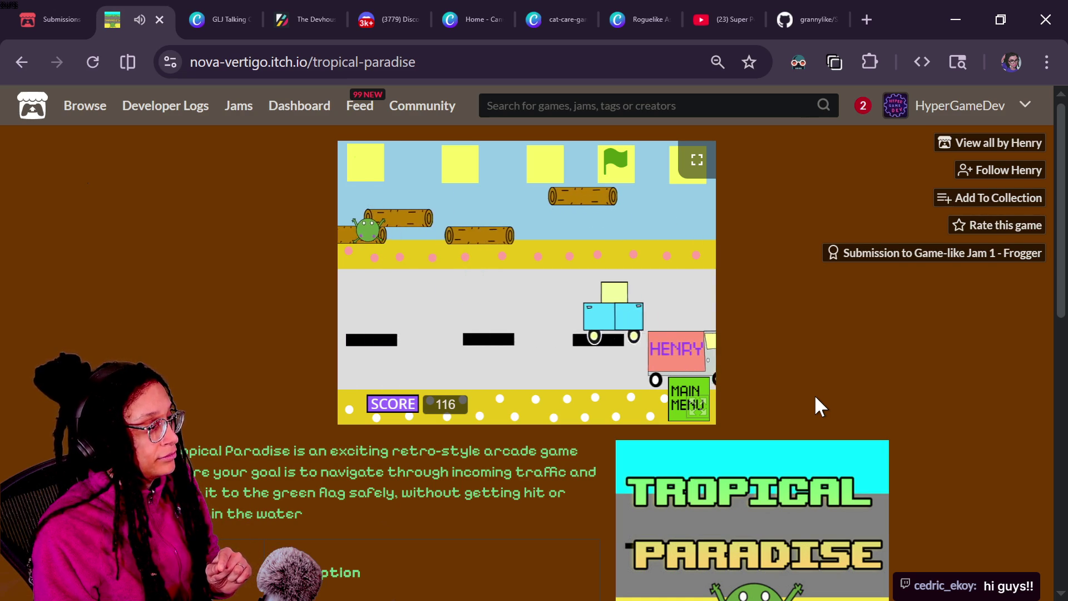
key("Up")
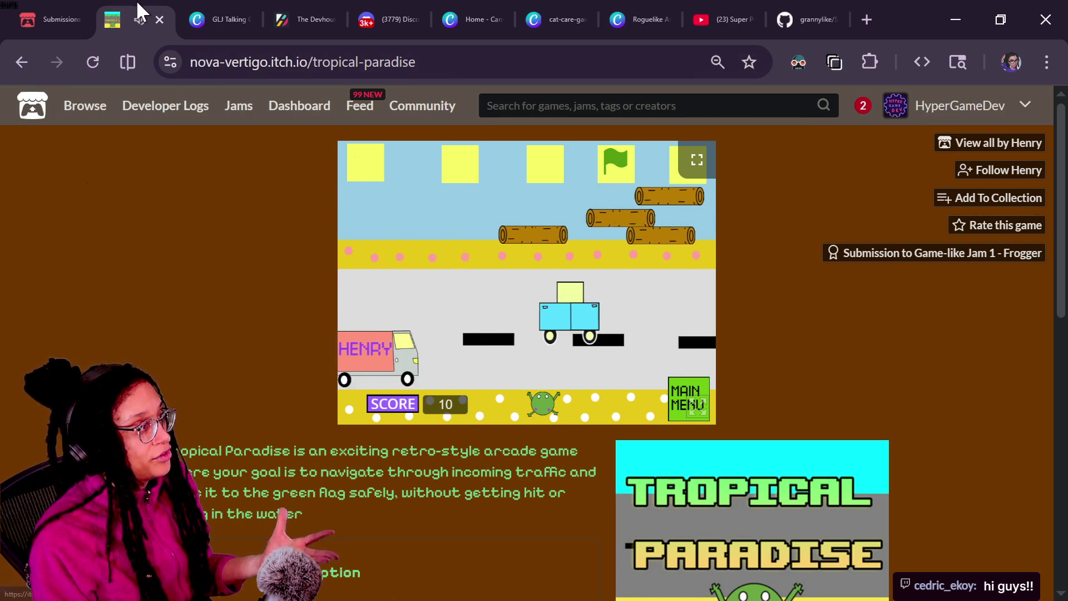
left_click(160, 20)
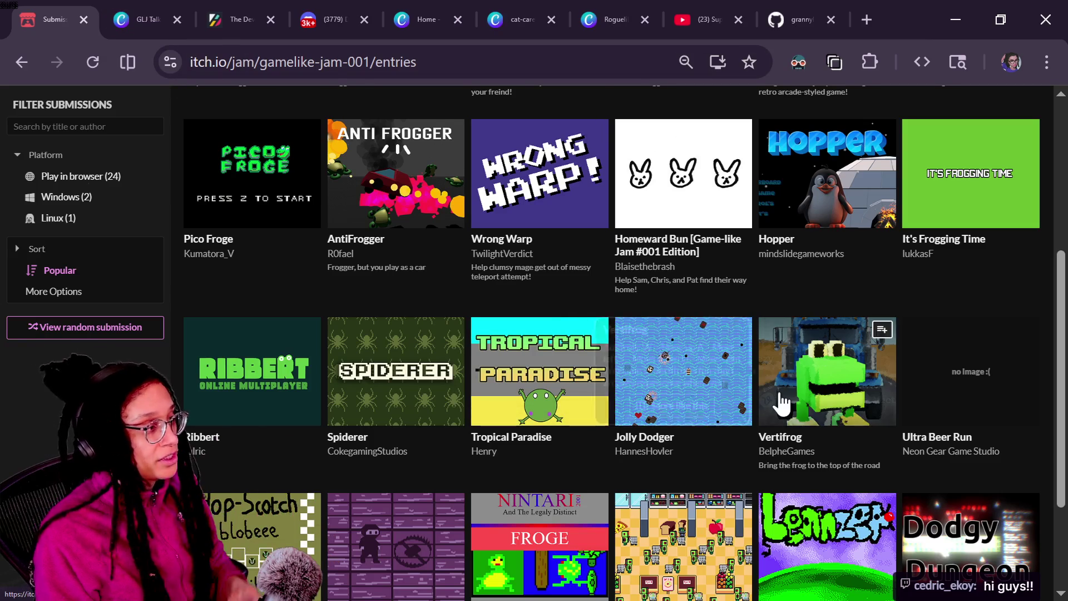
Step: Open the Ballor entry in a new tab and go to its game page
mouse_move(781, 403)
scroll(782, 403, "up", 2)
scroll(780, 393, "up", 2)
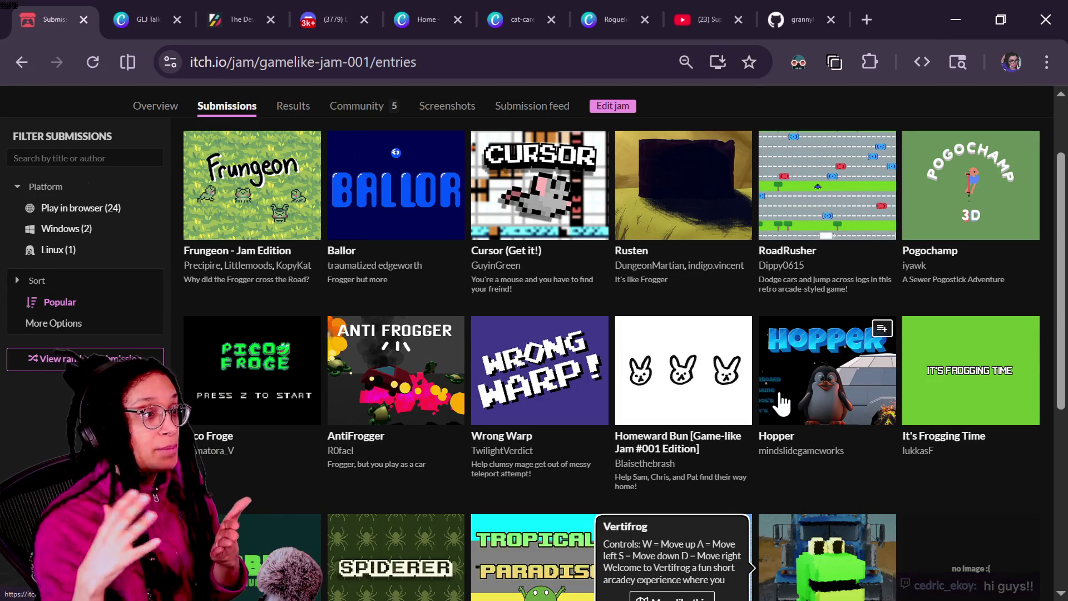
mouse_move(466, 534)
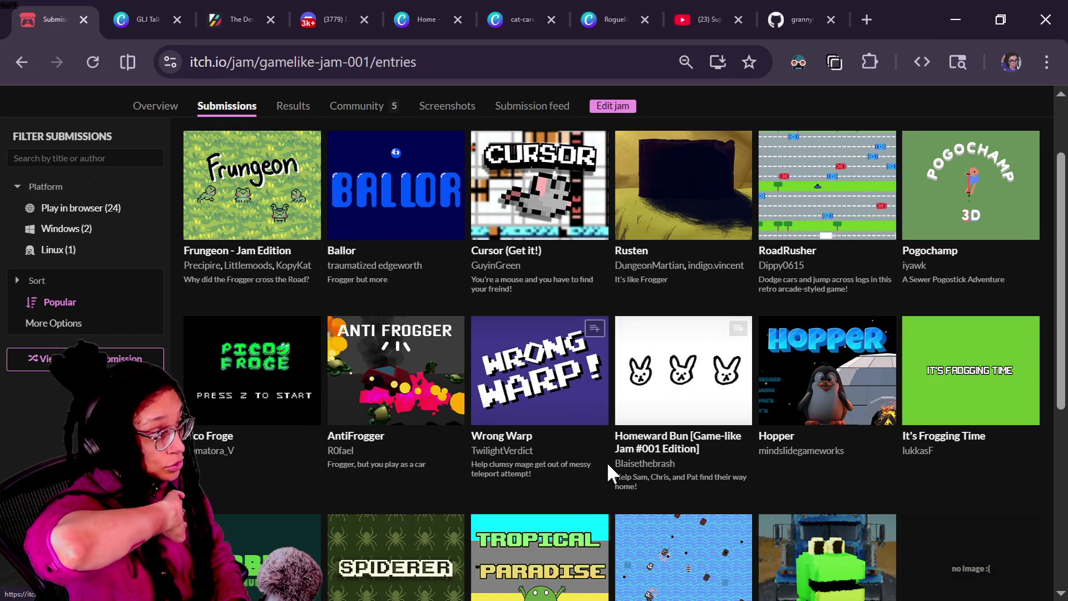
left_click(412, 245)
left_click(502, 404)
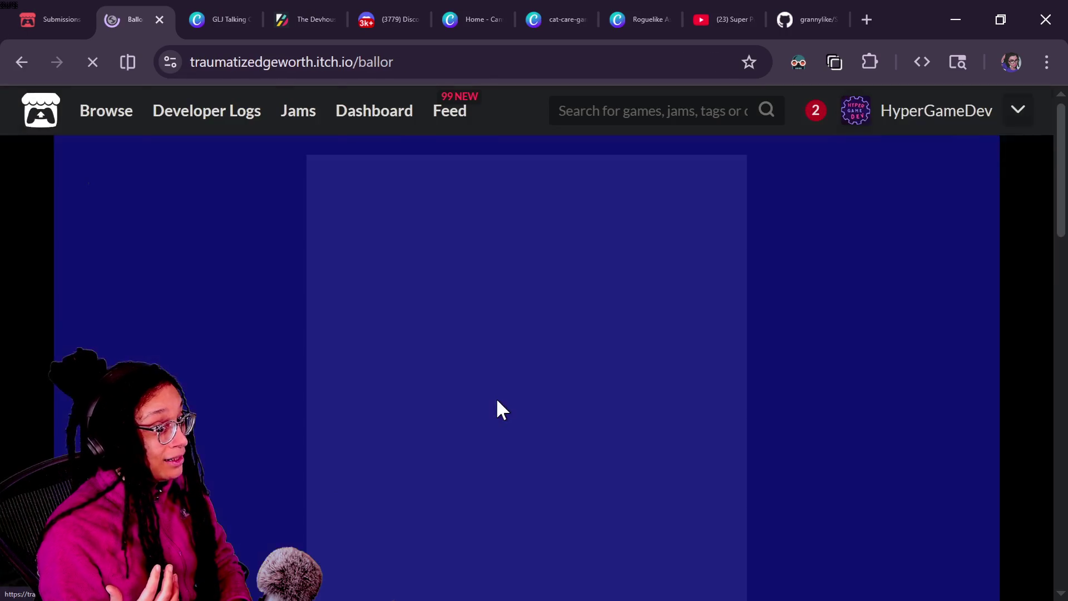
Step: Start Ballor, insert a coin with the 5 key, and begin playing
scroll(874, 416, "down", 4)
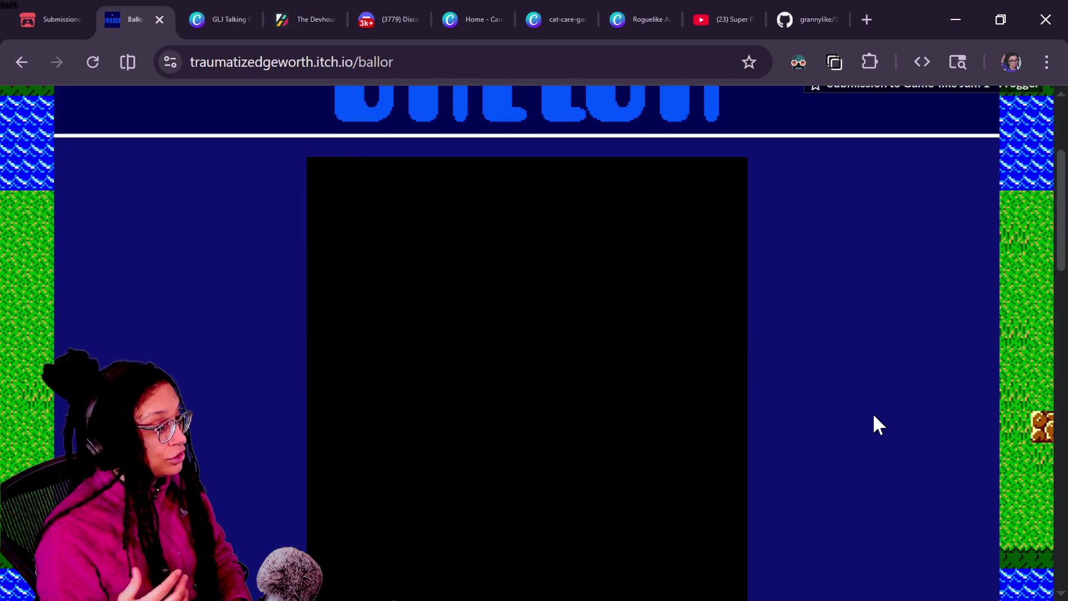
left_click(640, 523)
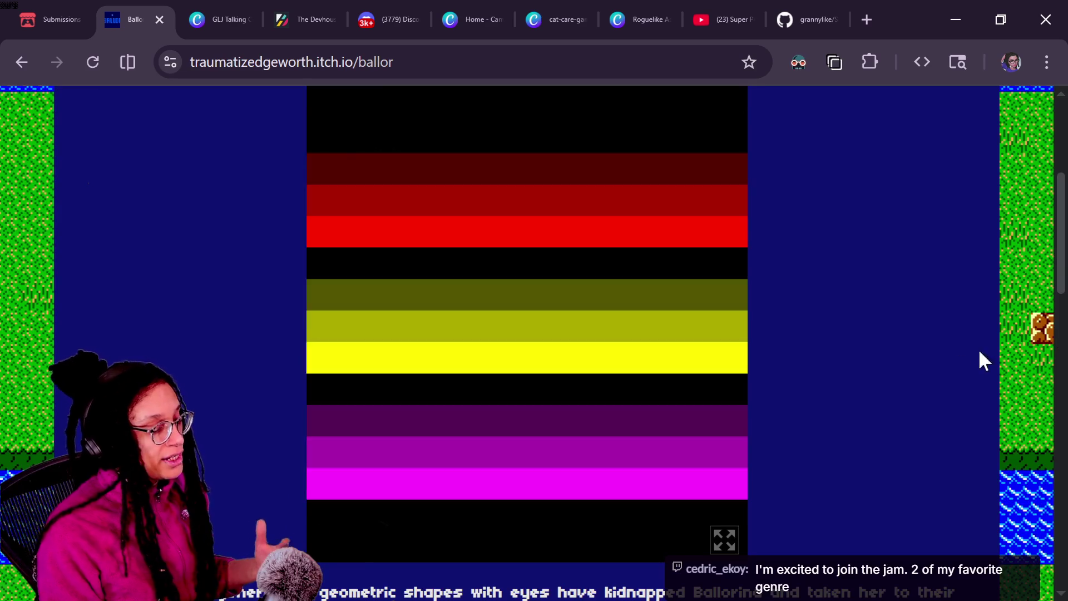
scroll(937, 369, "up", 1)
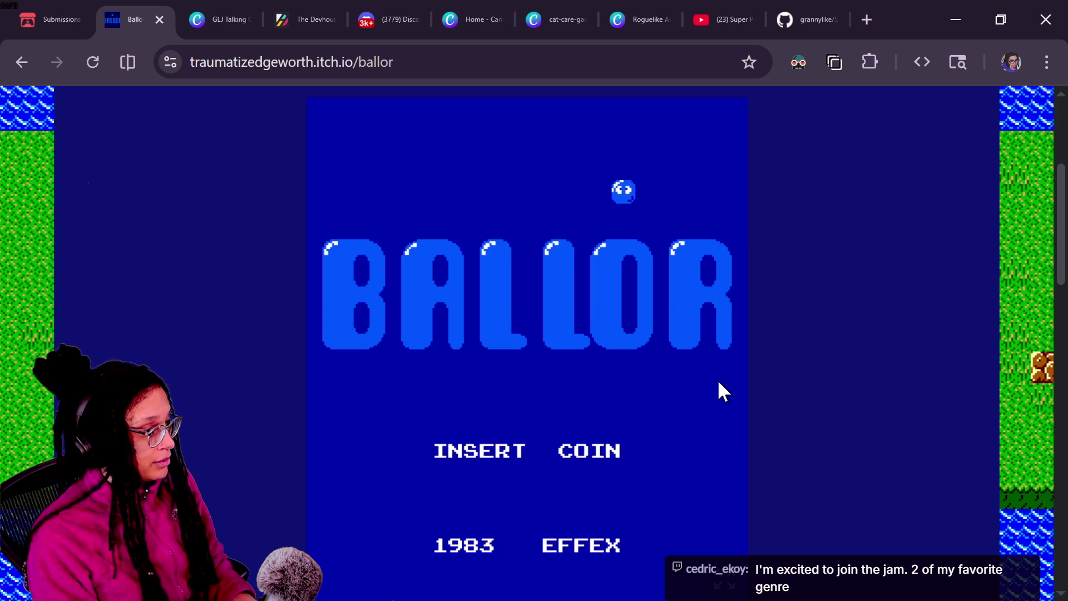
key("Escape")
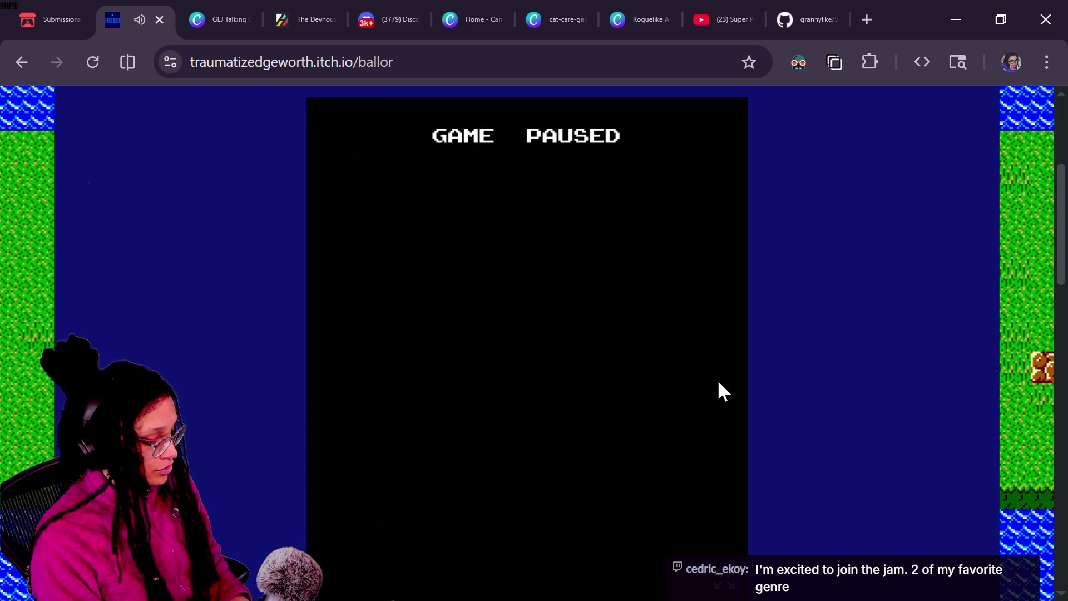
key("Escape")
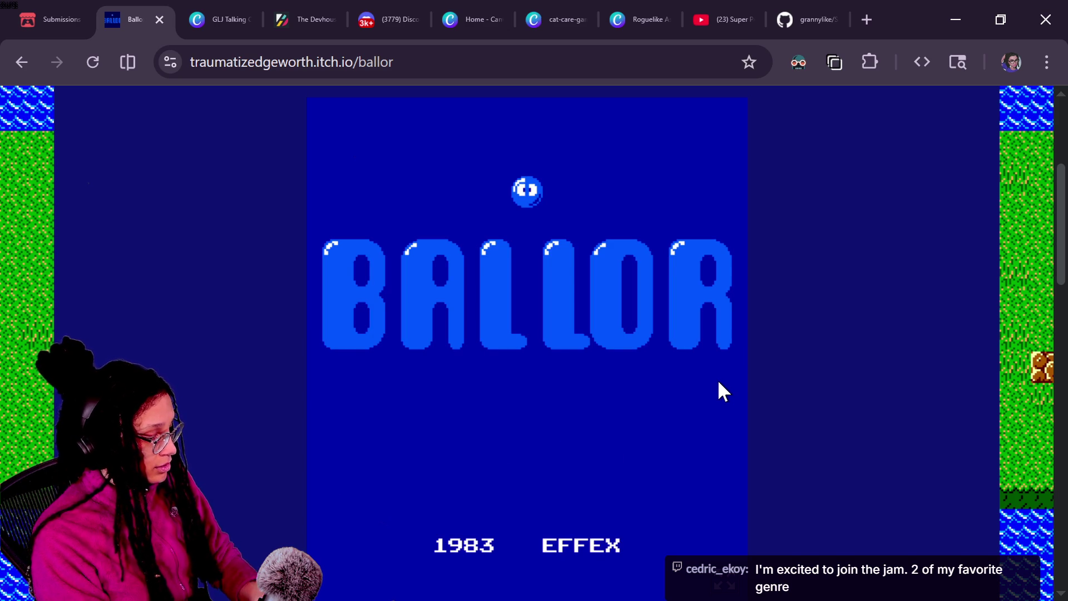
key("5")
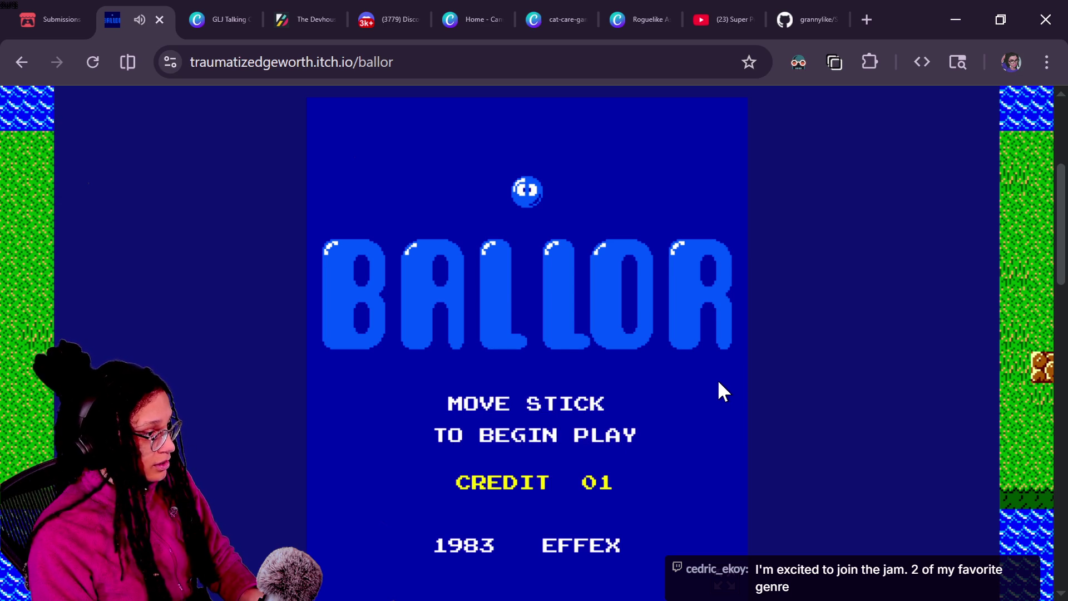
key("Up")
key("Up")
key("Up")
key("Up")
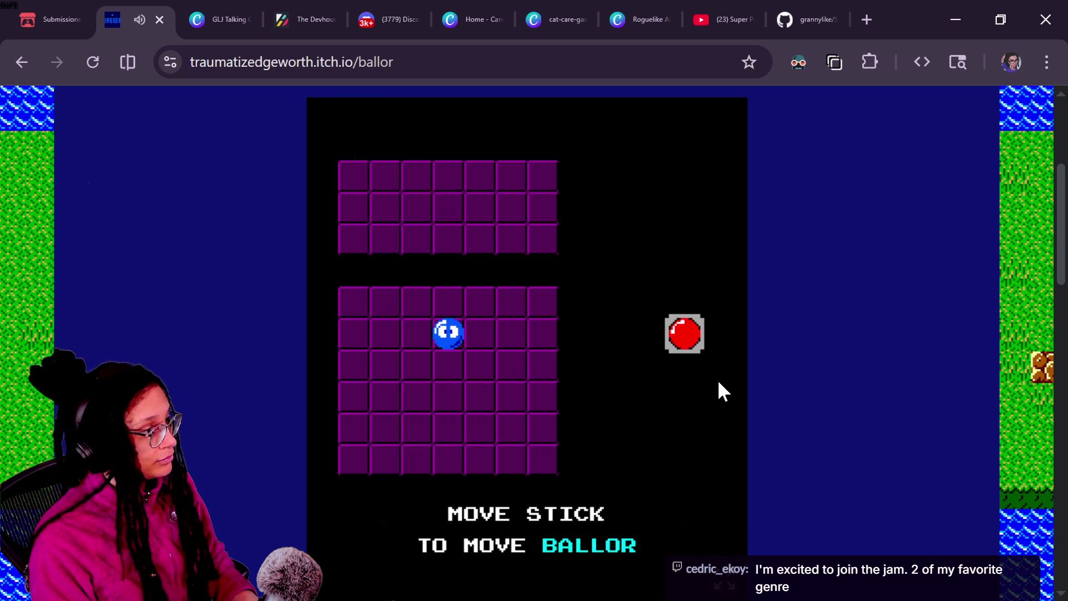
key("Up")
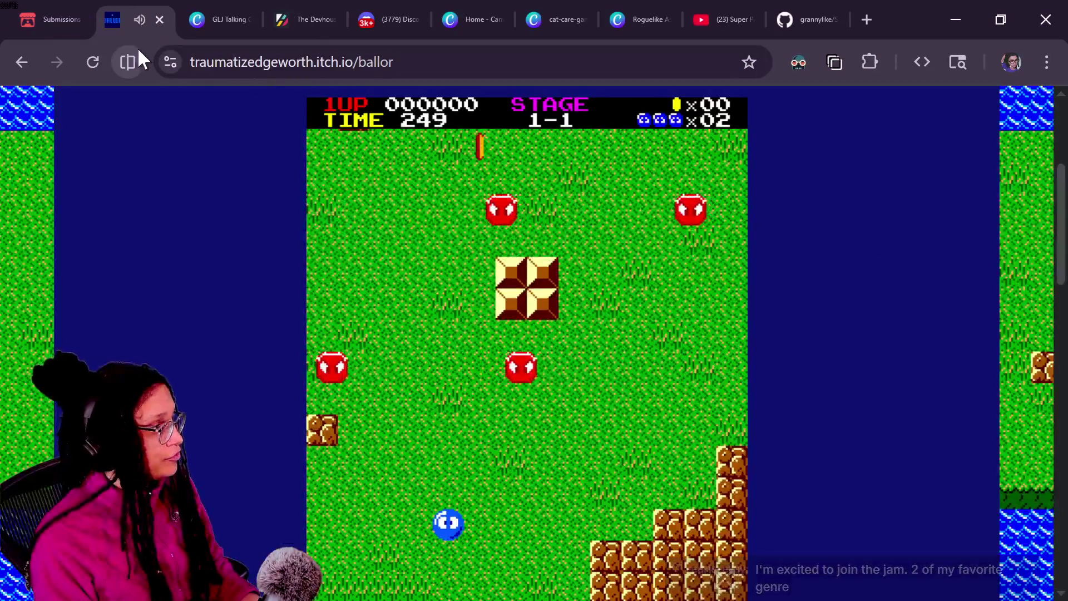
Step: Mute the Ballor tab and steer the ball up the field to a pickup
right_click(132, 27)
left_click(219, 261)
key("Up")
key("Right")
key("Left")
key("Up")
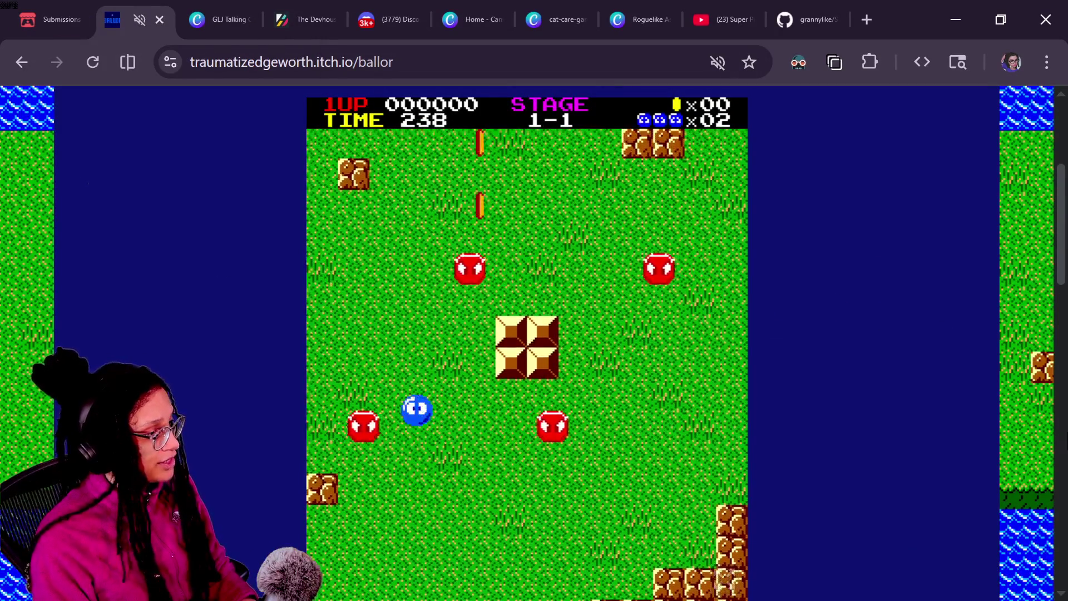
key("Up")
key("Right")
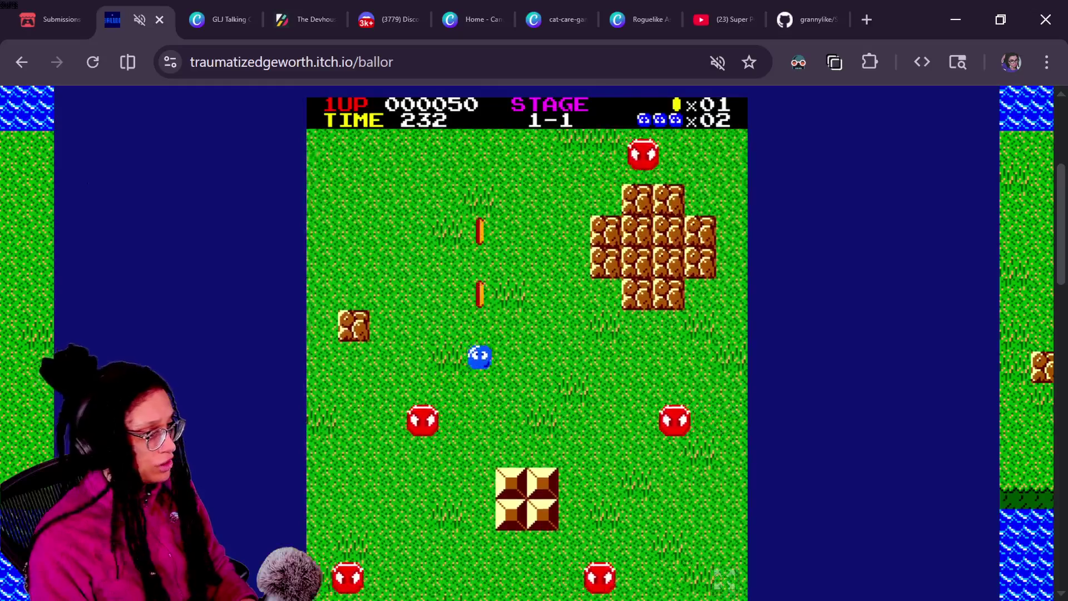
Step: Guide the ball over the river bridge toward the gate, then close the Ballor tab
key("Right")
key("Left")
key("Up")
key("Right")
key("Up")
key("Right")
key("Up")
key("Right")
key("Left")
key("Up")
key("Left")
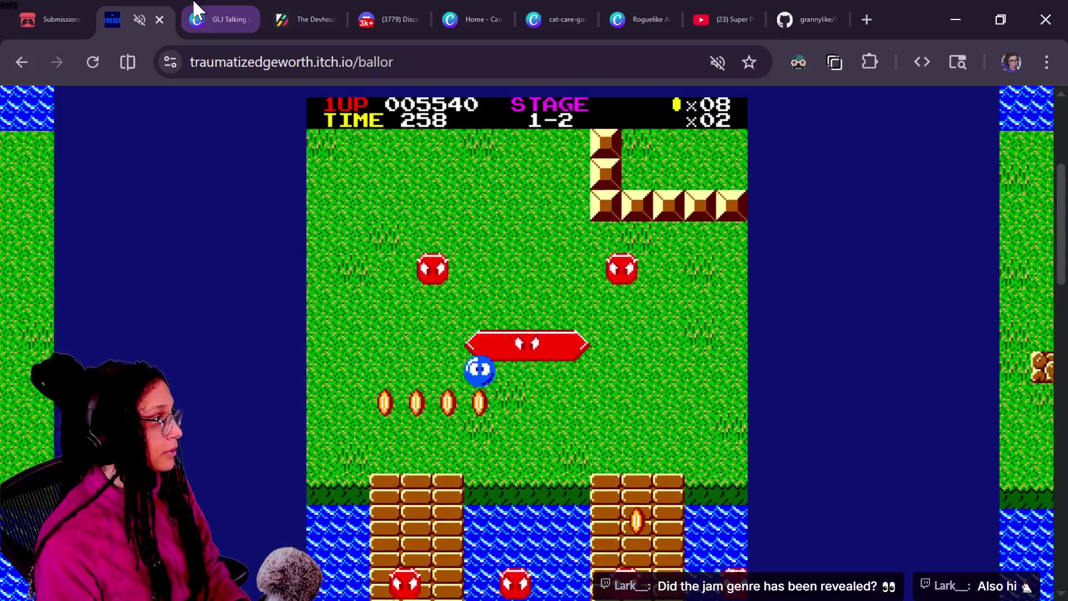
left_click(160, 20)
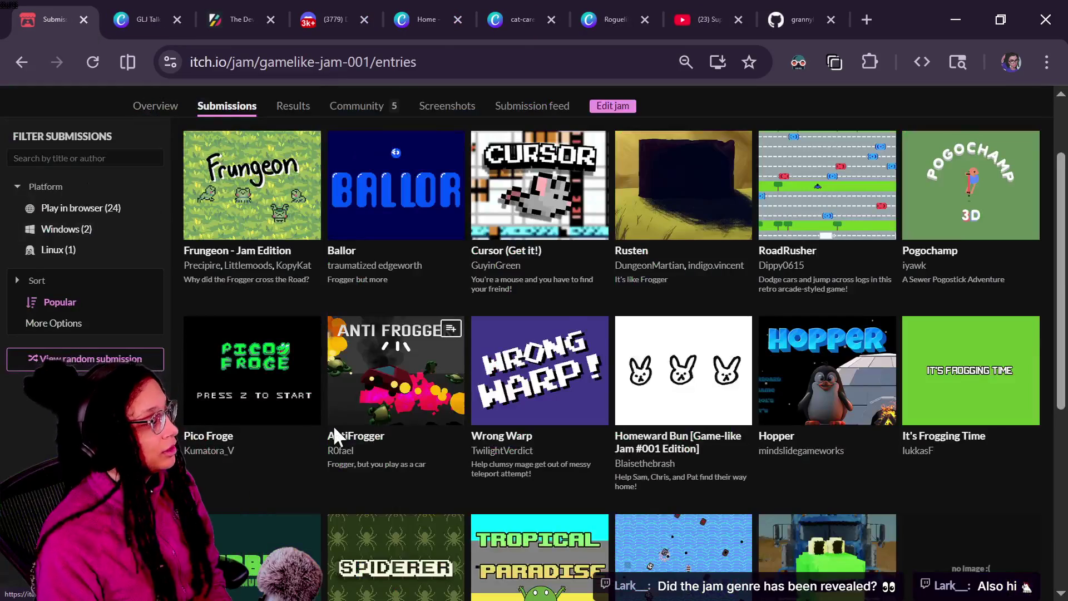
Step: Return to the Frogger jam overview, peek at the next jam, Bloons TD, and come back
scroll(333, 425, "up", 2)
left_click(36, 53)
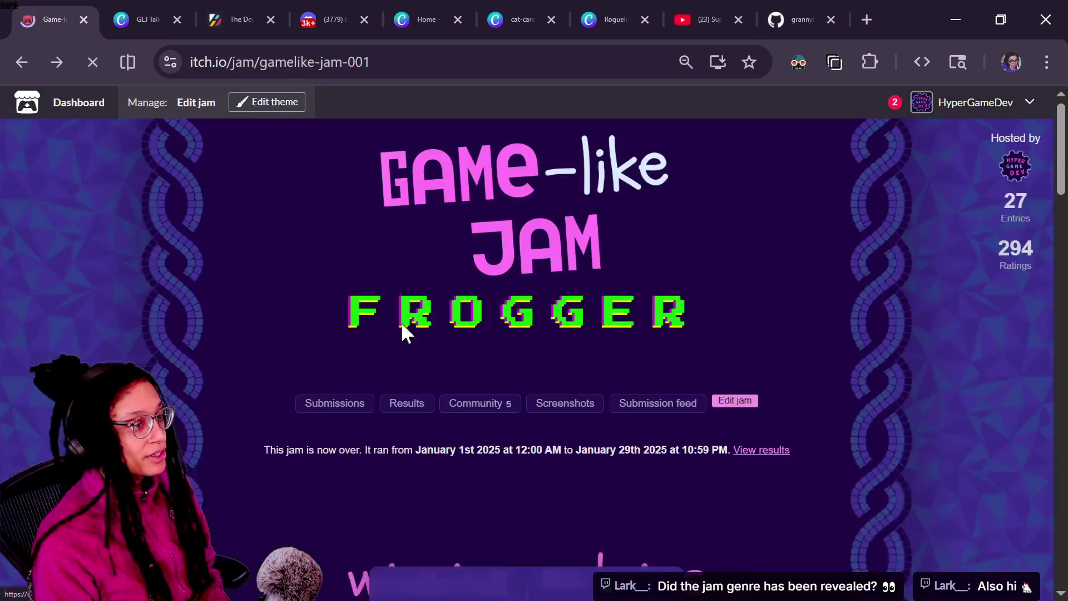
scroll(552, 512, "down", 2)
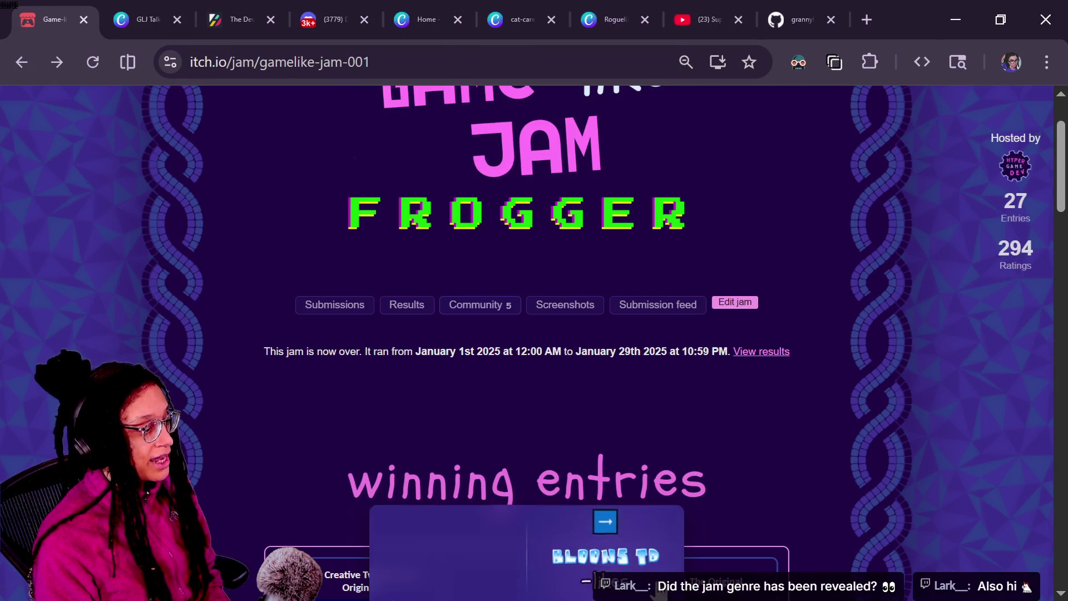
left_click(610, 551)
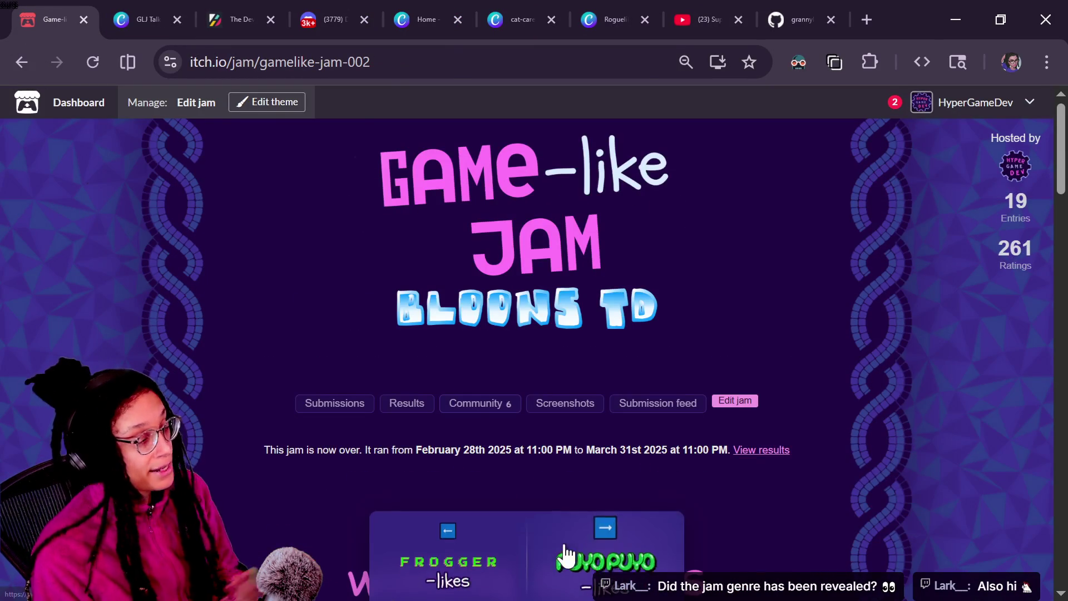
key("alt+Left")
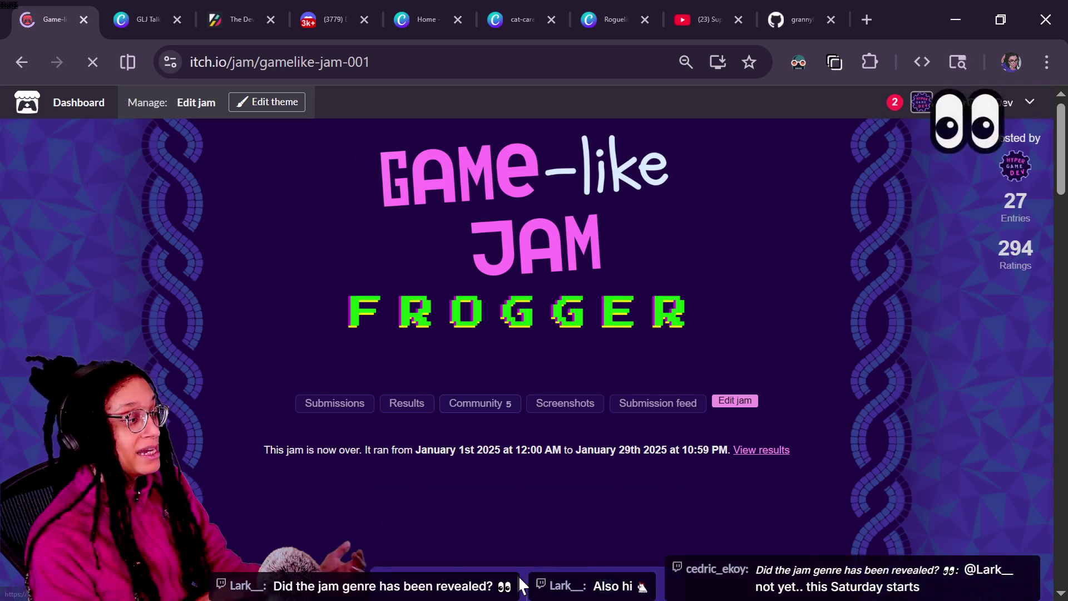
Step: Step through later jams, past Tamagotchi and Rogue, to Game-like Jam 008, then open a blank tab
left_click(581, 564)
left_click(585, 554)
left_click(586, 565)
left_click(579, 555)
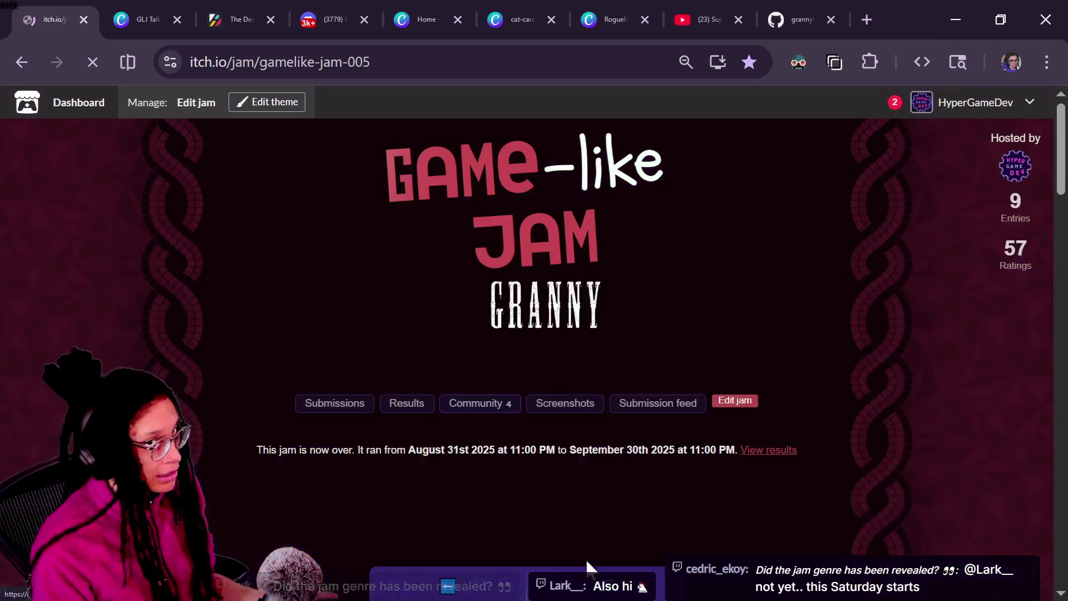
left_click(577, 552)
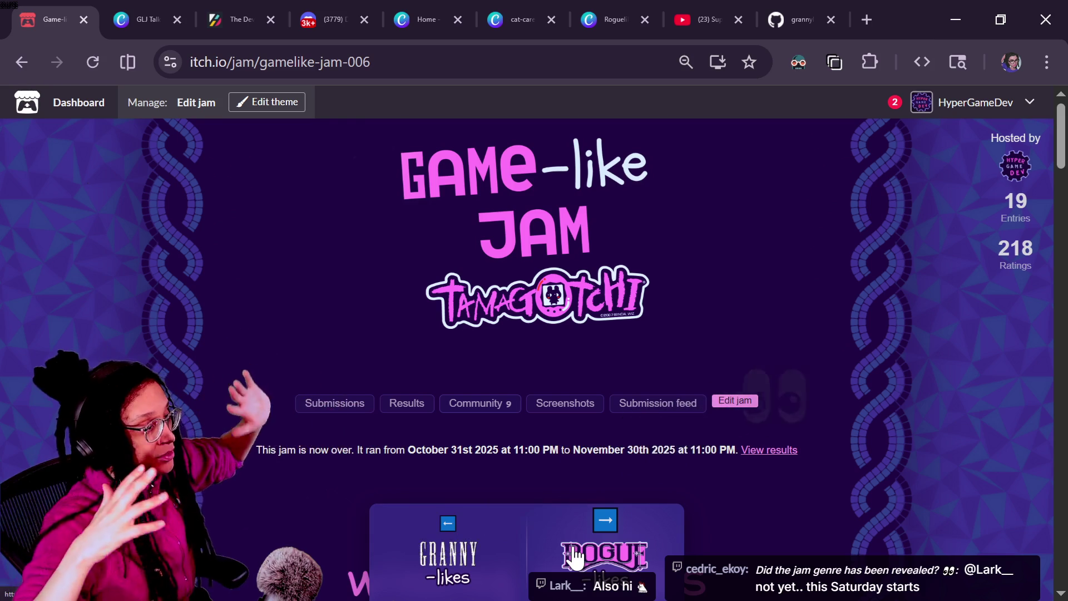
left_click(576, 555)
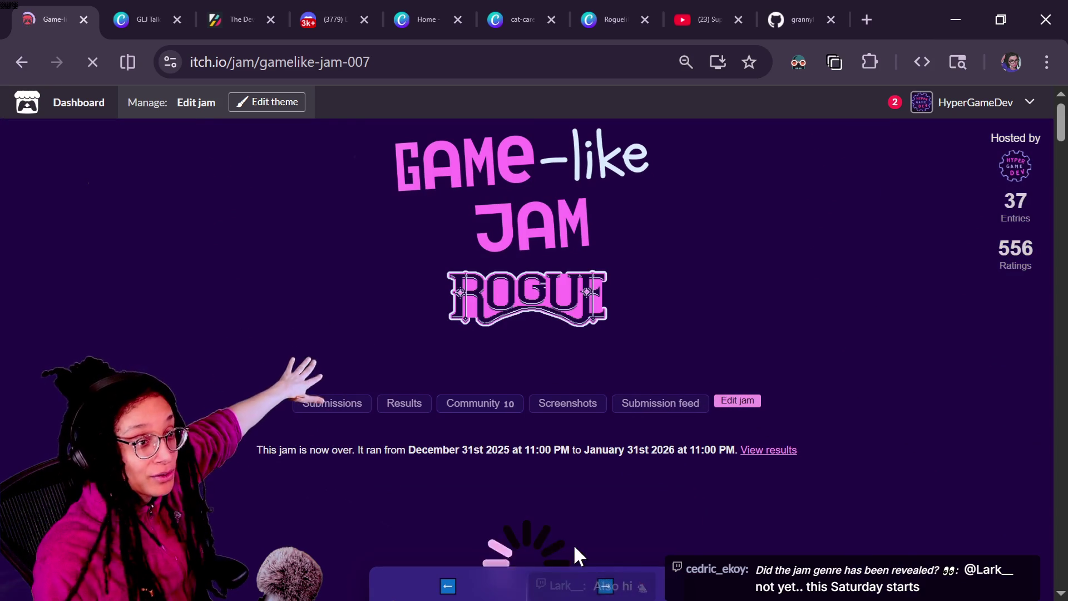
left_click(605, 553)
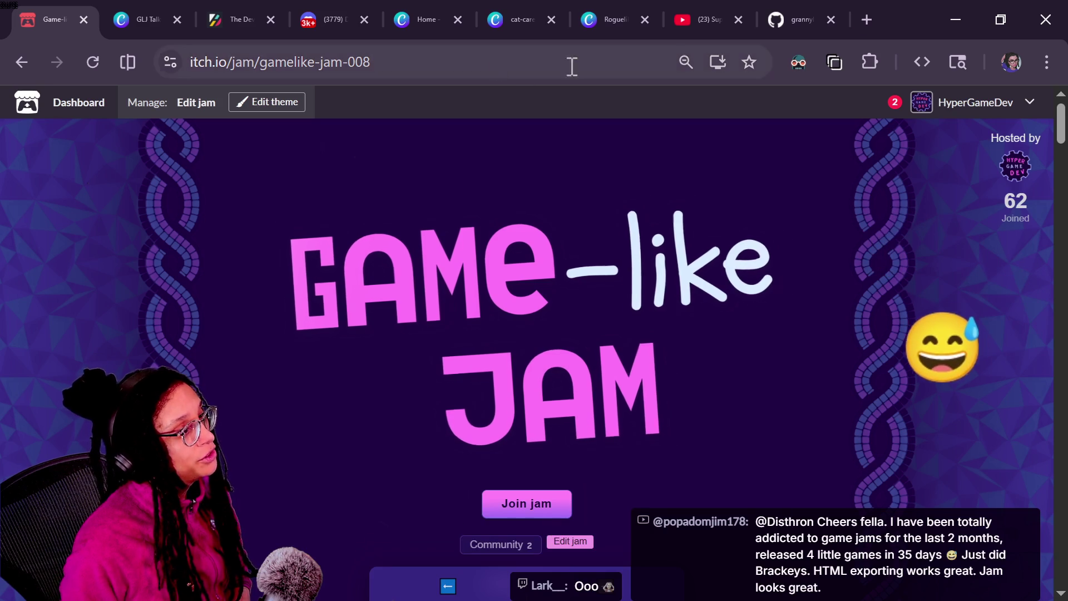
left_click(871, 1)
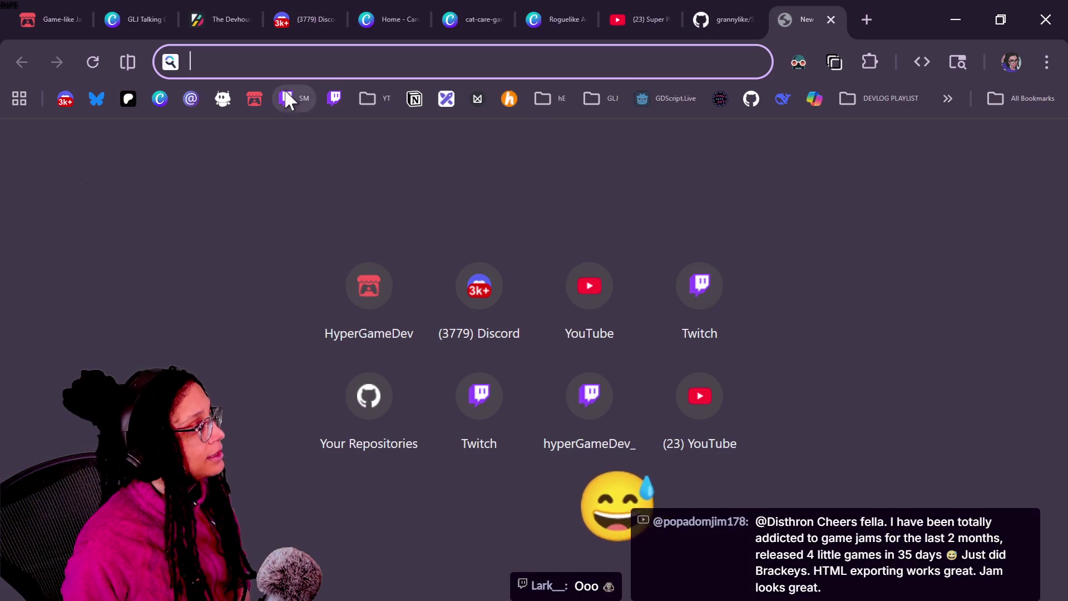
Step: Open the Excalidraw whiteboard and pan to the character diagrams
left_click(468, 95)
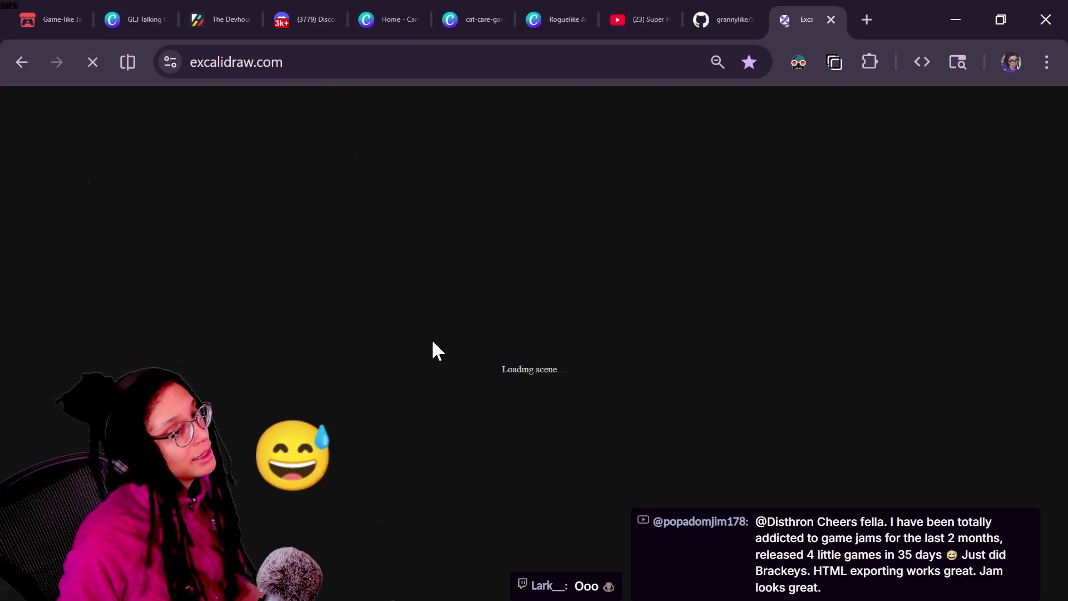
left_click_drag(702, 289, 375, 510)
scroll(610, 384, "down", 8)
scroll(611, 389, "up", 3)
scroll(609, 378, "down", 10)
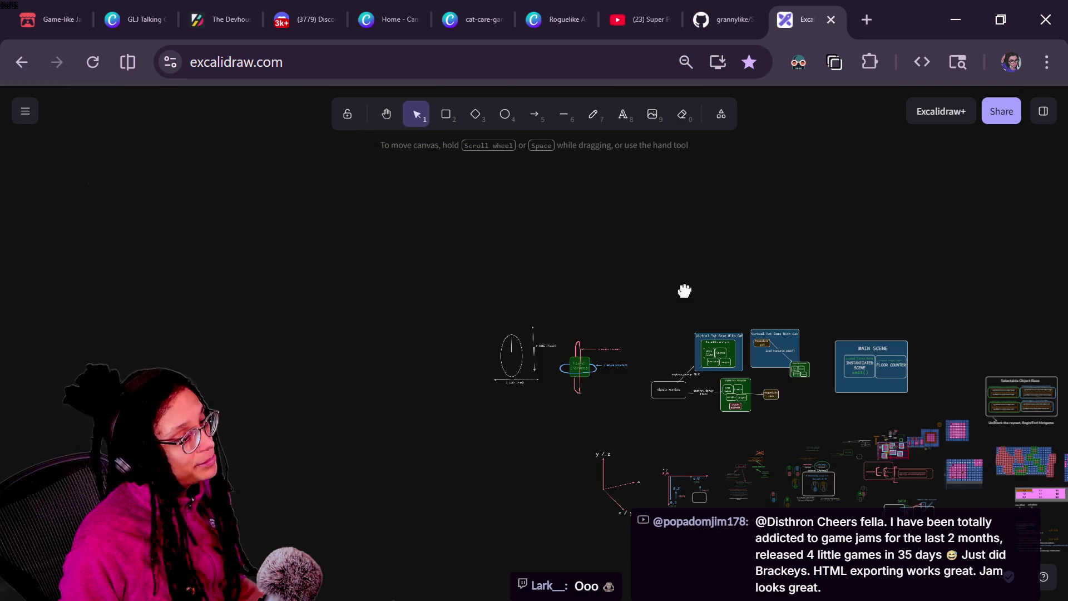
mouse_move(465, 270)
left_mouse_down()
mouse_move(376, 262)
mouse_move(415, 393)
mouse_move(439, 346)
mouse_move(250, 450)
mouse_move(201, 425)
mouse_move(278, 486)
mouse_move(462, 336)
mouse_move(19, 265)
mouse_move(58, 219)
left_mouse_up()
Step: Pan and zoom across the diagrams over to the weekly schedule boxes
mouse_move(517, 323)
left_mouse_down()
mouse_move(131, 312)
mouse_move(600, 326)
left_mouse_up()
scroll(598, 318, "down", 6)
scroll(599, 324, "up", 2)
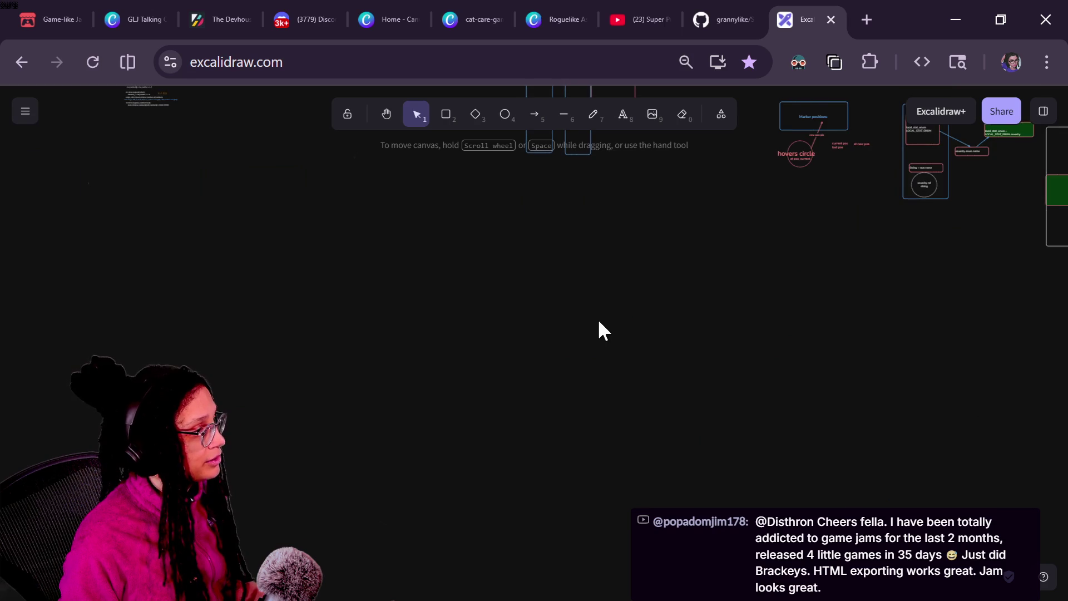
scroll(625, 422, "up", 8)
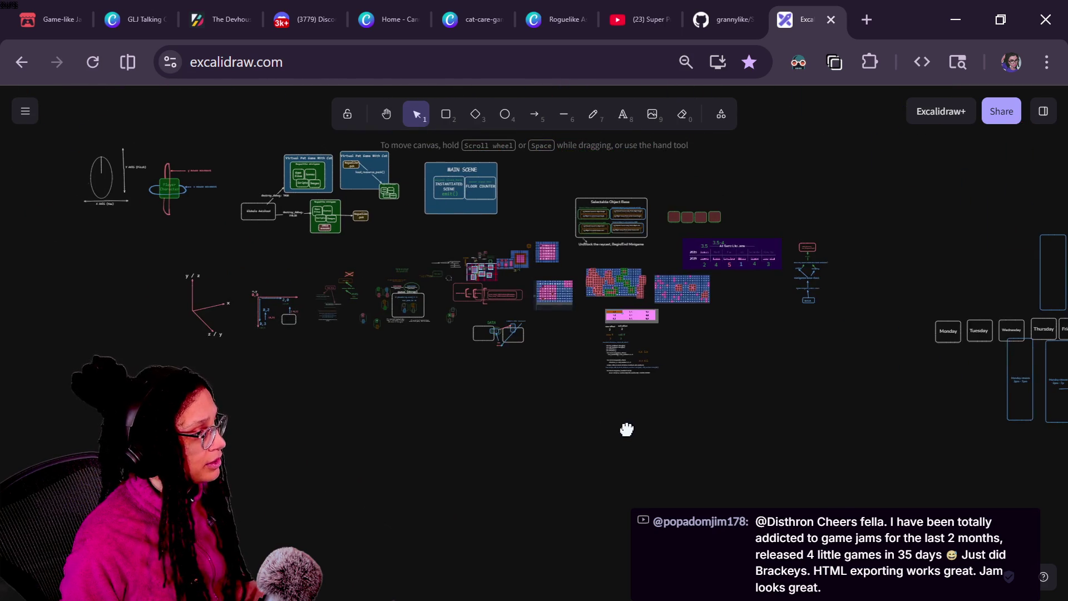
scroll(627, 429, "up", 5)
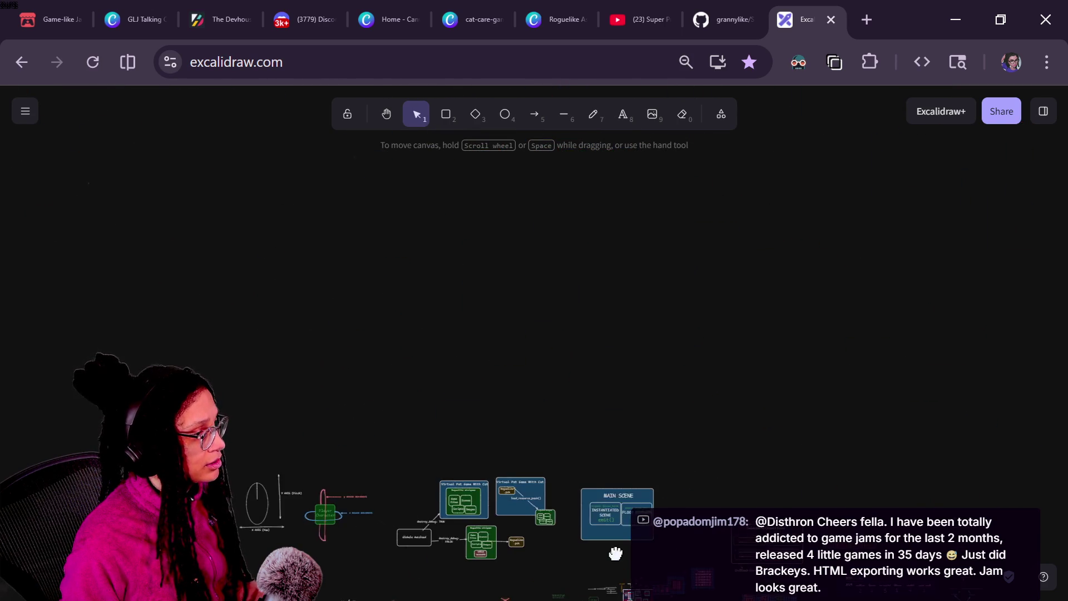
scroll(460, 315, "down", 5)
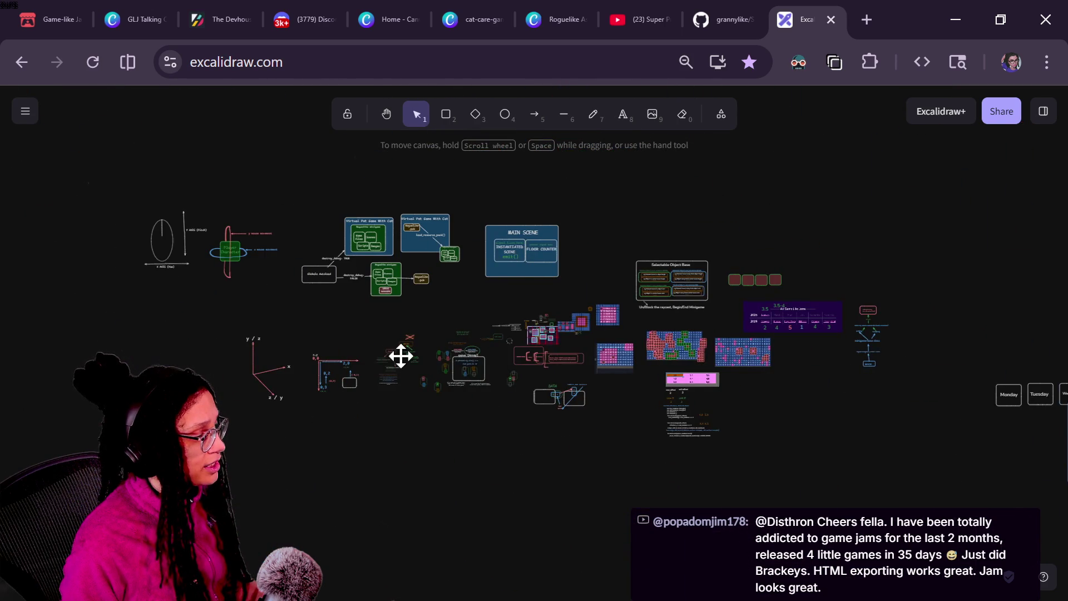
scroll(400, 356, "up", 5)
scroll(401, 356, "down", 2)
mouse_move(499, 307)
left_mouse_down()
mouse_move(715, 422)
mouse_move(332, 330)
left_mouse_up()
mouse_move(532, 469)
left_mouse_down()
mouse_move(301, 406)
mouse_move(546, 408)
mouse_move(152, 351)
mouse_move(56, 478)
left_mouse_up()
scroll(536, 436, "right", 15)
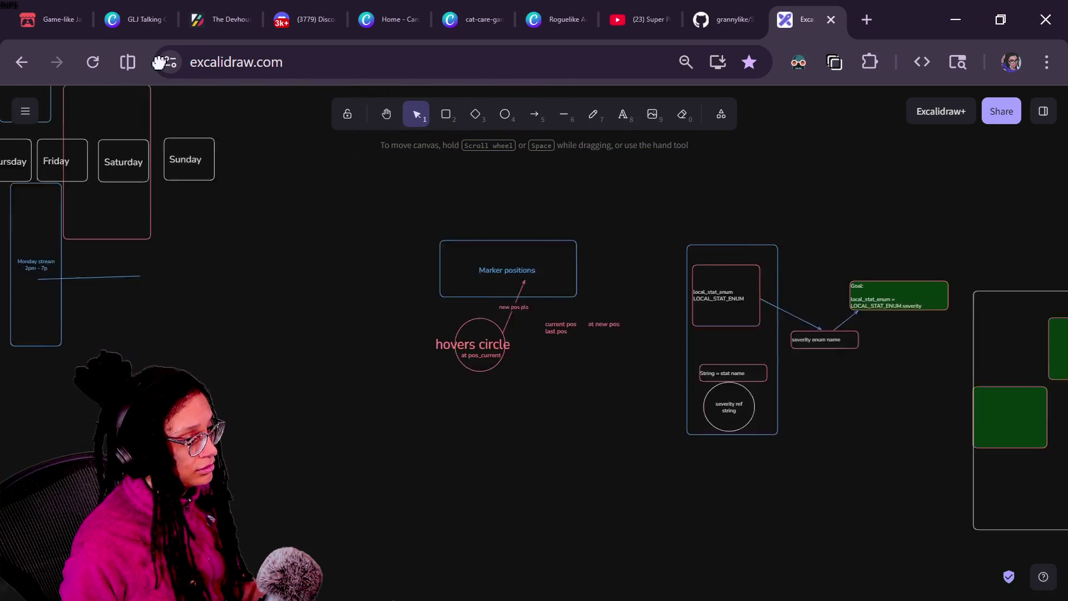
scroll(285, 300, "down", 8)
scroll(287, 251, "right", 4)
scroll(422, 348, "left", 8)
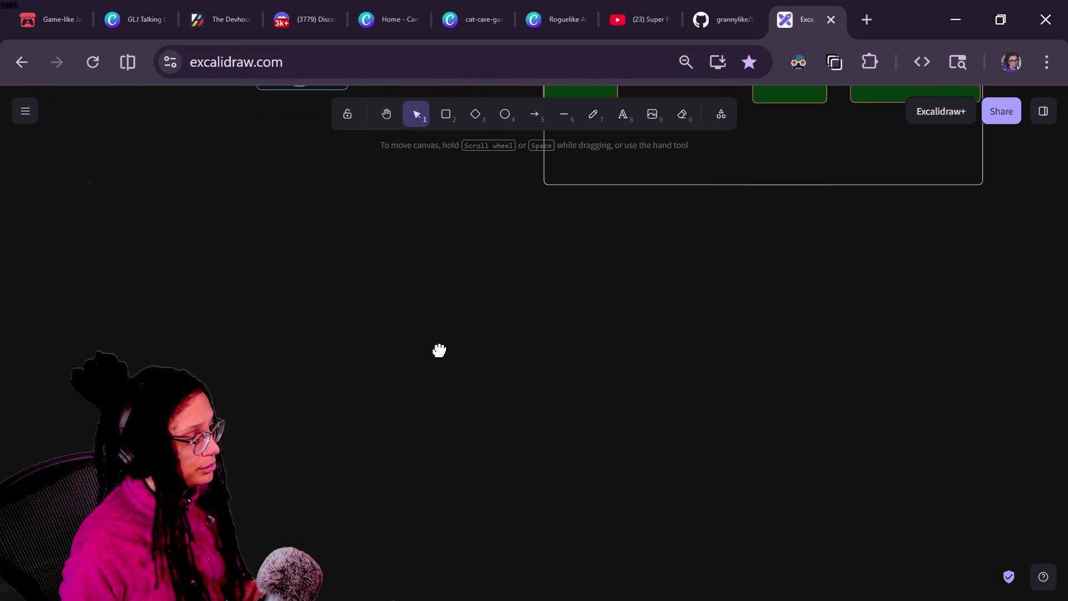
Step: Search the canvas text for 'ja', then close the search
key("ctrl+f")
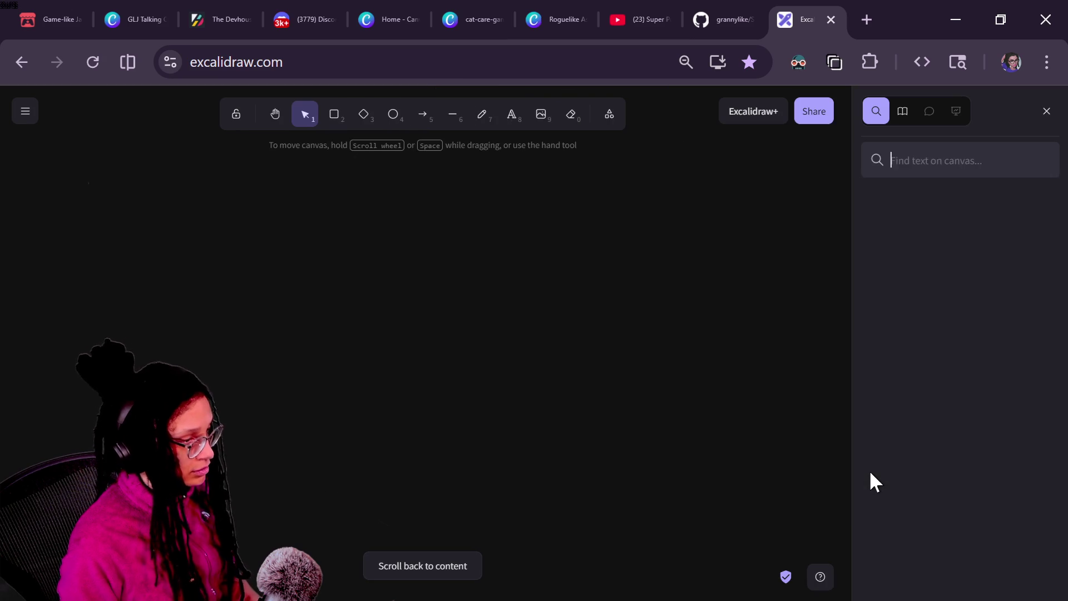
type("gl")
key("BackSpace")
key("BackSpace")
key("BackSpace")
type("ja")
key("Escape")
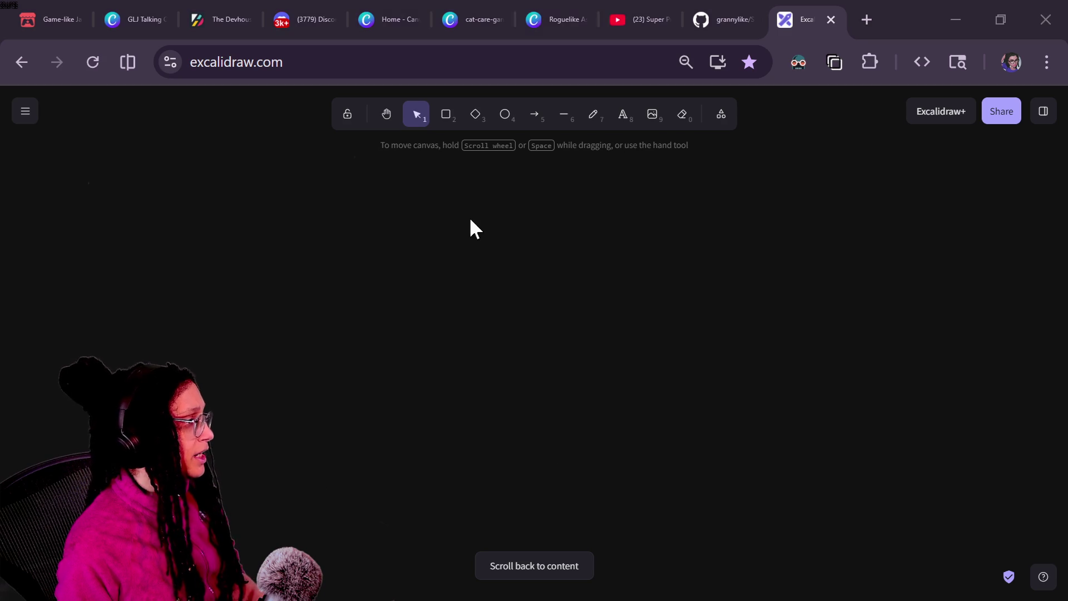
Step: Scroll back to the whiteboard content, pan across the diagrams, and switch to another browser tab
left_click(746, 385)
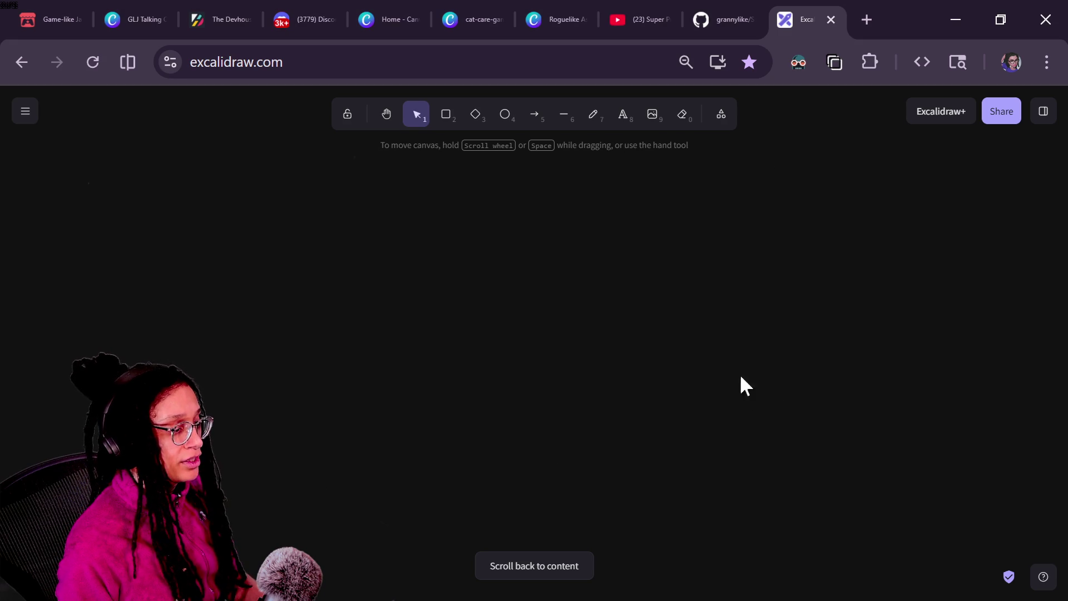
left_click(533, 573)
scroll(336, 432, "down", 5)
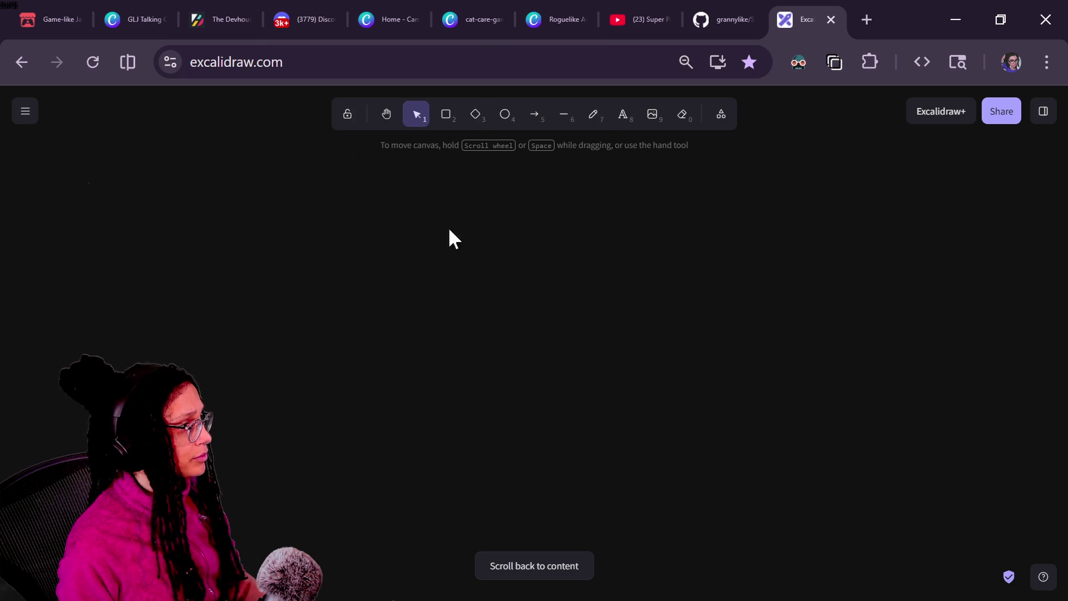
left_click(539, 562)
mouse_move(466, 358)
left_mouse_down()
mouse_move(286, 452)
mouse_move(3, 438)
left_mouse_up()
left_click(55, 11)
Step: Screenshot the HyperGameDev 'All Game Like Jams' table with Greenshot and paste it into Excalidraw
left_click(979, 106)
scroll(677, 399, "down", 5)
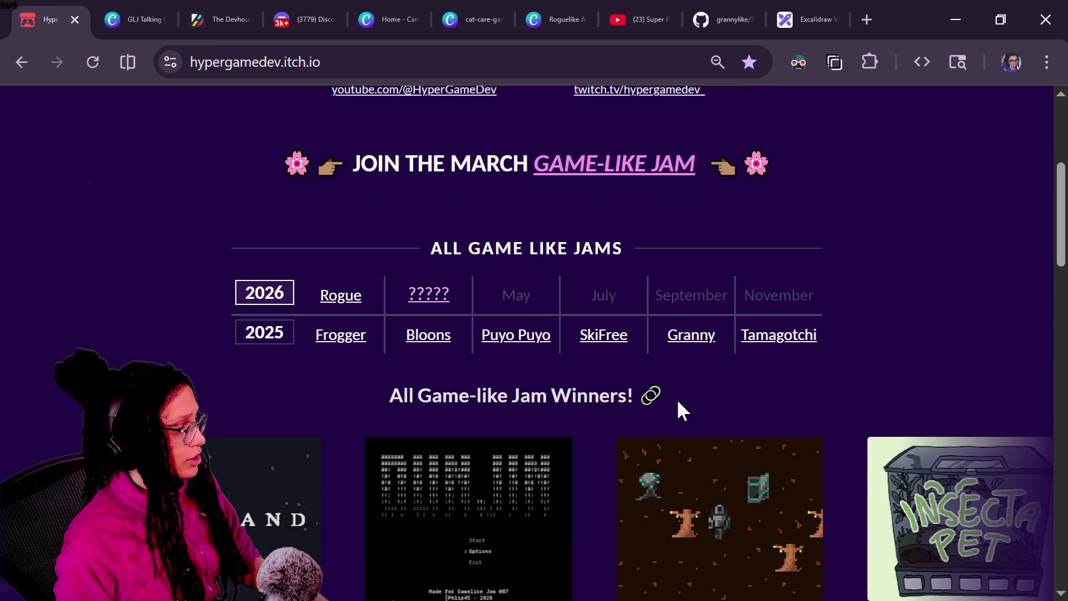
key("Print")
mouse_move(206, 266)
left_mouse_down()
mouse_move(775, 422)
mouse_move(863, 363)
left_mouse_up()
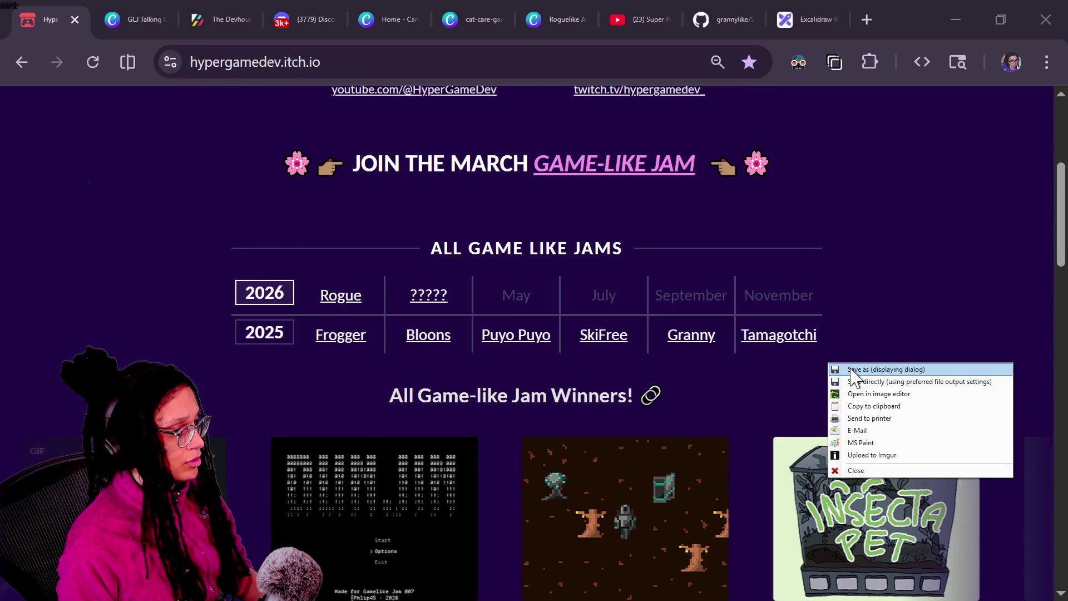
left_click(874, 405)
left_click(804, 20)
key("ctrl+v")
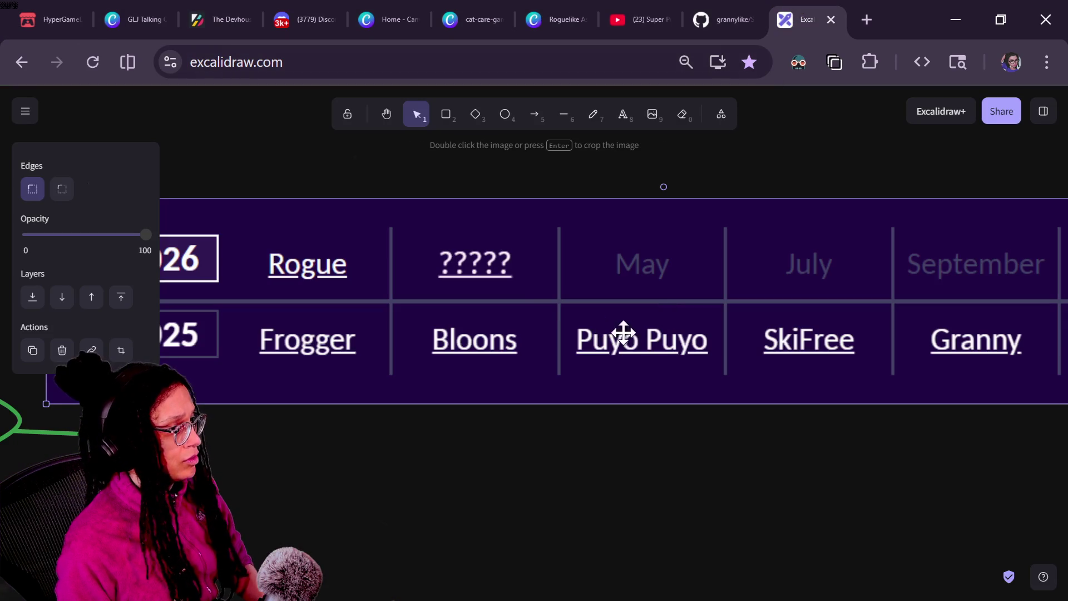
Step: Shift the pasted table and add a text label '1' below it
scroll(490, 428, "down", 5)
mouse_move(499, 377)
left_mouse_down()
mouse_move(539, 360)
mouse_move(555, 337)
left_mouse_up()
left_click(532, 500)
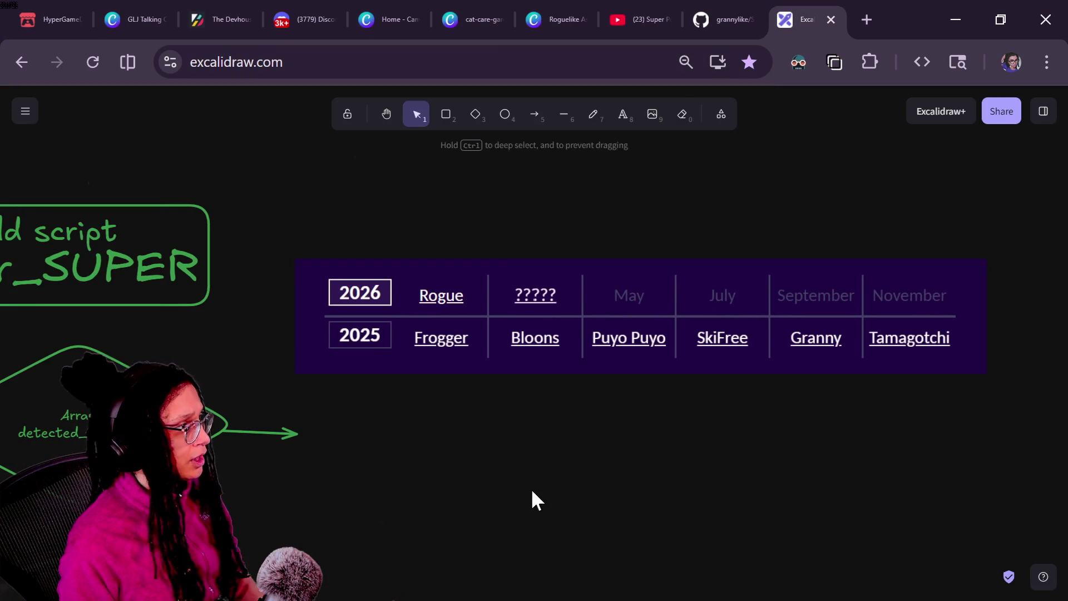
left_click(618, 116)
left_click_drag(603, 396, 752, 449)
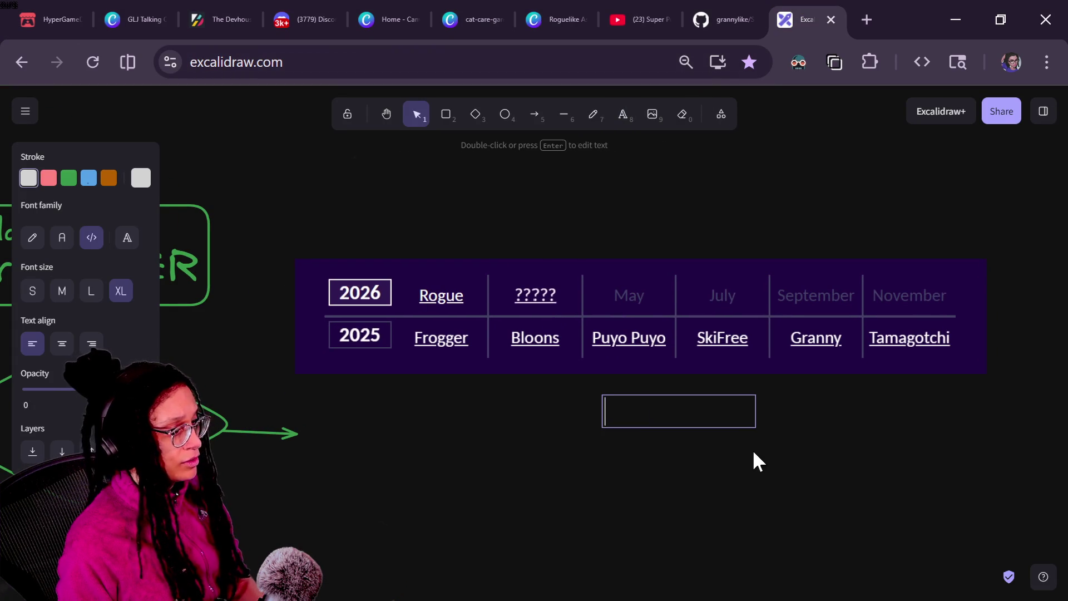
type("1")
left_click(753, 449)
Step: Make the 1 blue, enlarge it, and place it under SkiFree
left_click(628, 419)
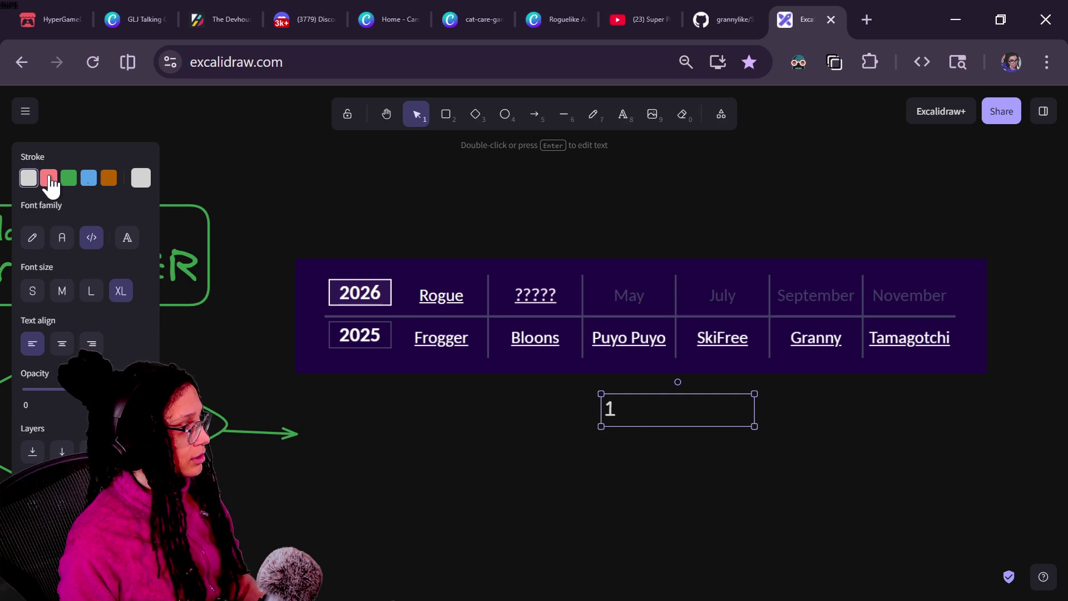
left_click(89, 178)
left_click_drag(755, 424, 973, 551)
mouse_move(770, 474)
left_mouse_down()
mouse_move(853, 379)
mouse_move(854, 409)
mouse_move(807, 427)
mouse_move(601, 448)
mouse_move(741, 404)
mouse_move(706, 425)
left_mouse_up()
Step: Turn a copy into a pink 5 under Puyo Puyo and duplicate it rightward
double_click(707, 424)
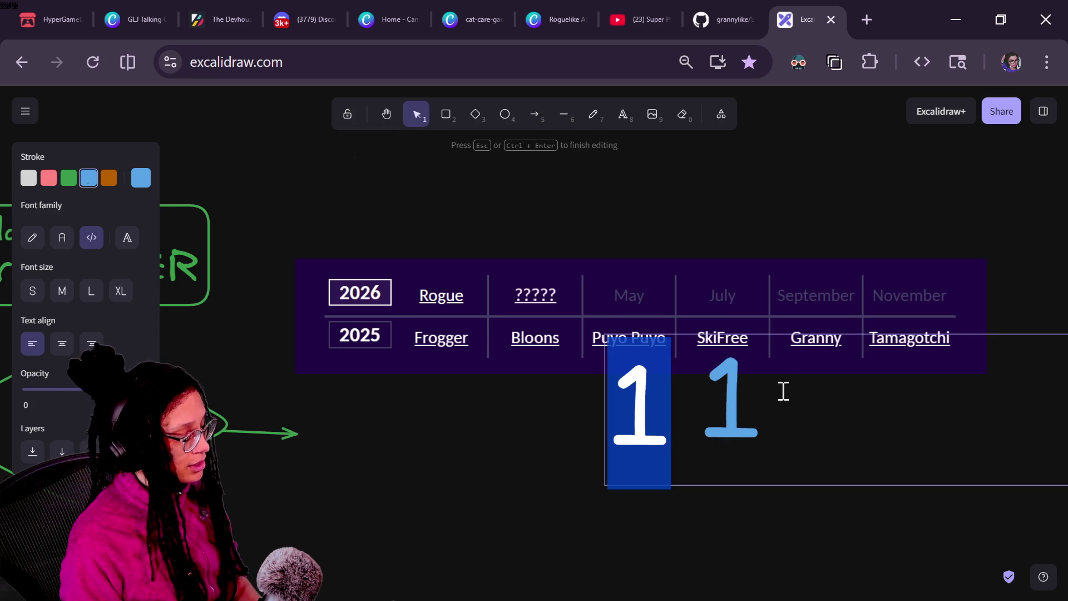
type("5")
key("ctrl+a")
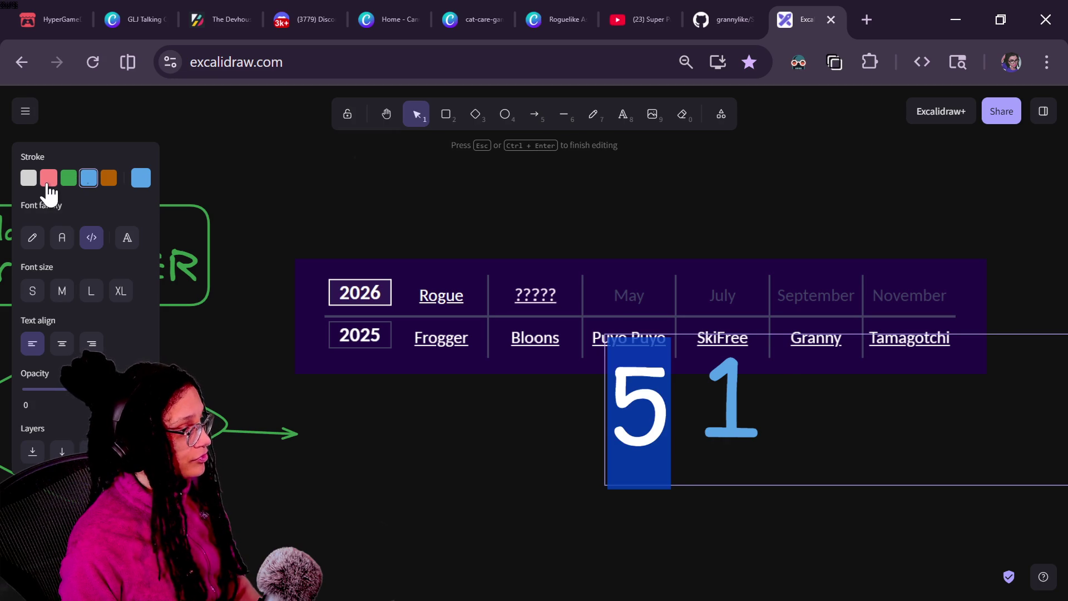
key("Escape")
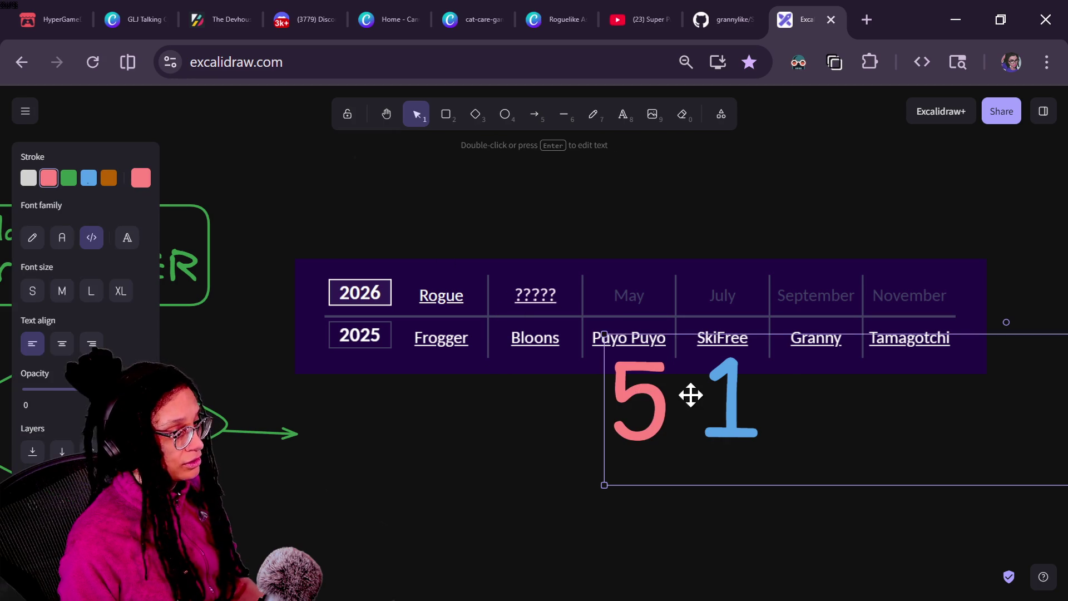
left_click_drag(699, 434, 881, 427)
Step: Change the duplicate into an orange 4 under Granny and copy it under Bloons
double_click(819, 402)
type("4")
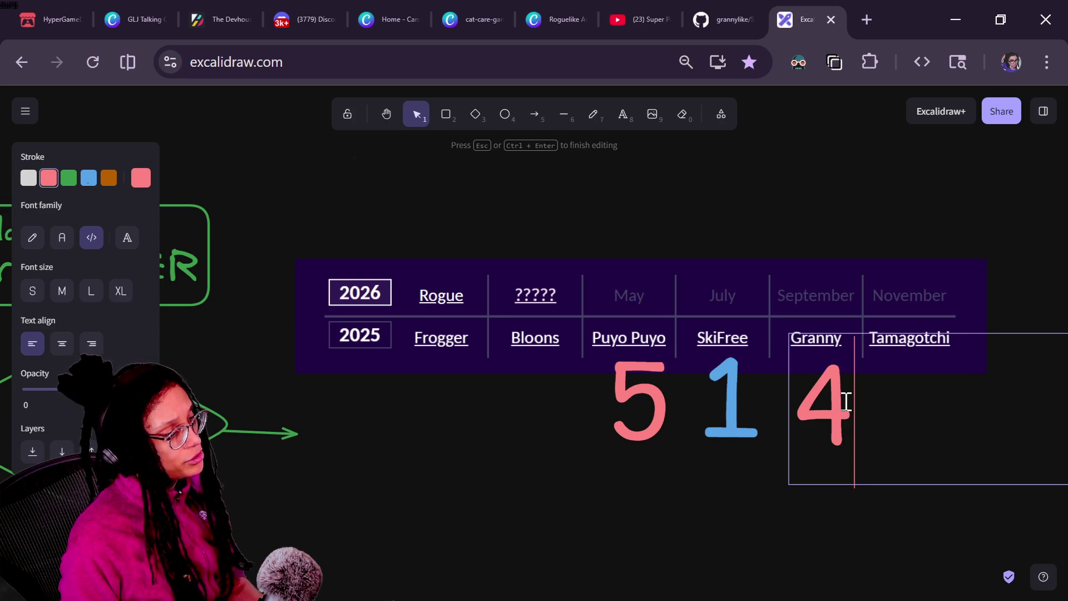
key("ctrl+a")
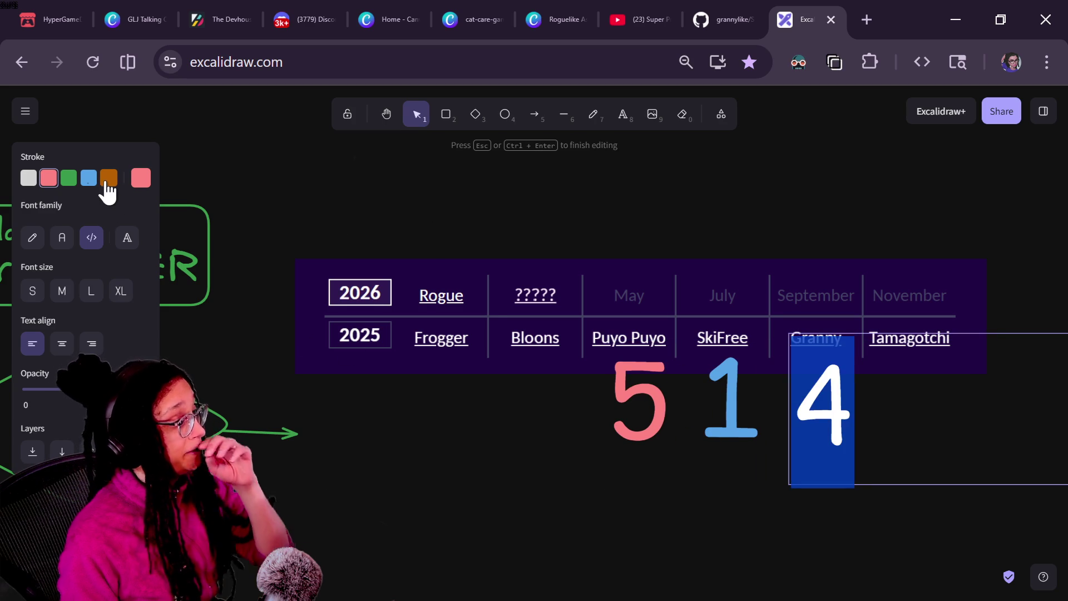
left_click(107, 179)
left_click(445, 409)
left_click(829, 392)
left_click_drag(841, 412, 798, 396)
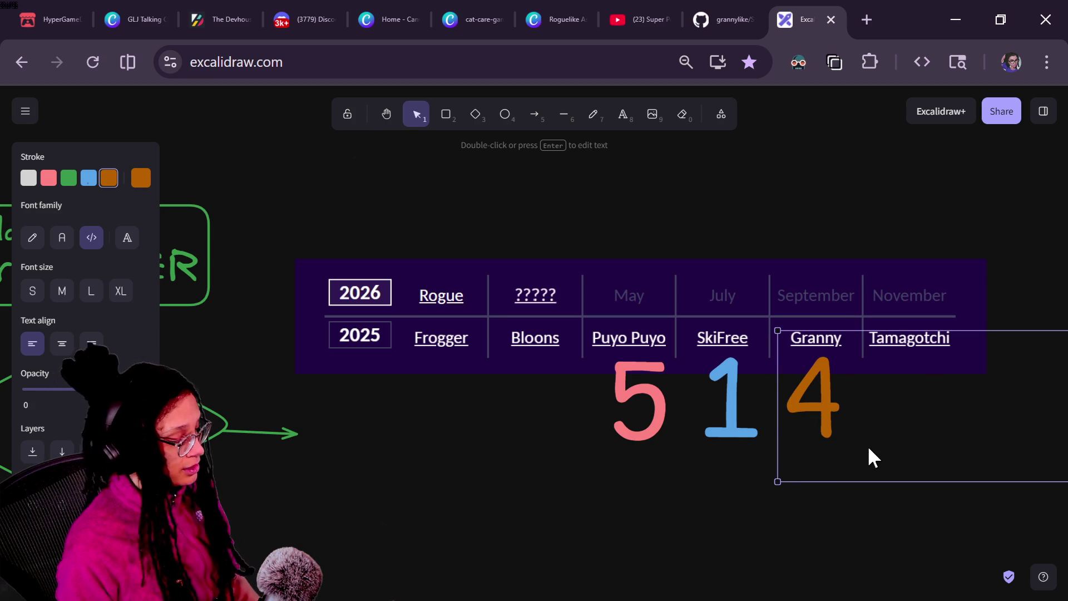
mouse_move(885, 429)
left_mouse_down()
mouse_move(698, 467)
mouse_move(587, 442)
mouse_move(599, 430)
left_mouse_up()
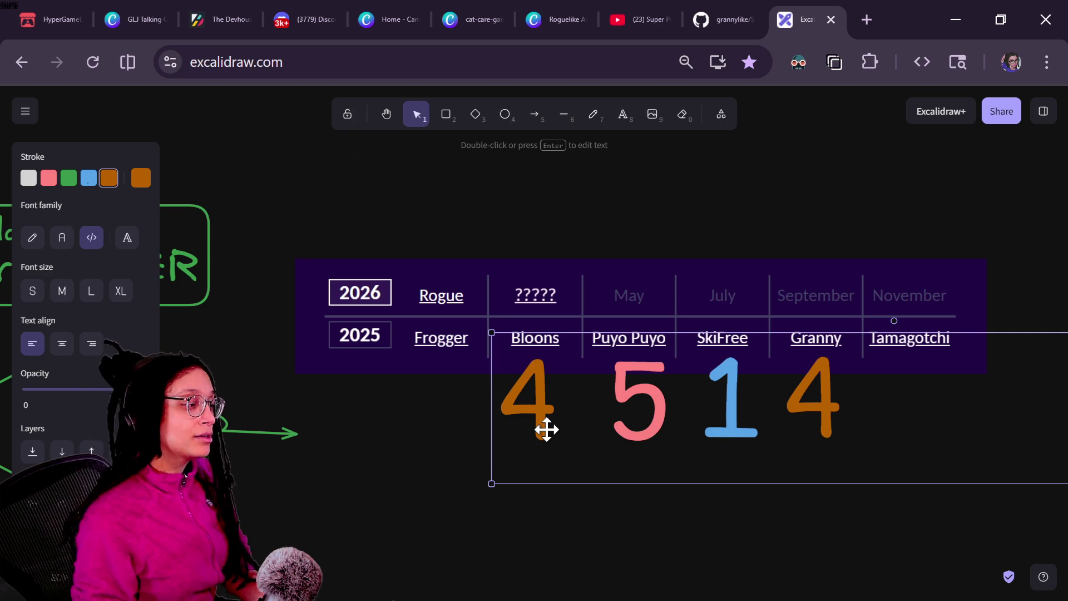
Step: Change the copied 4 in the 2025 score row to a 3
double_click(547, 429)
type("3")
left_click(377, 470)
left_click(545, 424)
left_click(489, 432)
Step: Duplicate the 3 under Frogger and turn the copy into a green 2
mouse_move(532, 422)
left_mouse_down("alt")
mouse_move(410, 420)
mouse_move(442, 417)
left_mouse_up("alt")
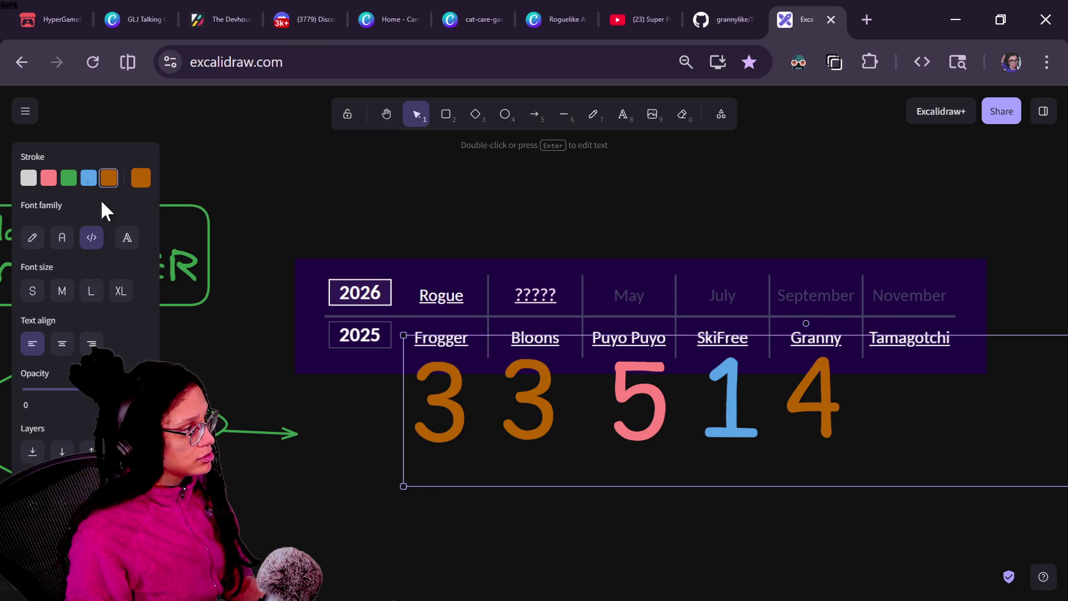
left_click(69, 177)
key("r")
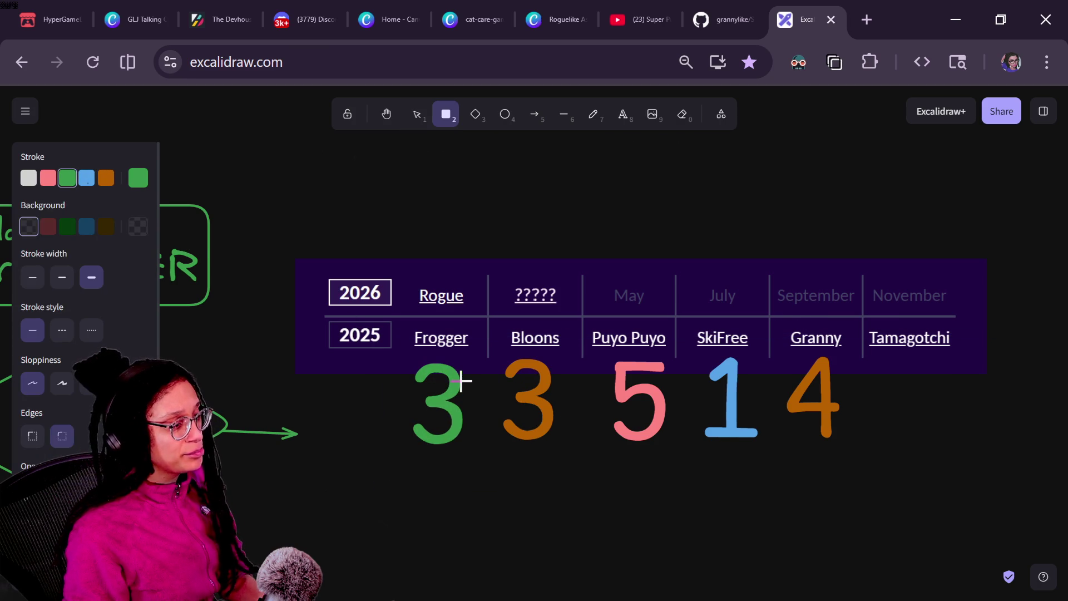
key("v")
double_click(436, 425)
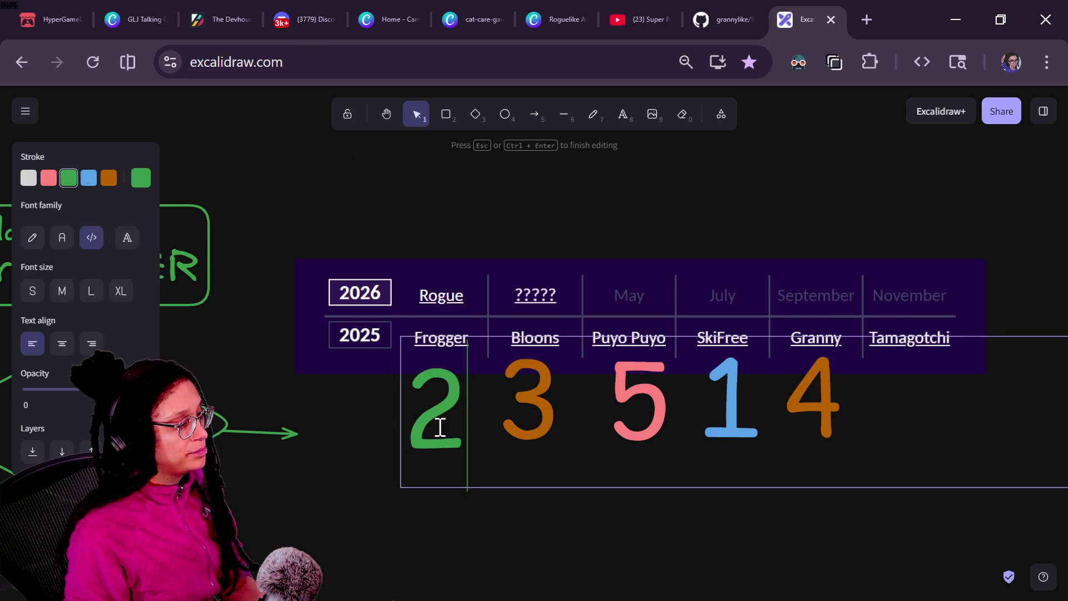
type("2")
key("Escape")
Step: Copy the green 2 to the right end of the 2025 row
mouse_move(450, 432)
left_mouse_down("alt")
mouse_move(939, 433)
mouse_move(922, 405)
left_mouse_up("alt")
left_click(833, 384, "shift")
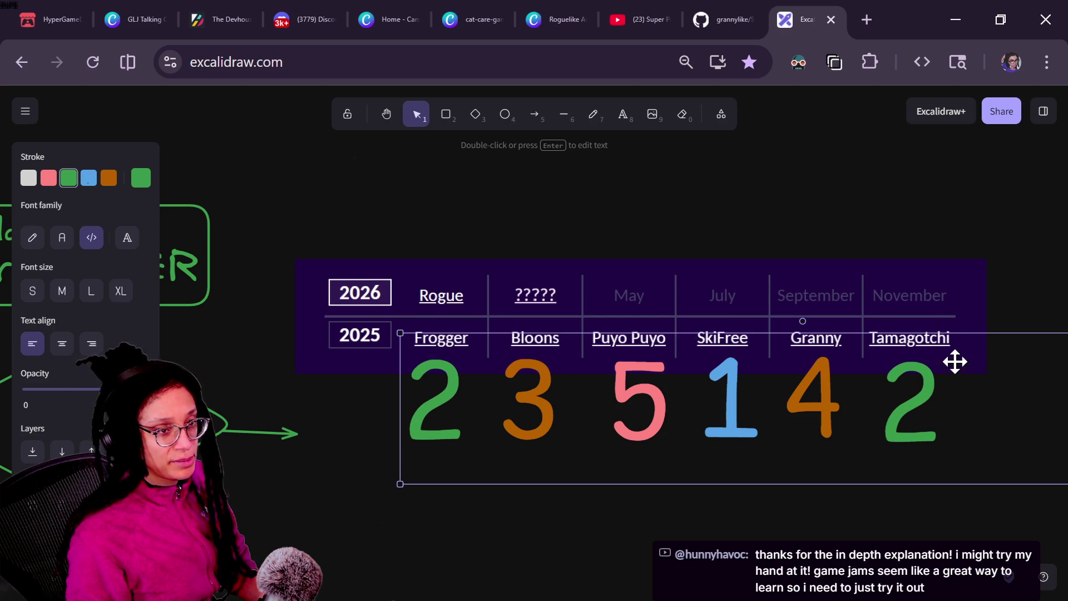
key("Escape")
left_click(924, 408)
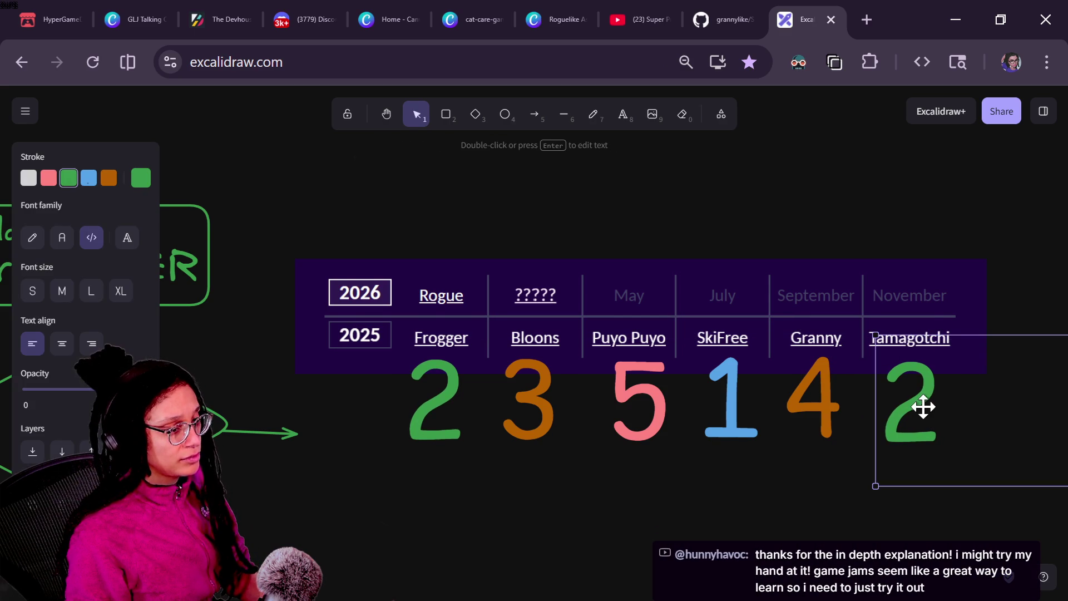
Step: Copy the green 2 above Rogue, change it to an orange 3, and align it
mouse_move(936, 425)
left_mouse_down()
mouse_move(422, 236)
mouse_move(443, 234)
left_mouse_up()
double_click(443, 235)
type("3")
left_click(348, 210)
left_click(413, 209)
left_click(108, 178)
mouse_move(429, 200)
left_mouse_down()
mouse_move(425, 186)
mouse_move(440, 212)
left_mouse_up()
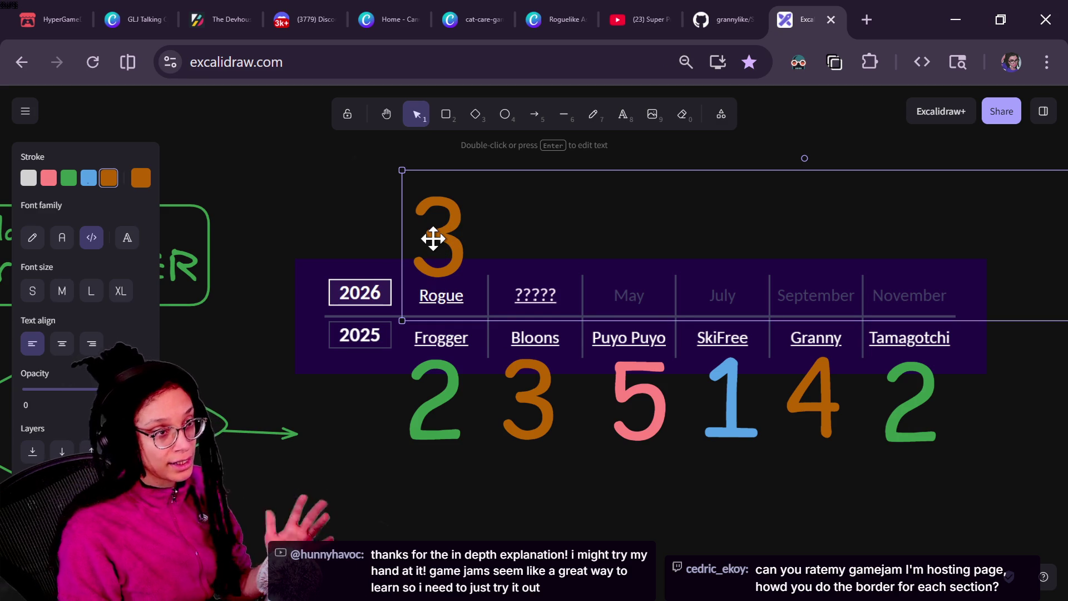
Step: Copy the 3 above ????? and change the copy to 4
mouse_move(434, 238)
left_mouse_down()
mouse_move(560, 245)
mouse_move(548, 247)
left_mouse_up()
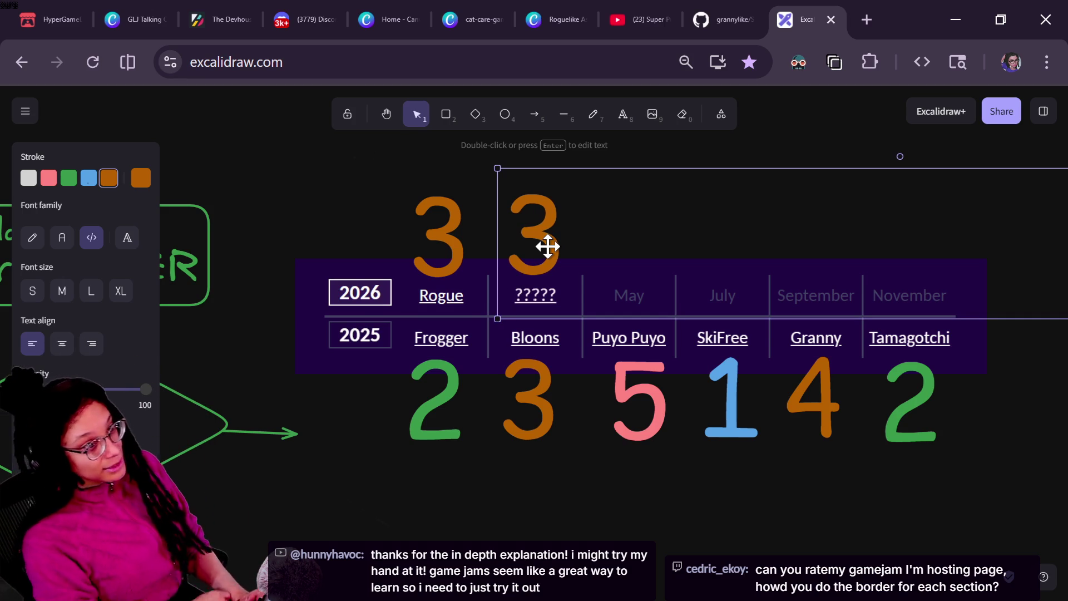
double_click(559, 252)
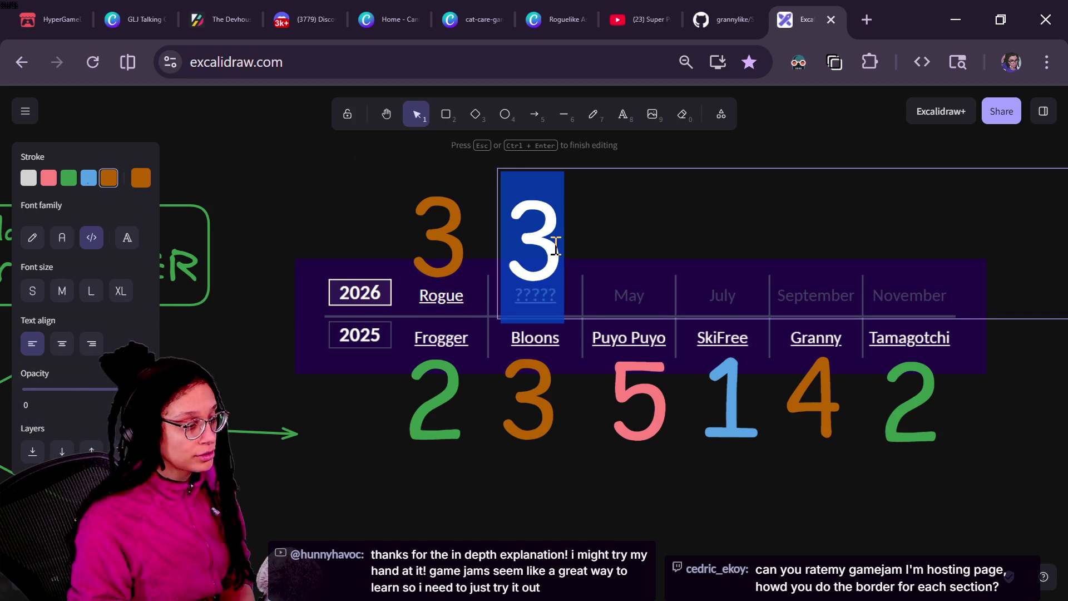
type("4")
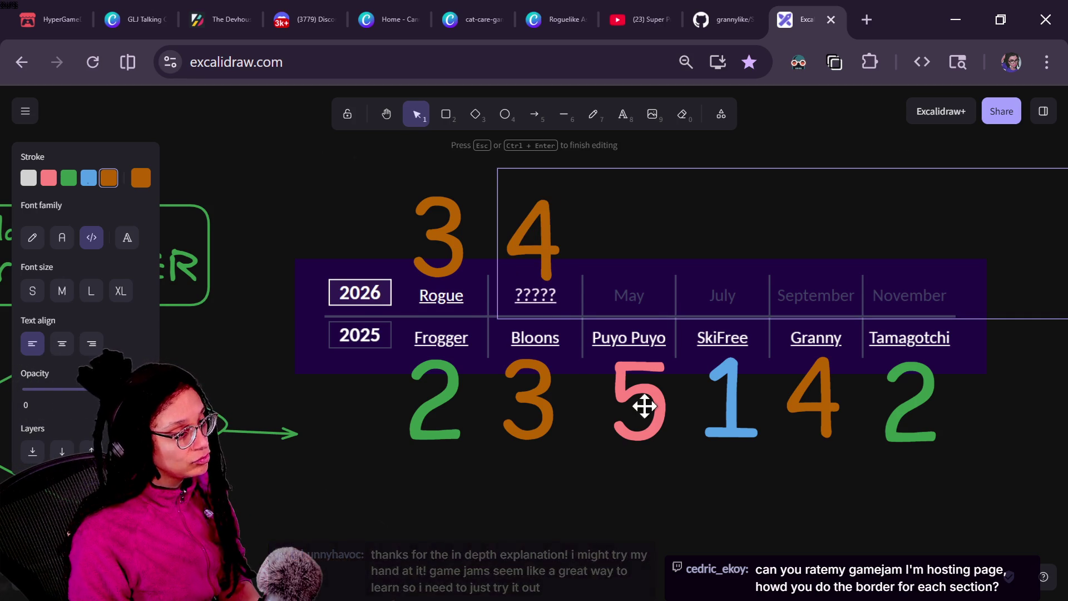
left_click(622, 441)
left_click(541, 251)
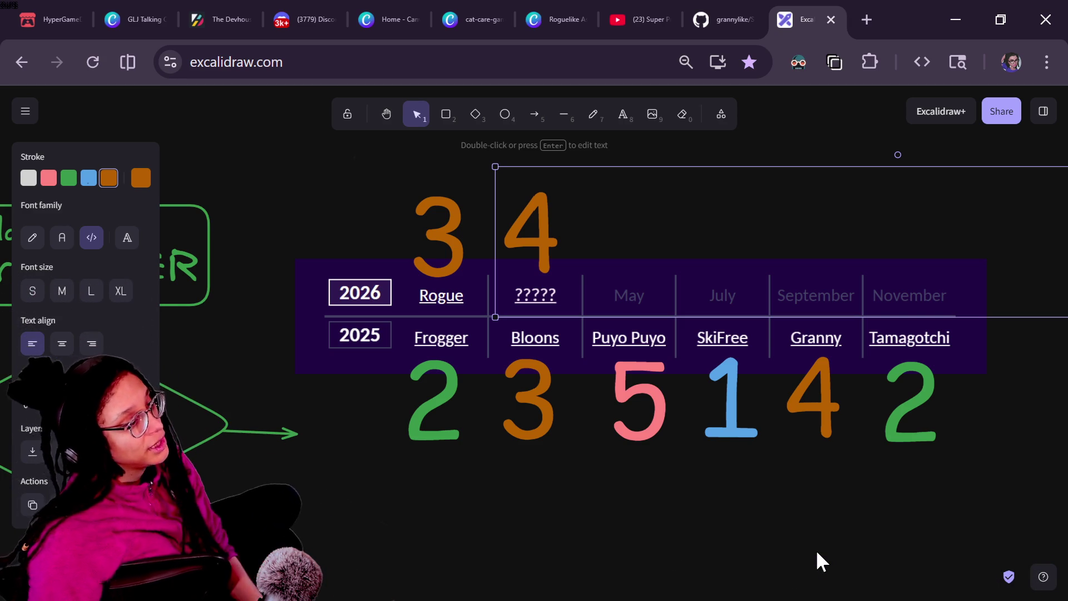
Step: Change the number above ????? to a green 2 and nudge it into position
double_click(526, 214)
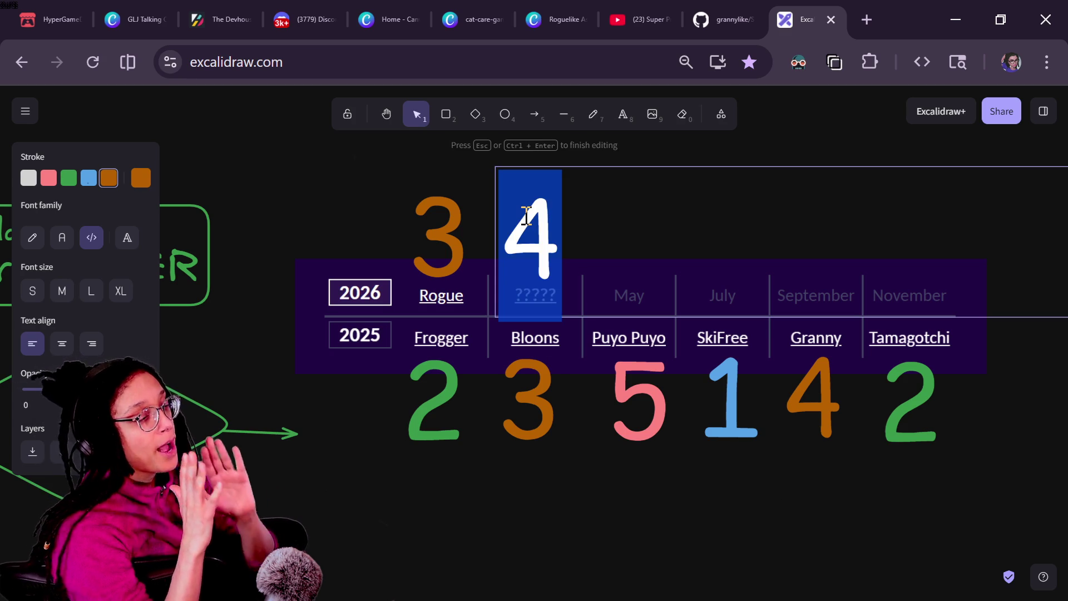
type("2")
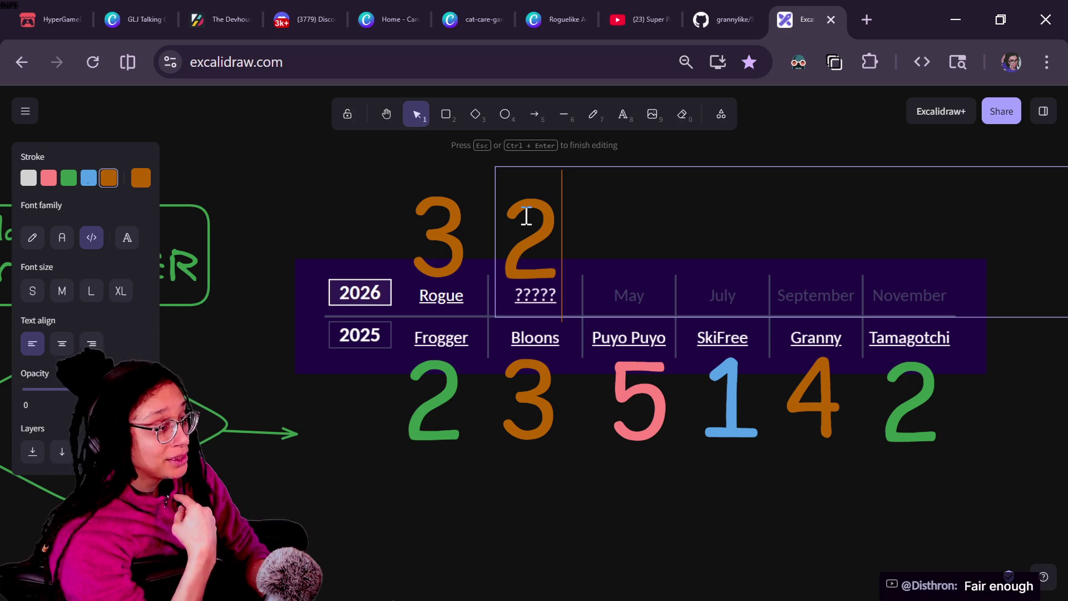
key("Escape")
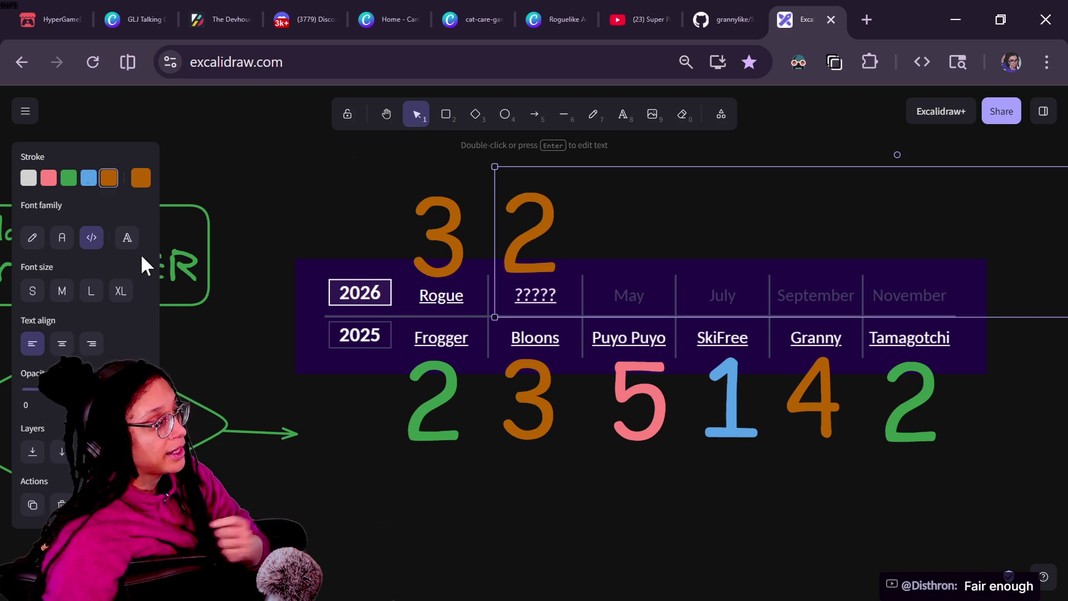
left_click(70, 178)
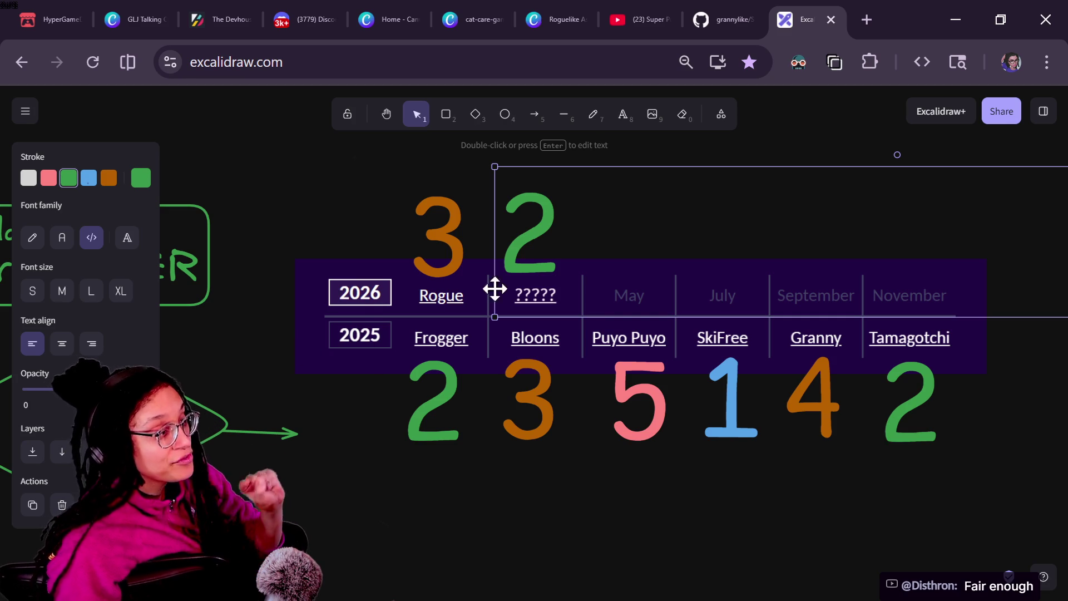
left_click_drag(509, 245, 511, 250)
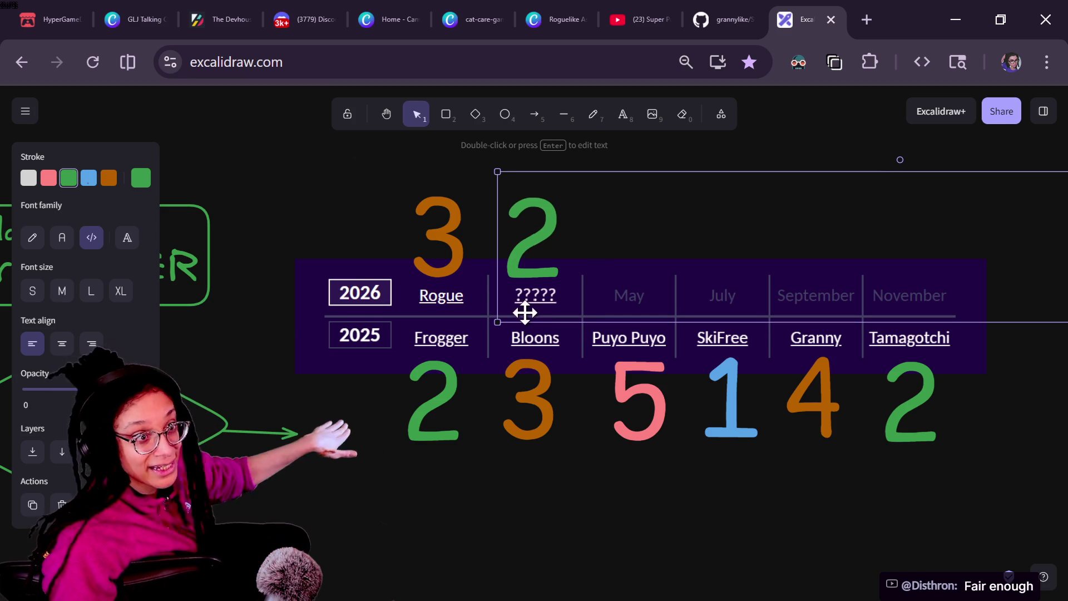
left_click_drag(544, 277, 548, 272)
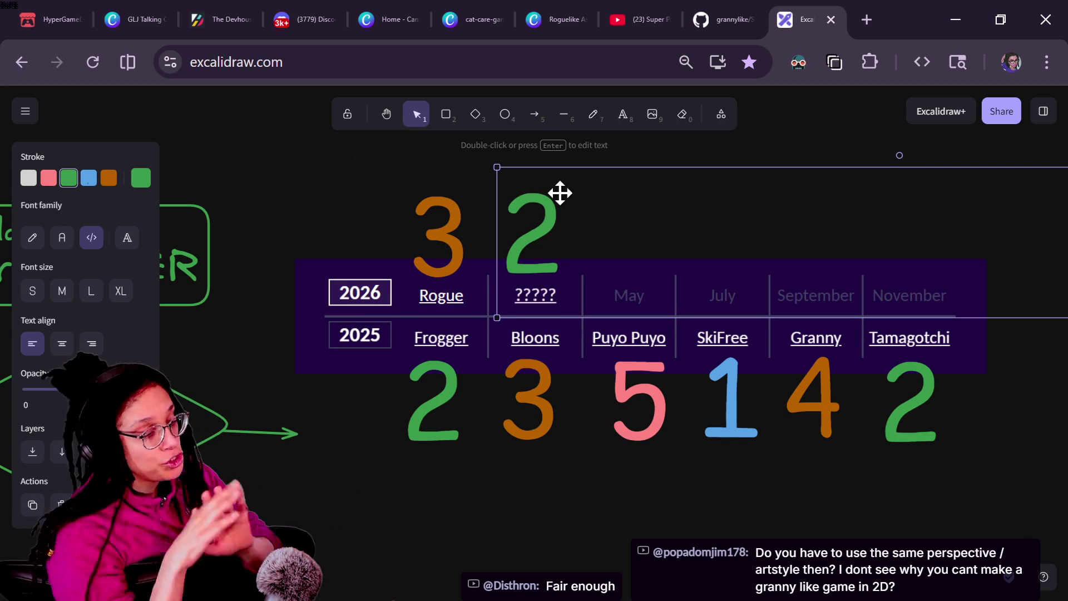
Step: Retype the number above ????? as 4 and color it orange
type("54")
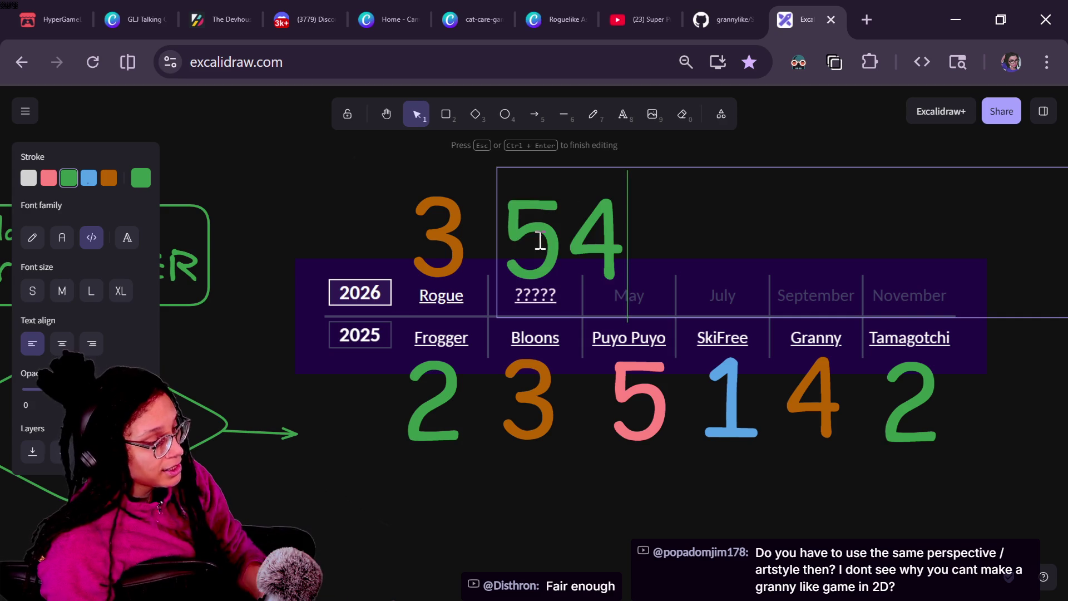
key("BackSpace")
key("BackSpace")
type("4")
left_click(314, 173)
left_click(545, 235)
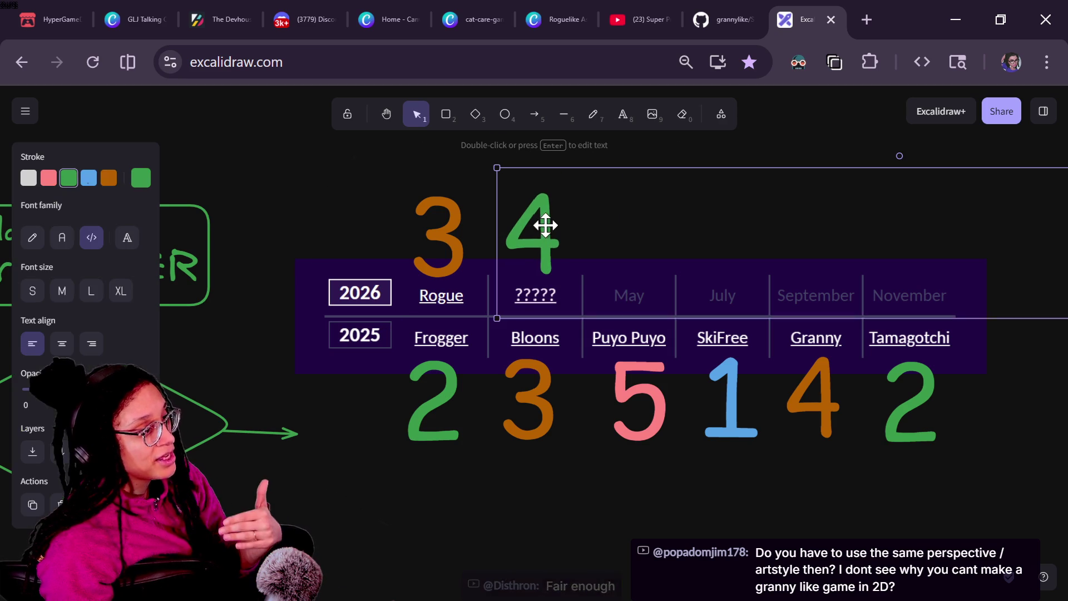
left_click(109, 178)
Step: Drag the orange 4 a few pixels down-right to line up above ?????
left_click_drag(547, 223, 549, 229)
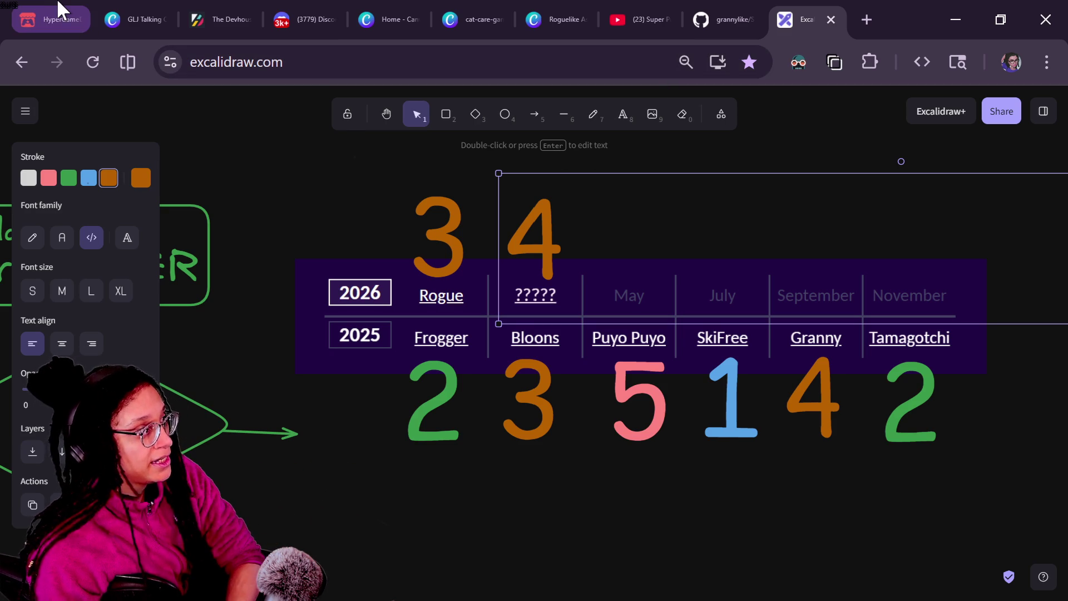
mouse_move(56, 4)
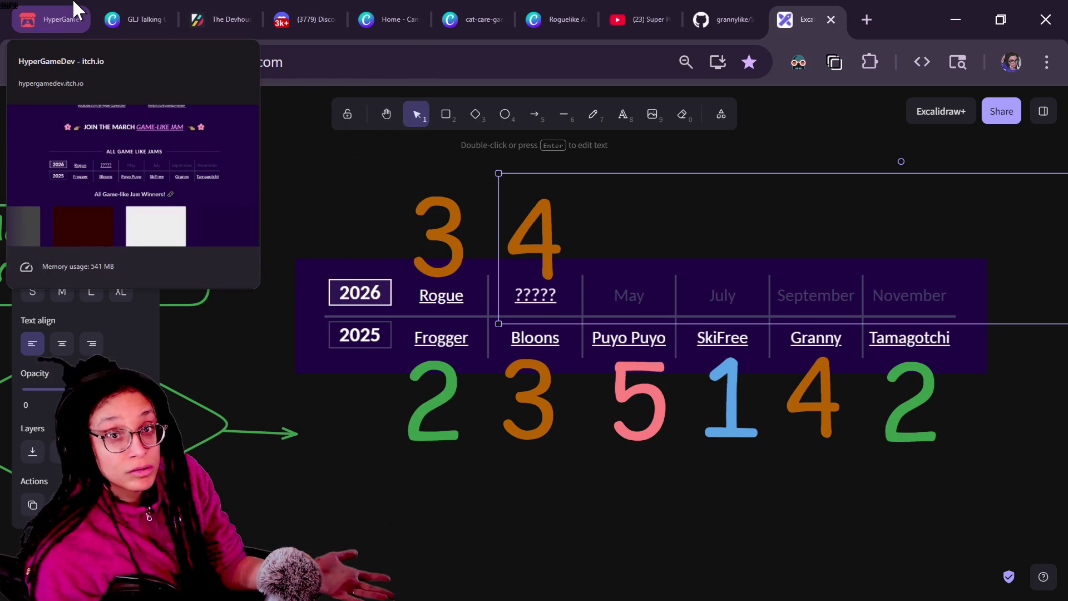
Step: From the HyperGameDev jams table, open the Granny jam (gamelike-jam-005) in a new tab
left_click(73, 5)
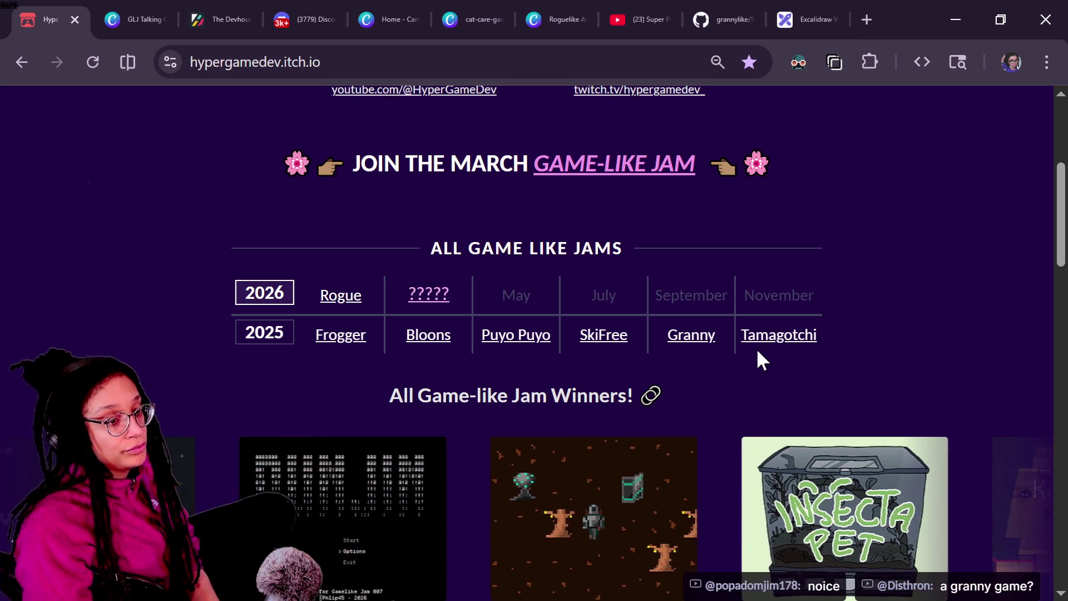
left_click(703, 338)
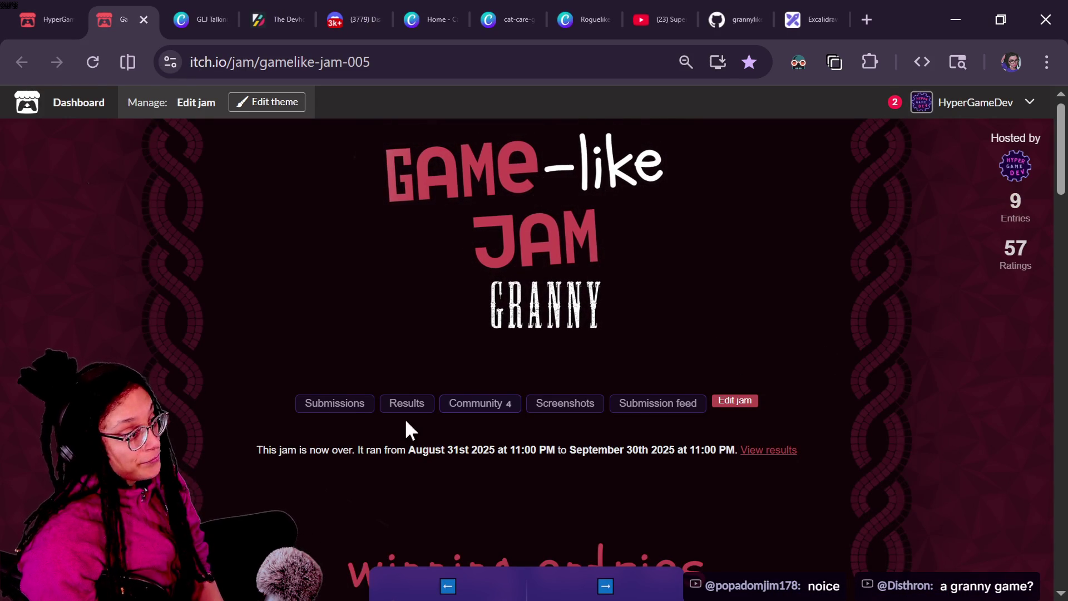
Step: Open the Granny jam's submissions and browse entries like The Janitor and The Stitcher
left_click(334, 406)
scroll(556, 445, "down", 2)
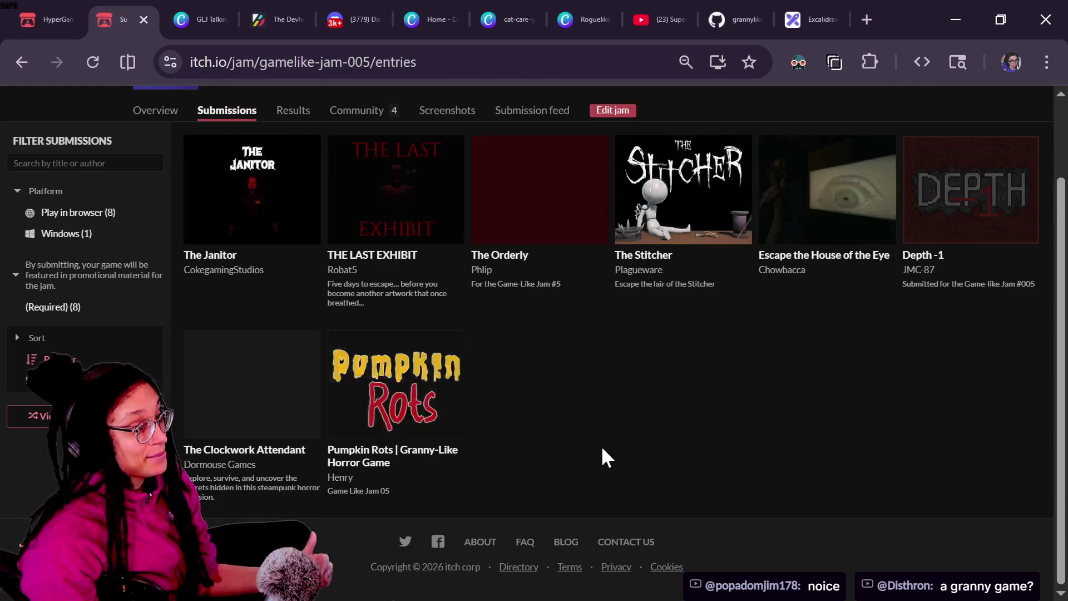
right_click(600, 446)
left_click(571, 460)
scroll(571, 459, "down", 1)
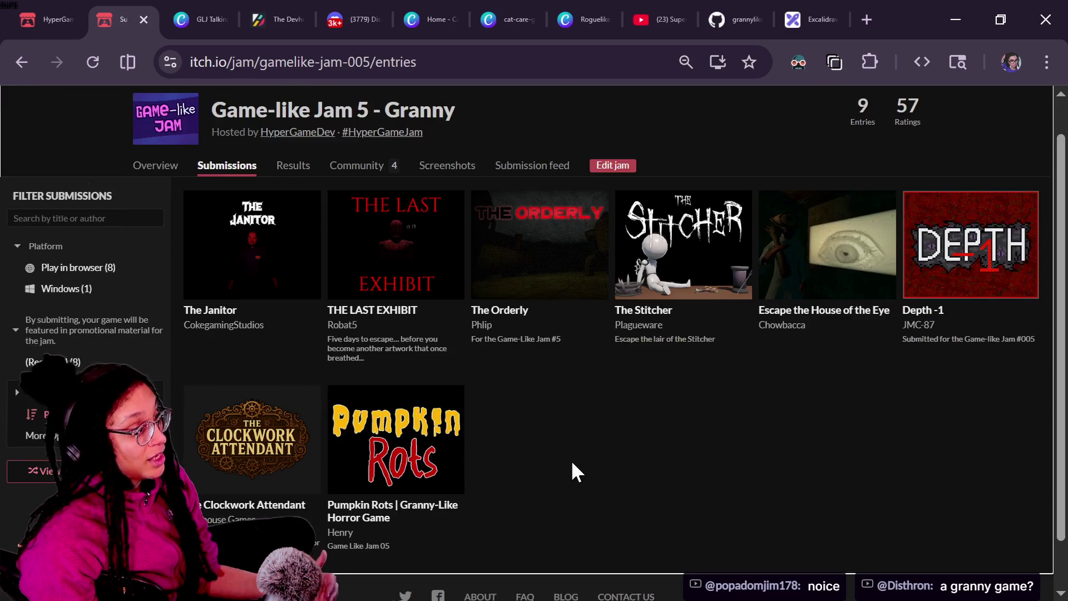
scroll(571, 459, "up", 1)
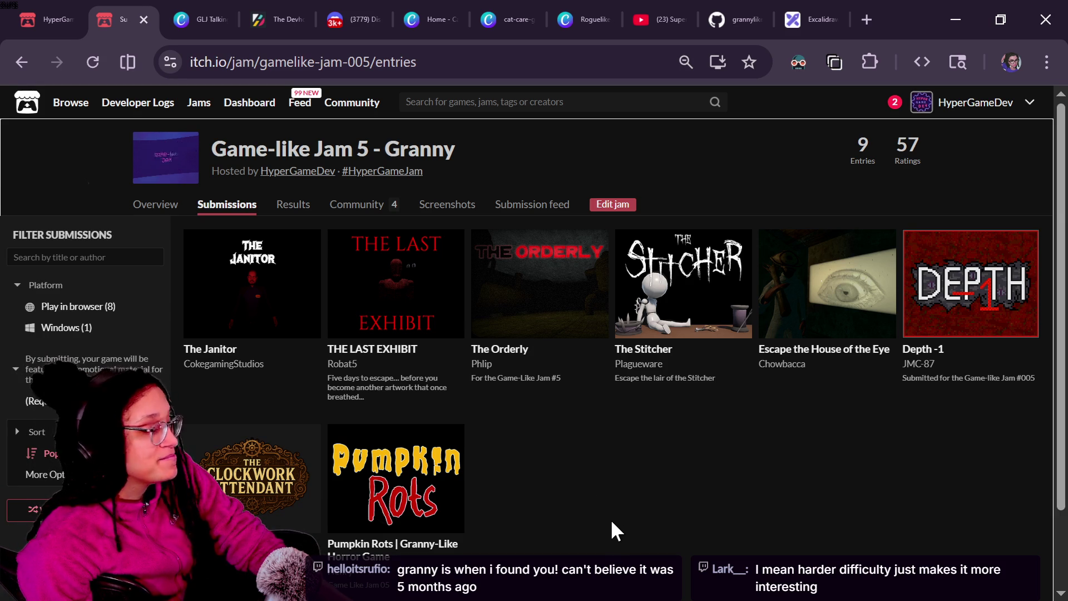
Step: Select the submissions page address and switch over to the stream chat
key("ctrl+l")
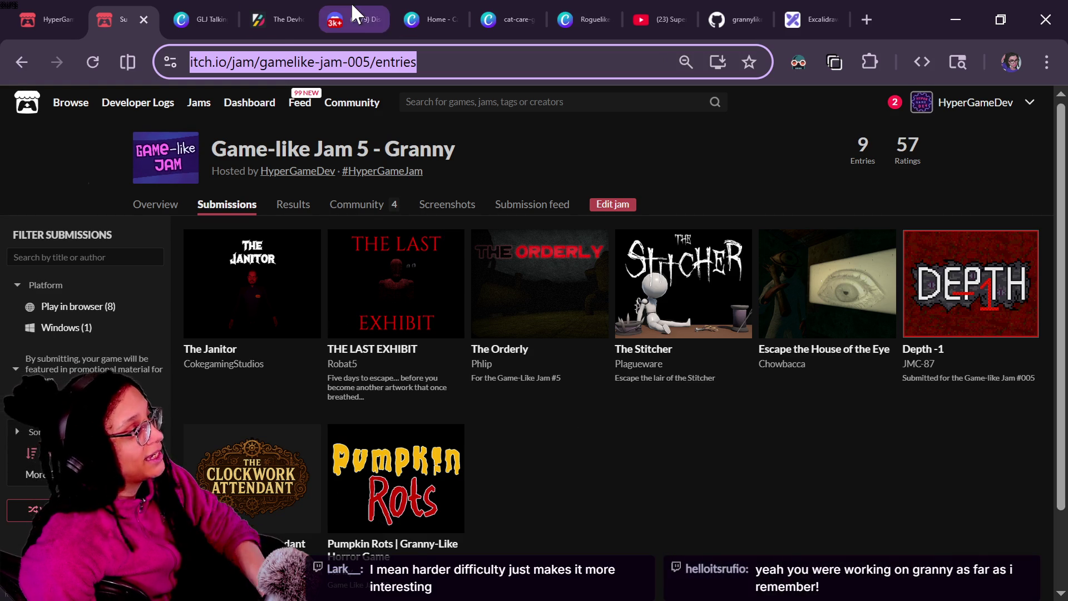
key("alt+Tab")
key("alt+Tab")
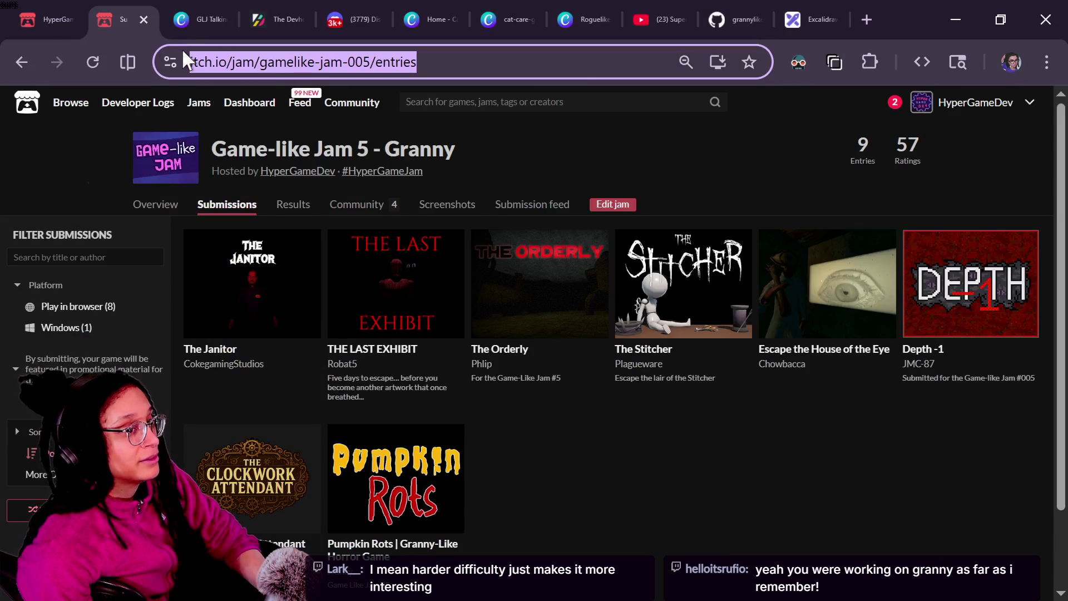
key("alt+Tab")
Step: Paste and send the submissions link in chat, then go back to the Granny overview
left_click(223, 515)
key("ctrl+v")
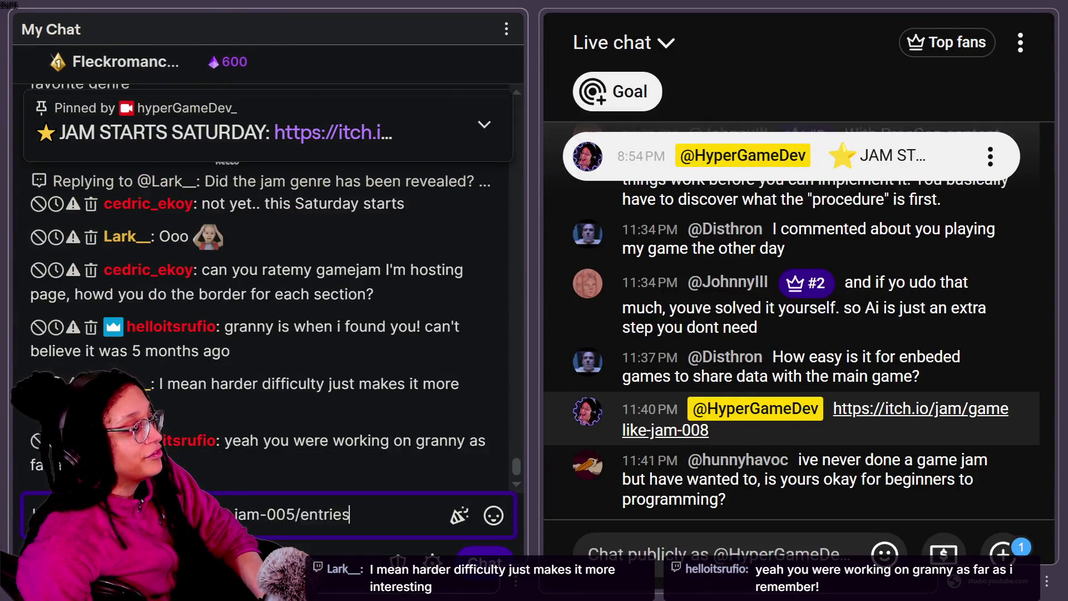
key("Return")
scroll(604, 490, "down", 10)
key("alt+Tab")
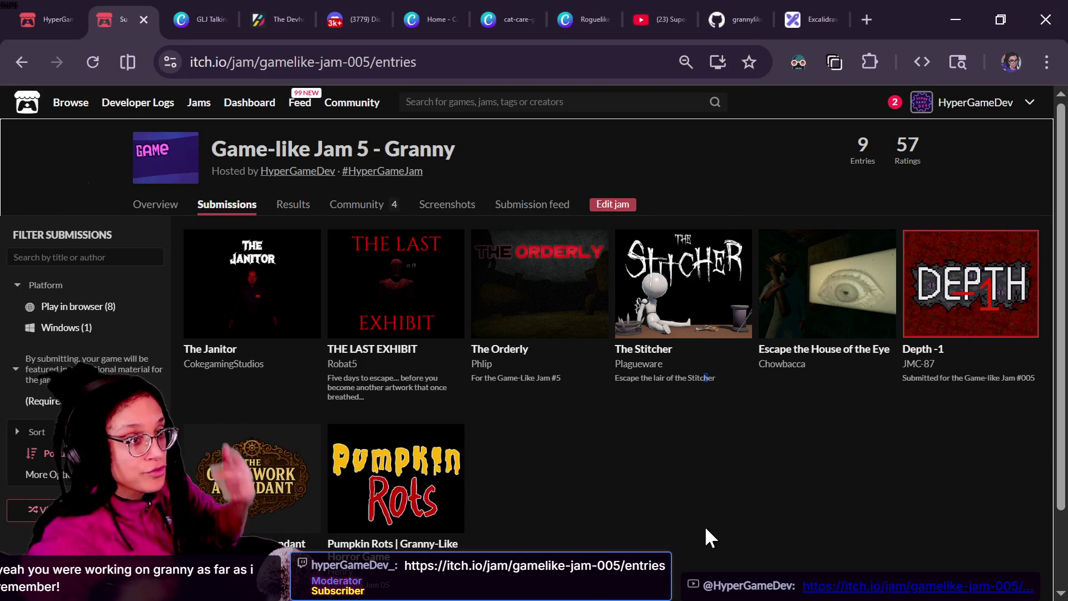
left_click(22, 63)
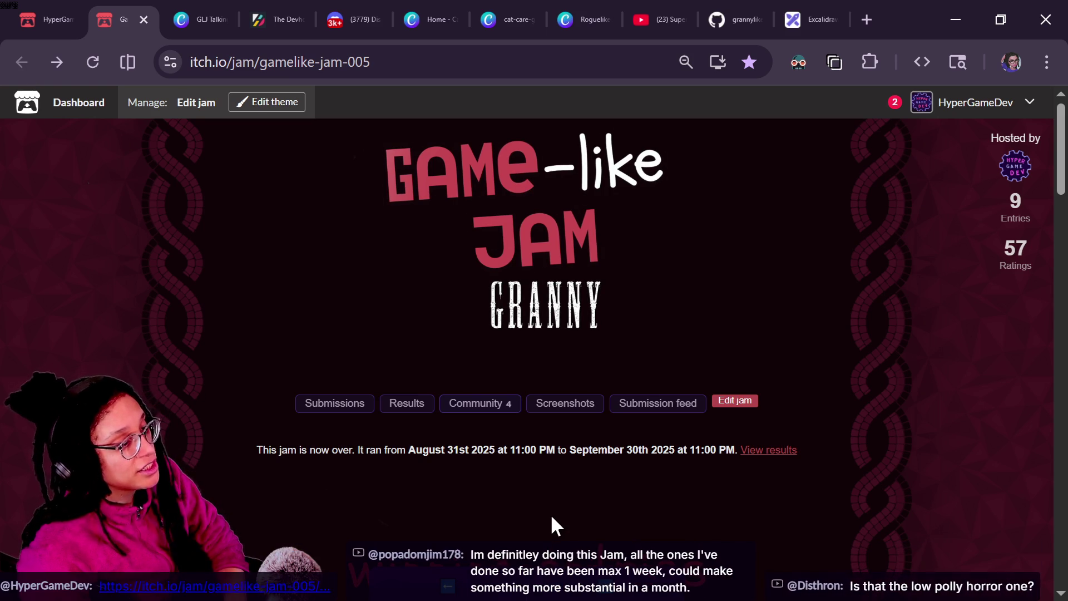
scroll(550, 513, "down", 2)
scroll(550, 513, "up", 2)
scroll(631, 511, "down", 4)
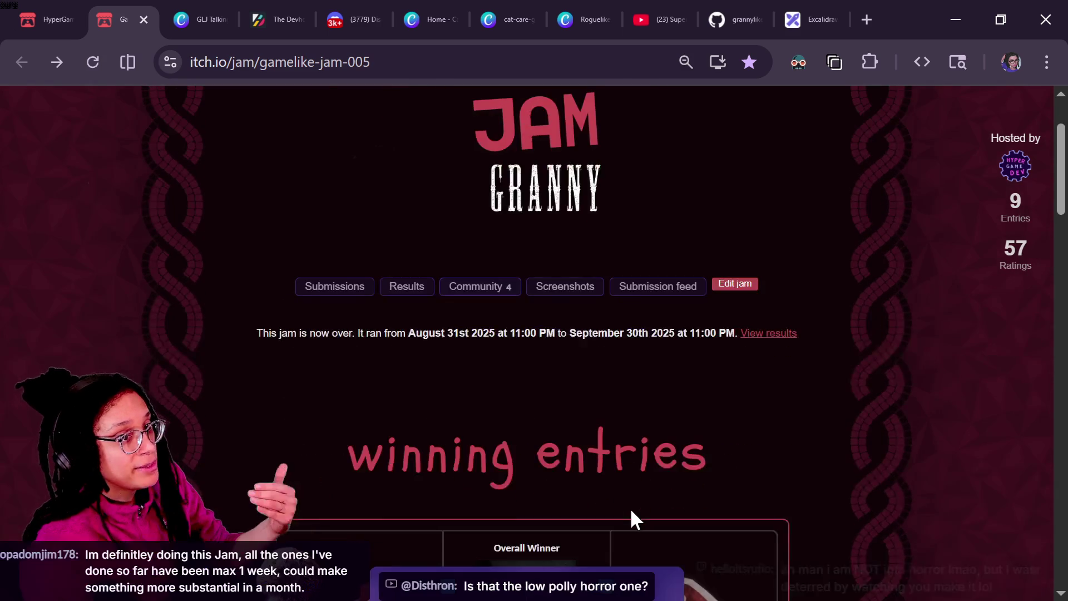
scroll(633, 511, "up", 4)
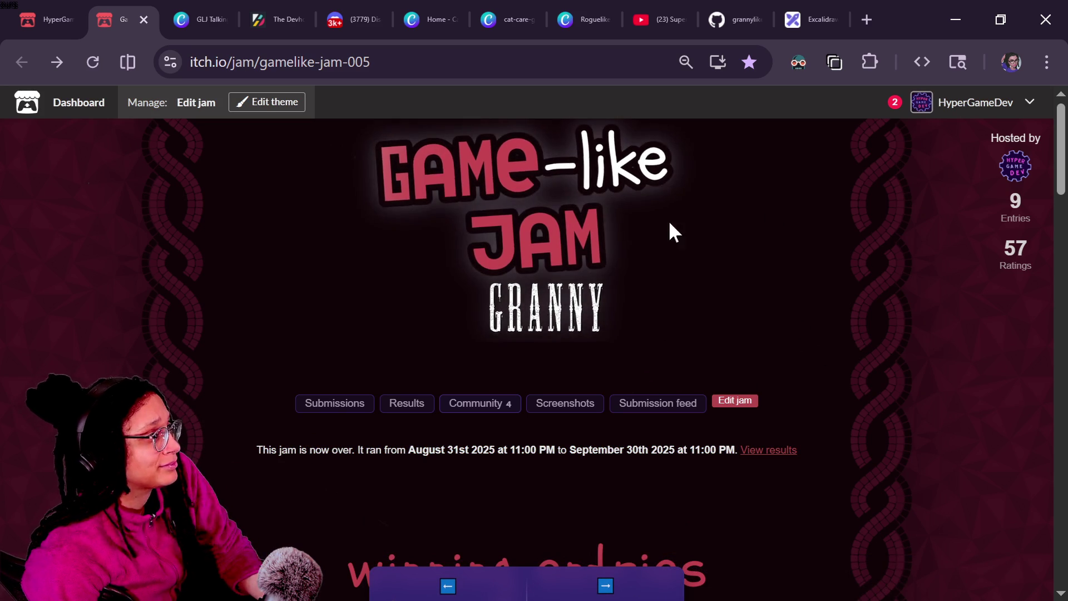
key("alt+Tab")
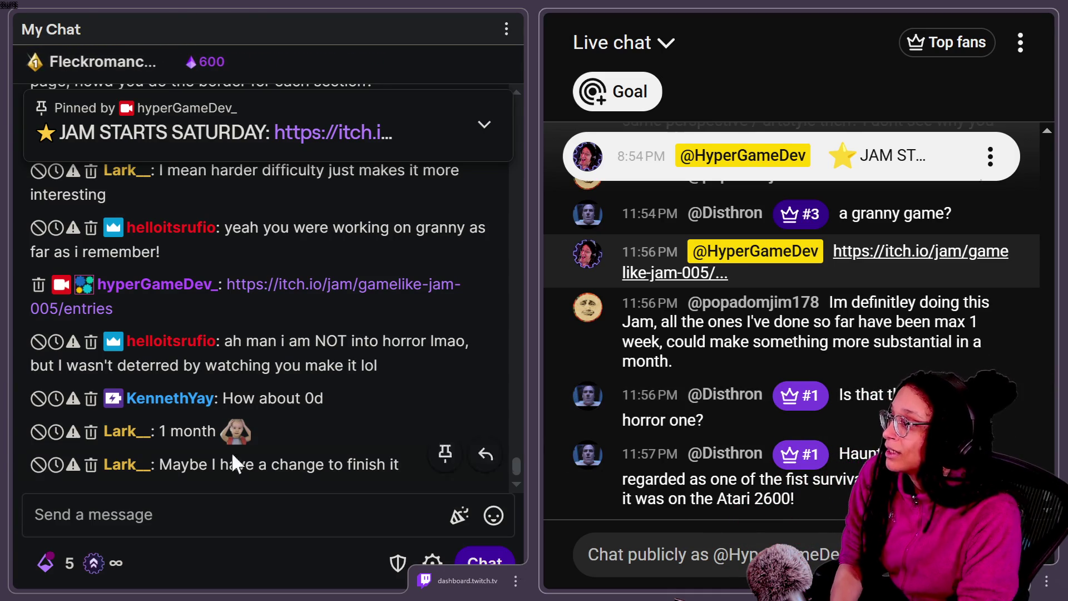
scroll(279, 254, "up", 2)
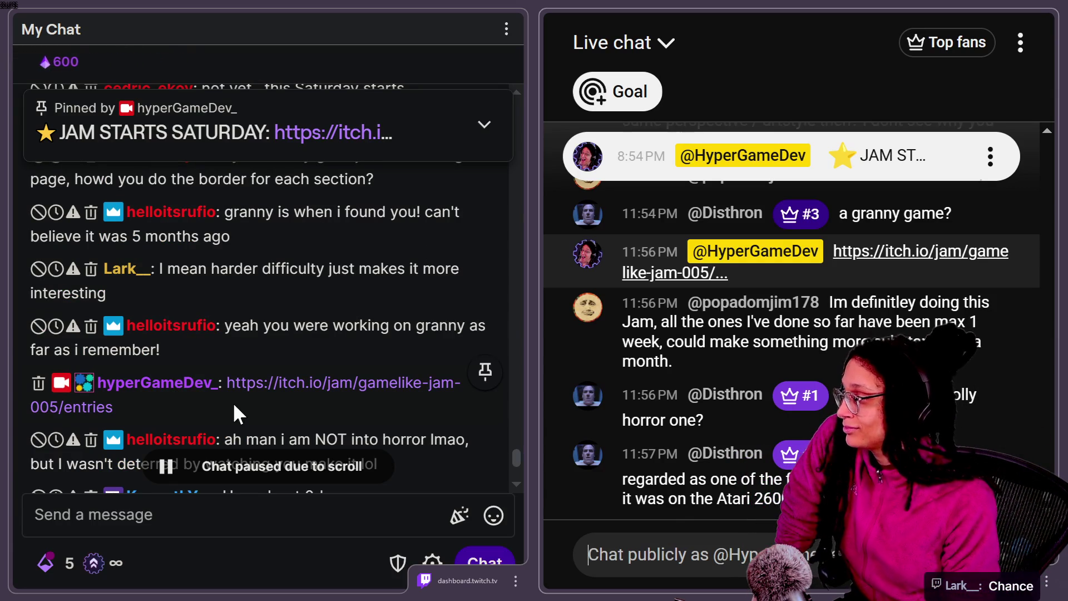
scroll(278, 396, "up", 2)
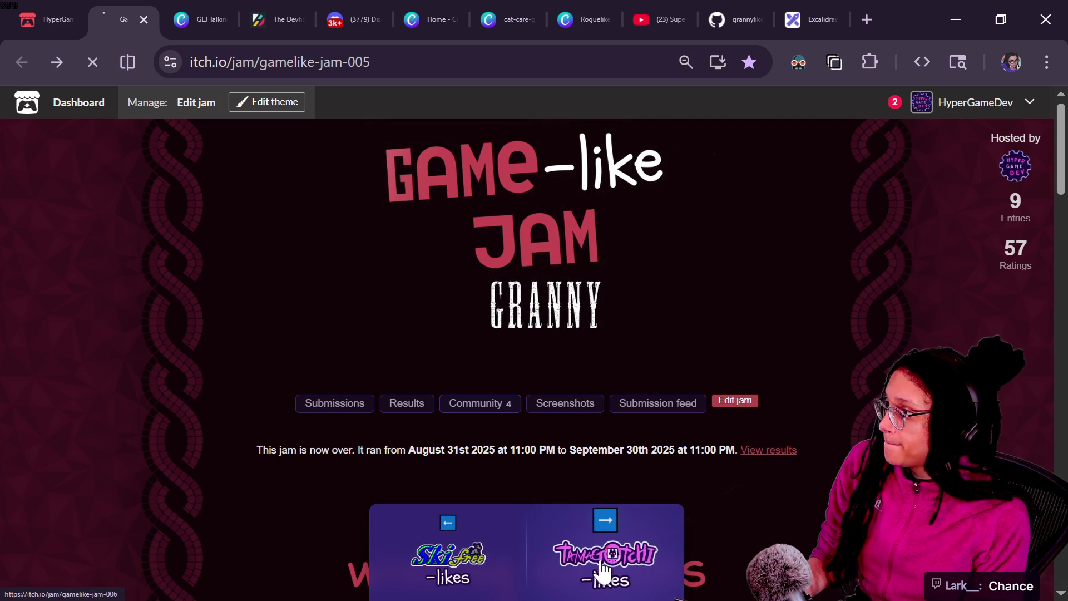
Step: Step through jams 006 and 007 to Game-like Jam 008 and scroll its rules
left_click(601, 568)
left_click(601, 568)
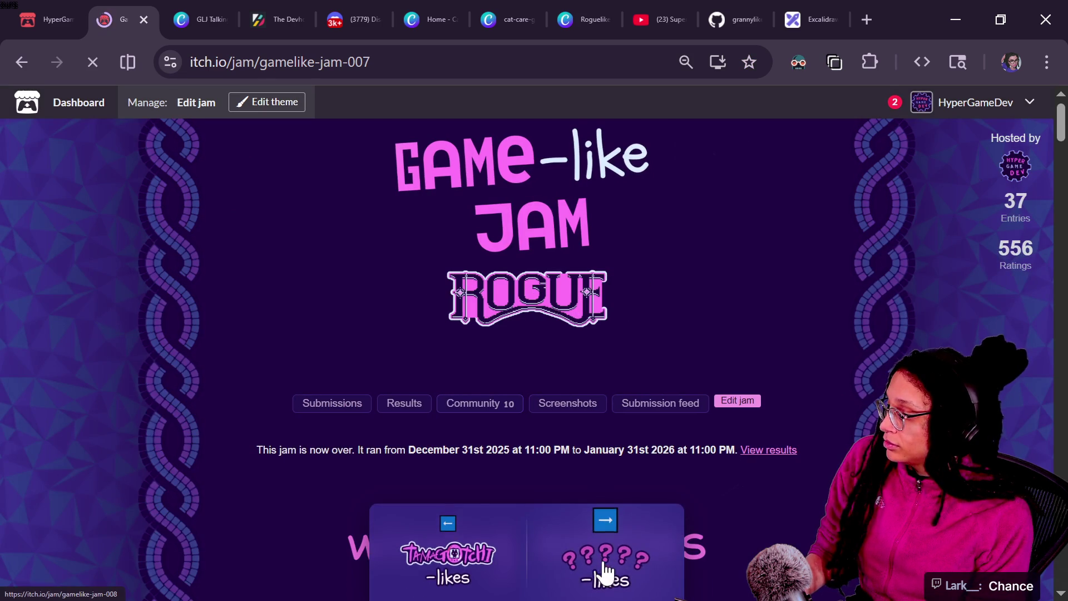
left_click(599, 569)
scroll(774, 468, "down", 3)
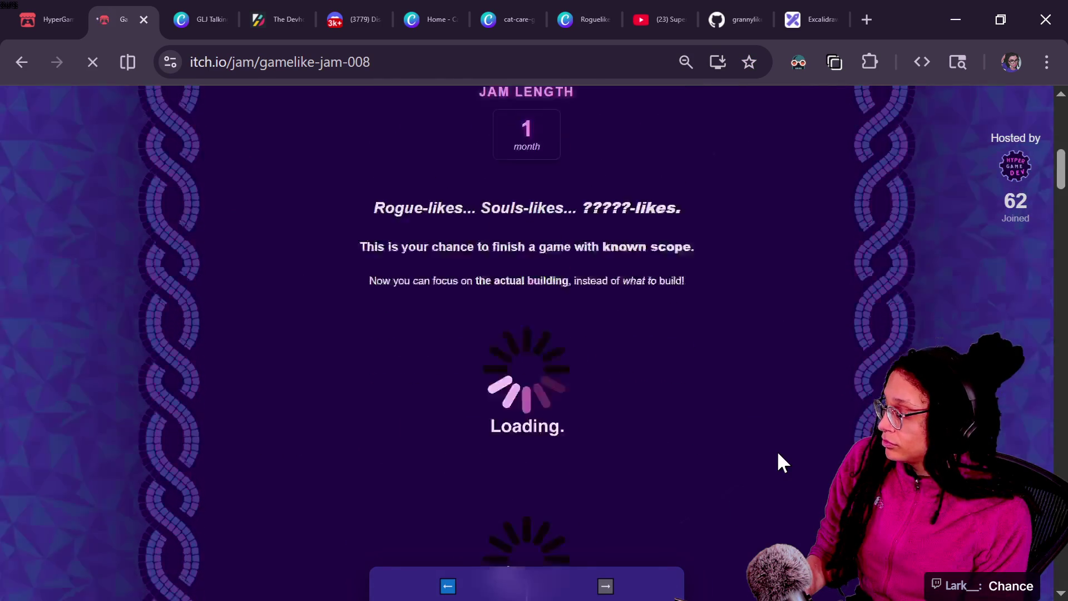
scroll(633, 474, "down", 5)
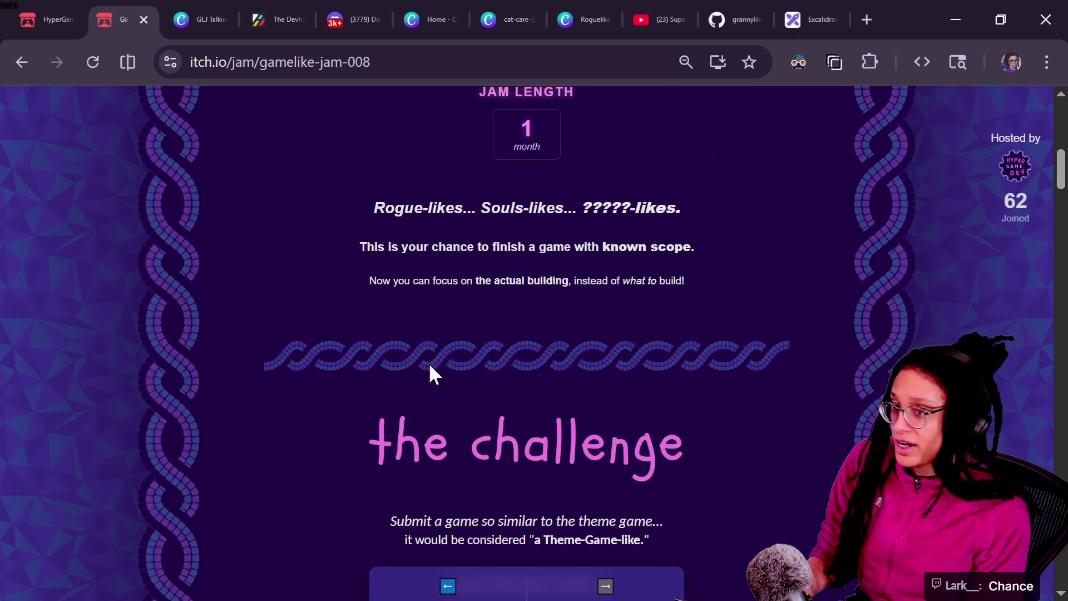
scroll(417, 375, "down", 8)
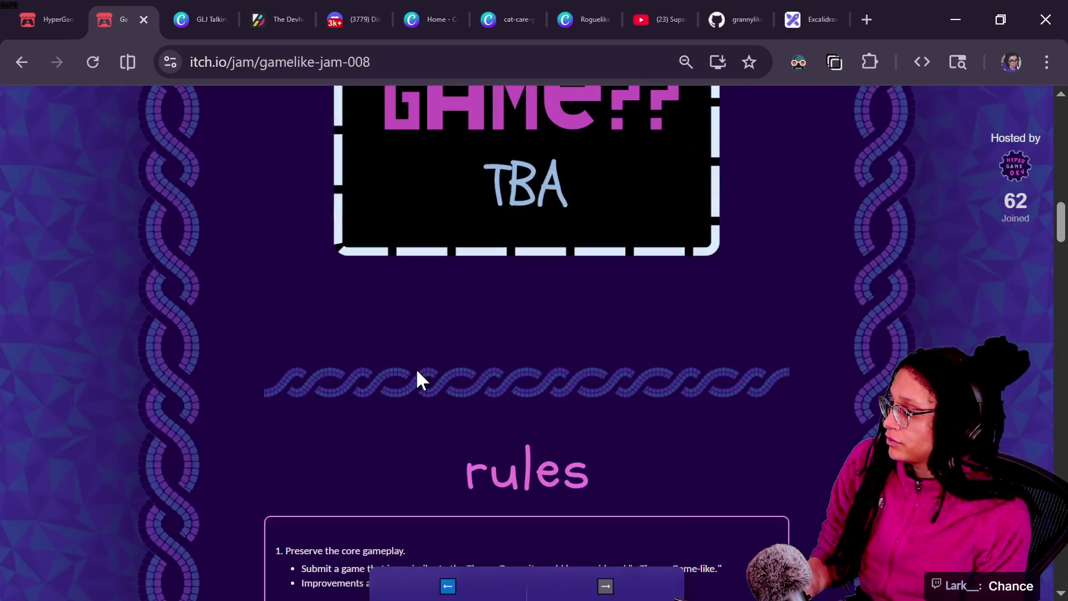
scroll(493, 389, "down", 5)
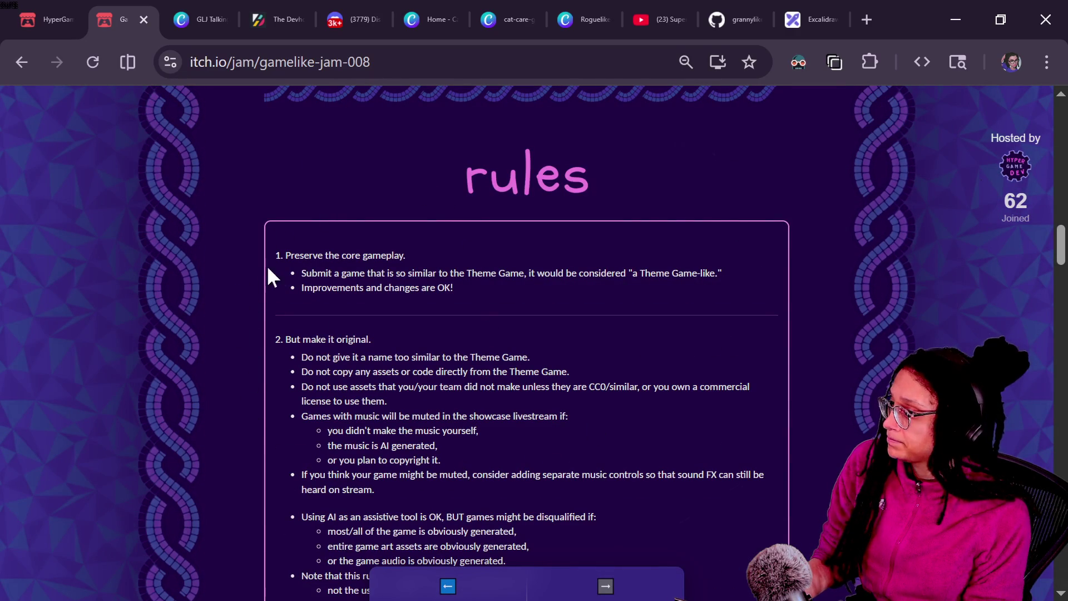
scroll(690, 322, "down", 12)
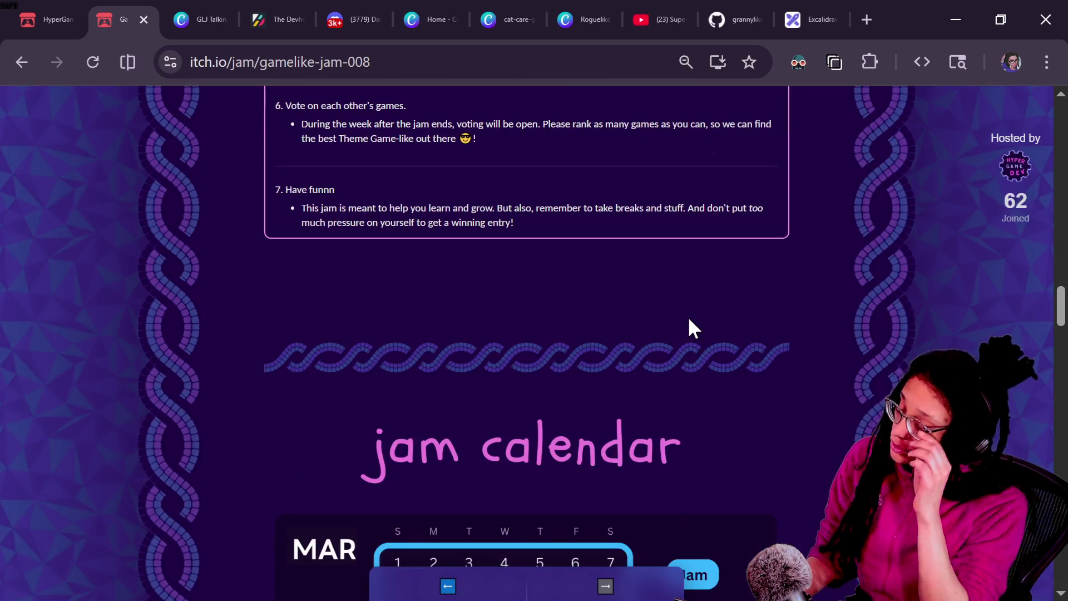
scroll(852, 189, "up", 20)
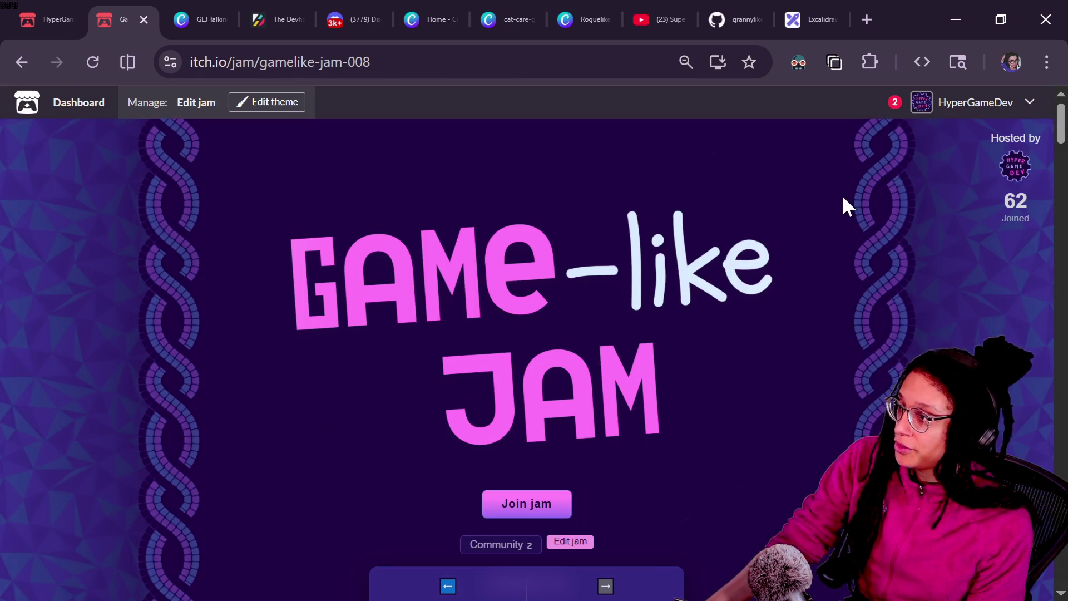
left_click(873, 19)
Step: Search 'css' and open itch.io's CSS Customization Guide, zoomed in for viewers
type("cssa")
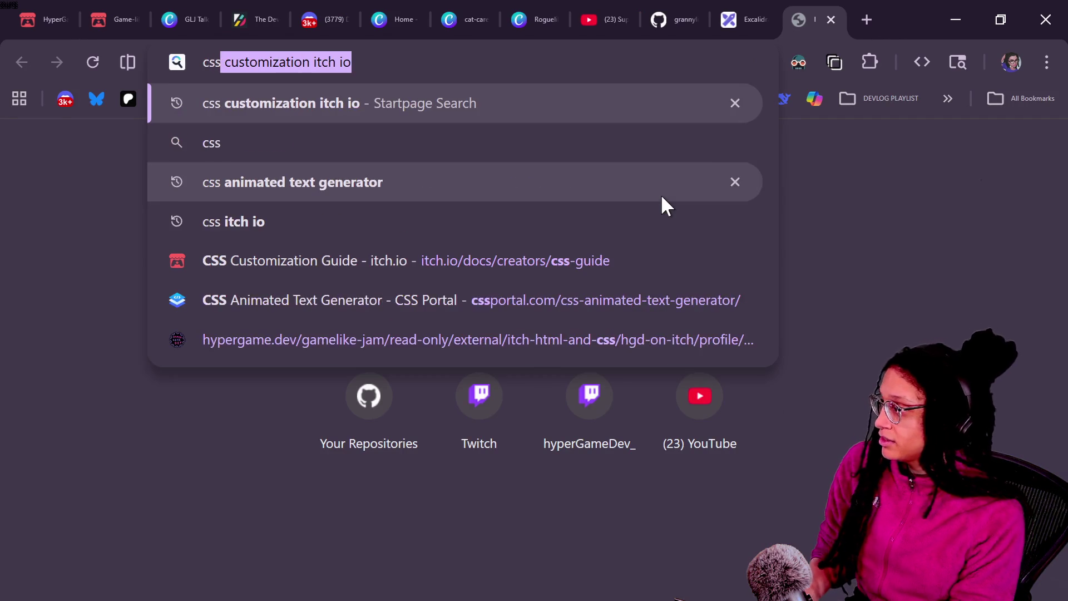
key("BackSpace")
key("Down")
key("Down")
key("Down")
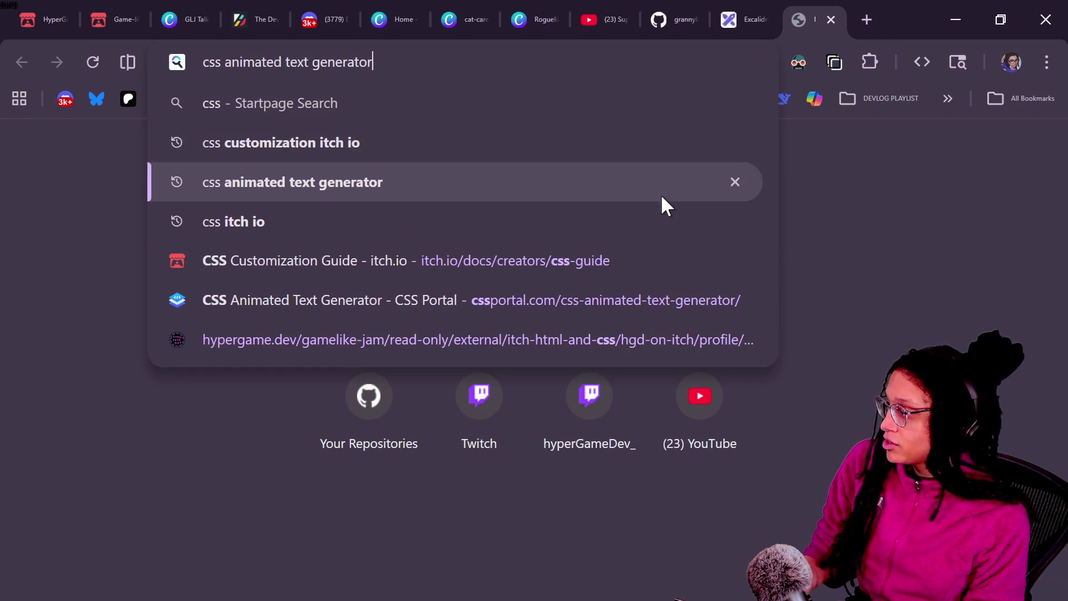
key("Return")
left_click(315, 62)
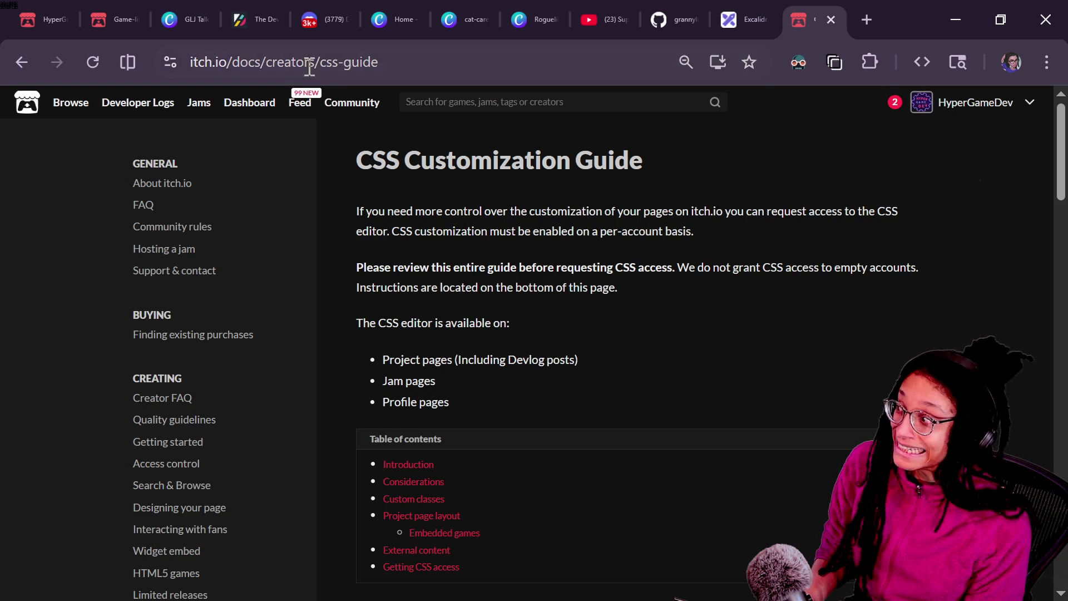
left_click(691, 292)
key("ctrl+plus")
key("ctrl+plus")
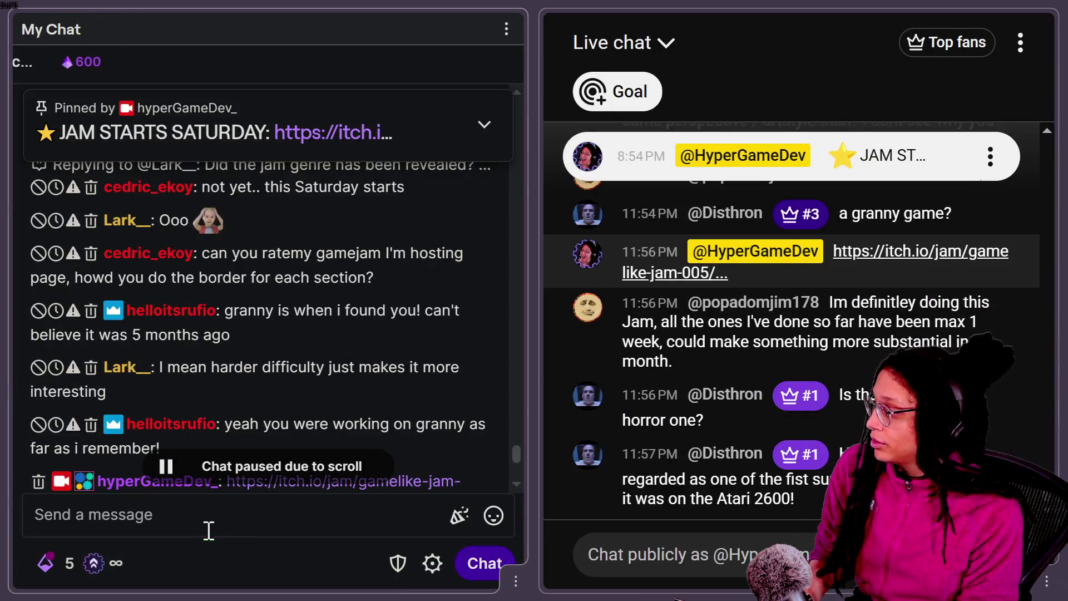
left_click(207, 529)
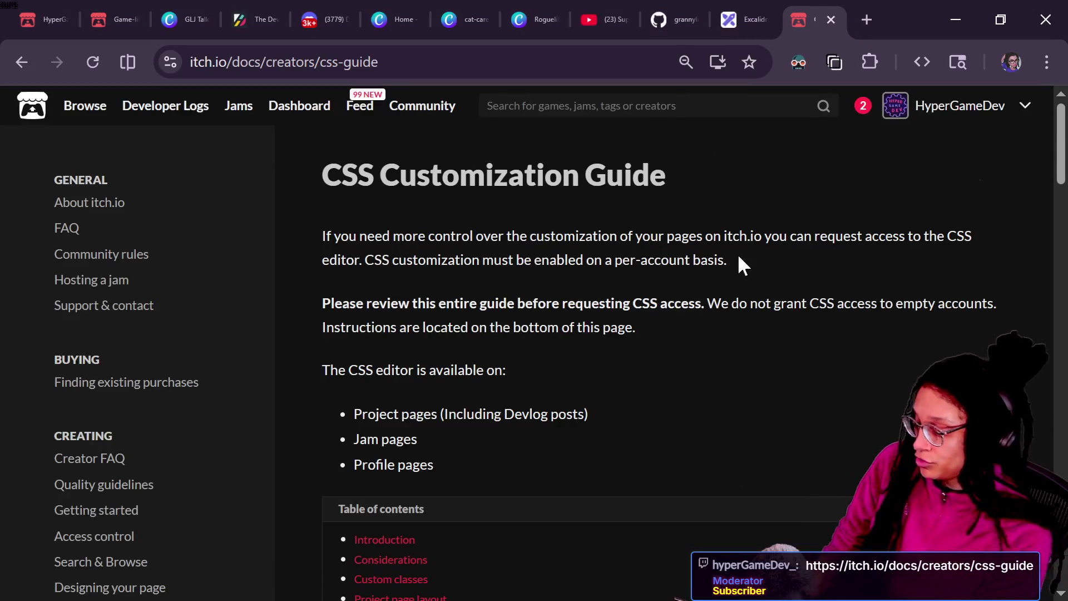
Step: Scroll the guide and highlight the four requirements for a CSS access request
key("End")
scroll(736, 252, "up", 12)
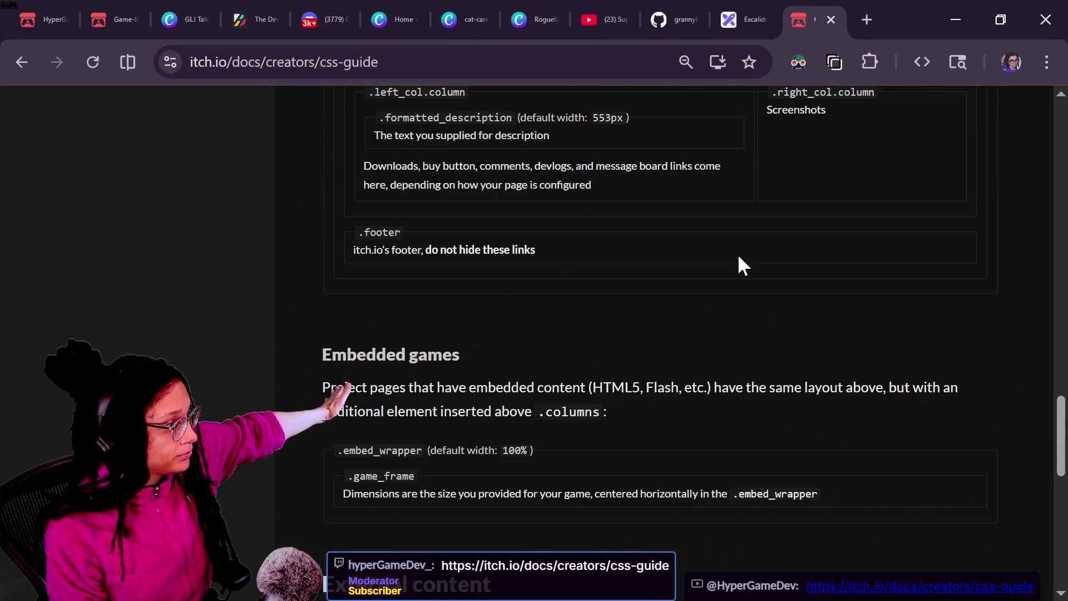
scroll(737, 253, "down", 7)
scroll(737, 253, "down", 3)
left_click_drag(317, 119, 752, 195)
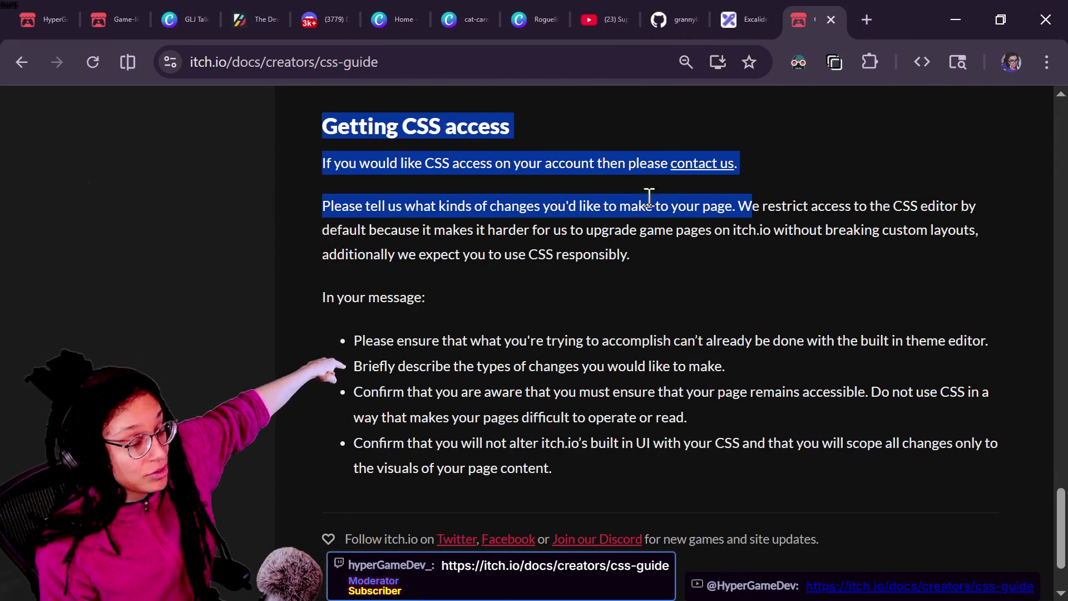
left_click(560, 164)
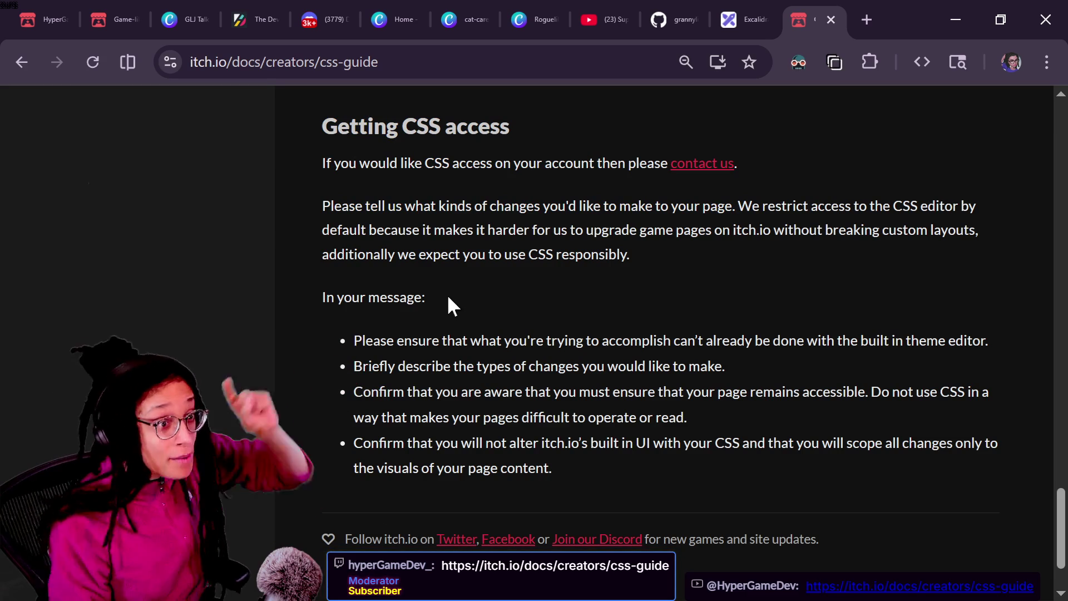
left_click_drag(316, 330, 654, 475)
left_click(649, 475)
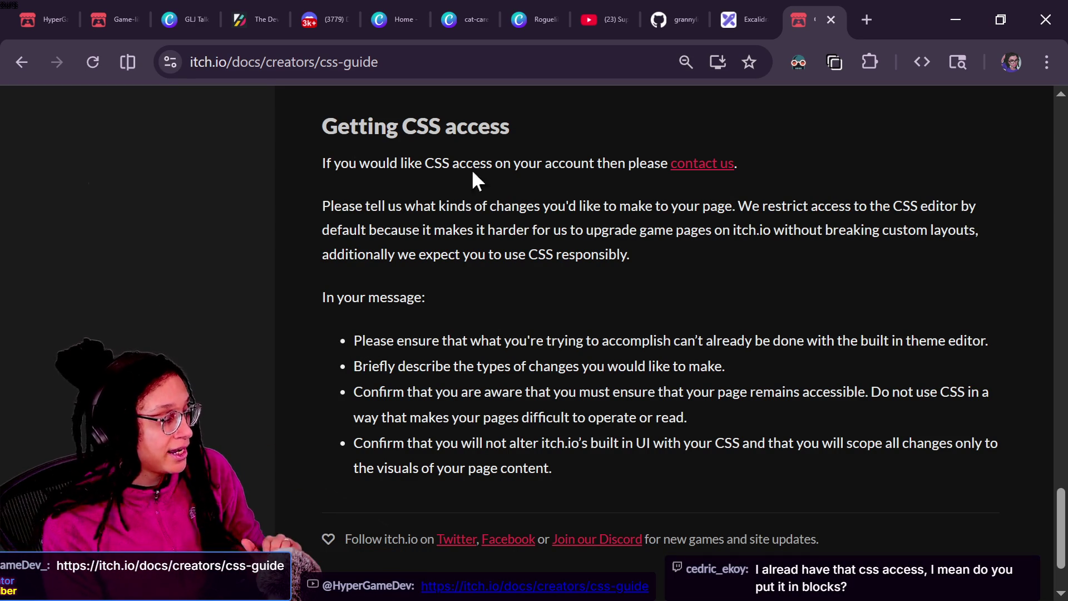
Step: Highlight the lines about contacting itch.io to request CSS access
left_click_drag(338, 167, 550, 189)
left_click_drag(398, 162, 662, 163)
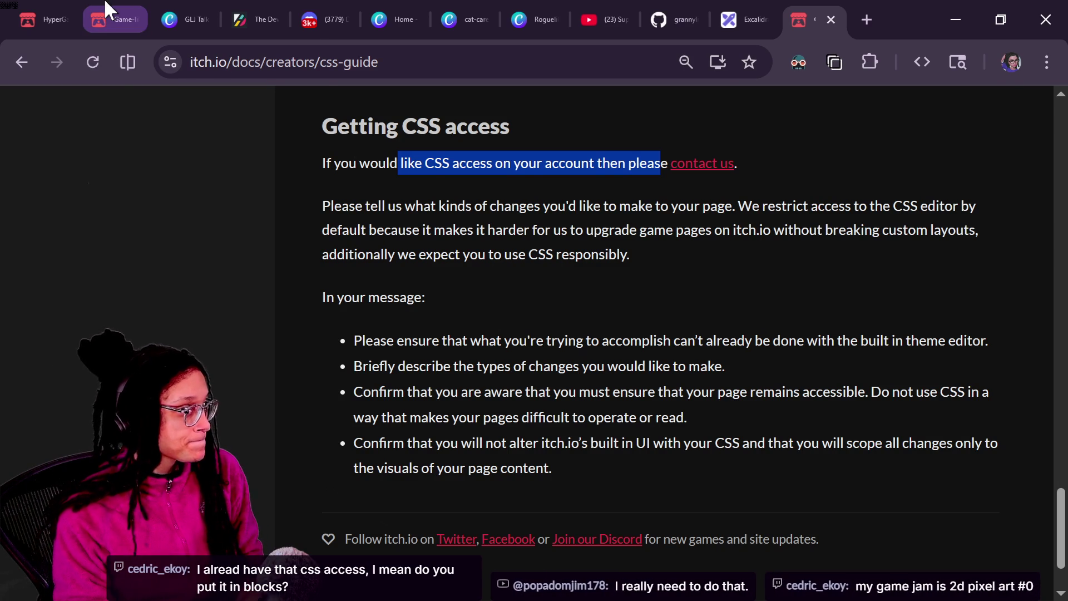
mouse_move(107, 10)
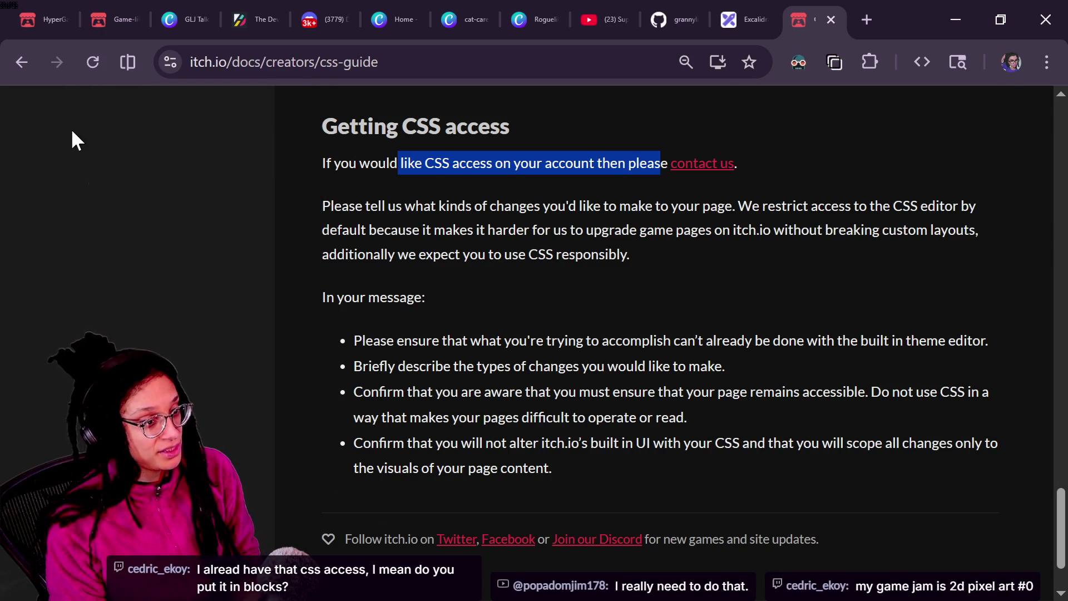
left_click(124, 9)
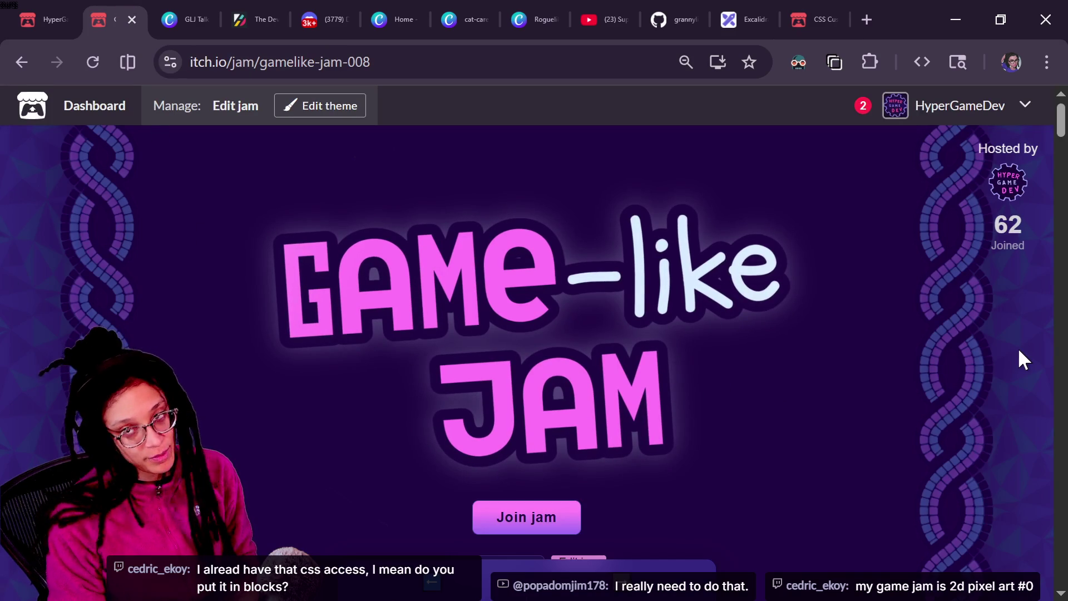
Step: Scroll down Game-like Jam 8's page and open its Edit jam link in a new tab
scroll(1019, 350, "down", 3)
scroll(764, 414, "down", 5)
scroll(764, 413, "down", 2)
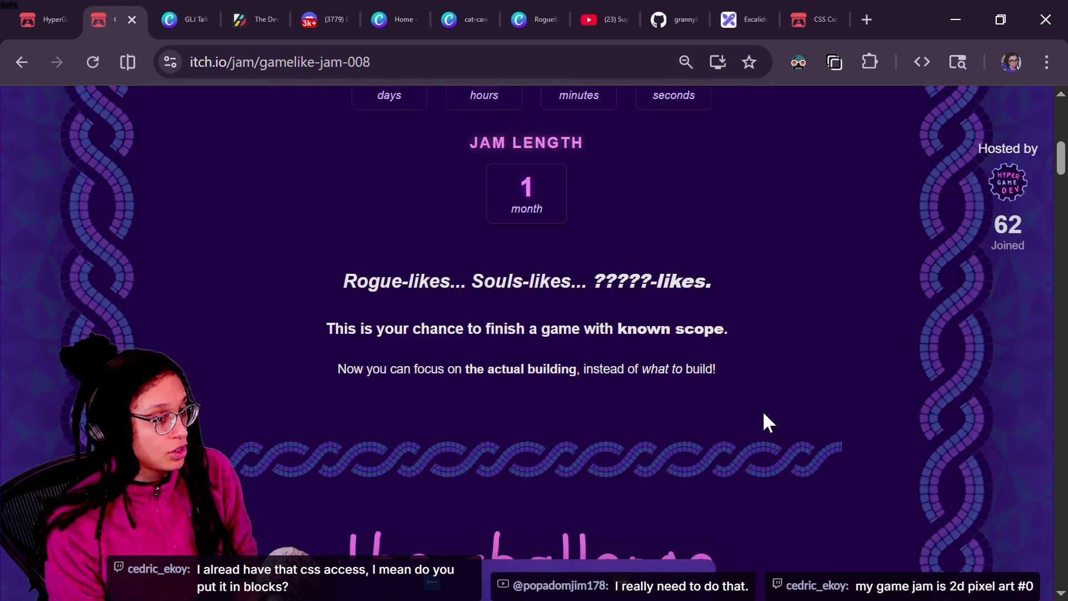
scroll(764, 413, "down", 10)
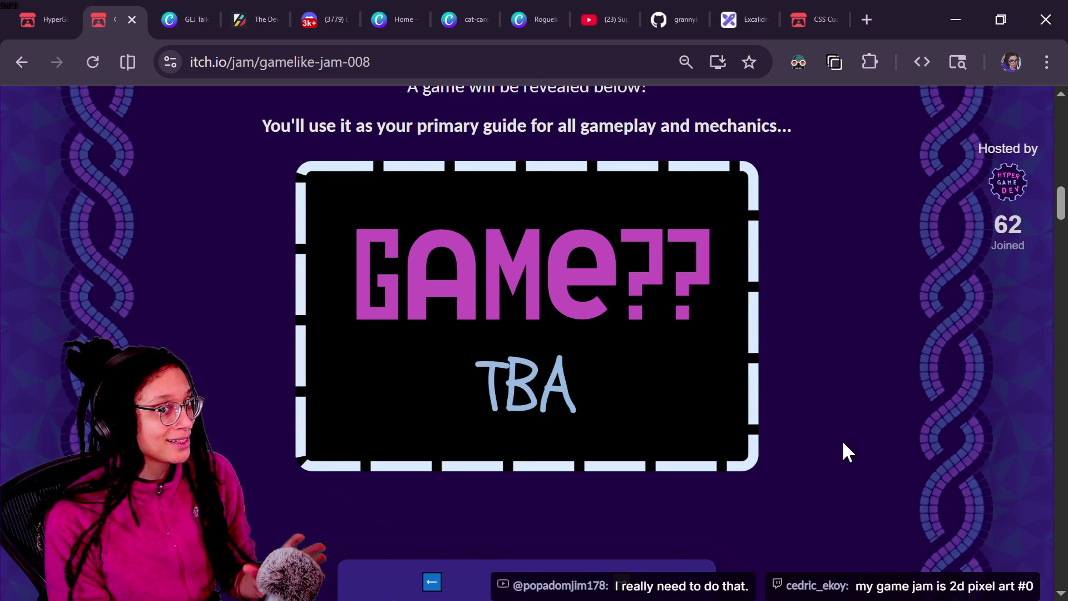
scroll(844, 444, "up", 20)
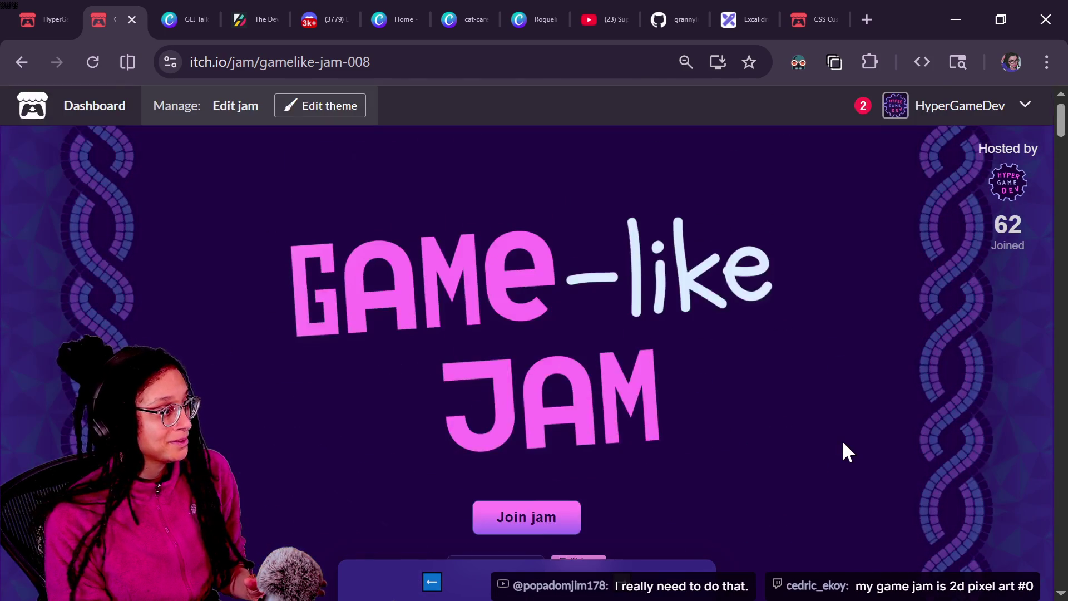
scroll(844, 443, "down", 15)
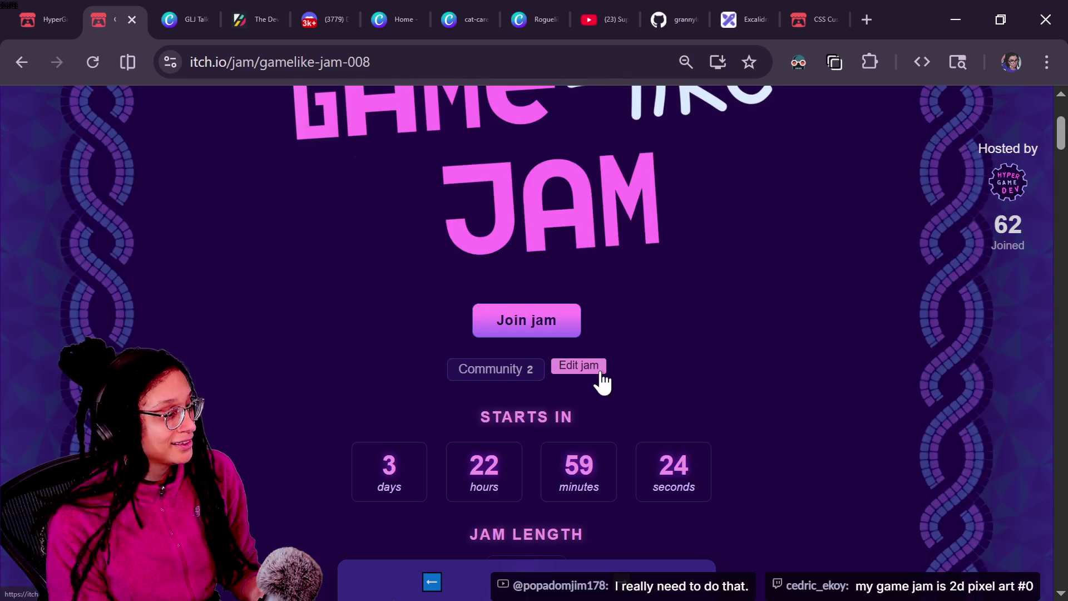
right_click(571, 366)
left_click(626, 96)
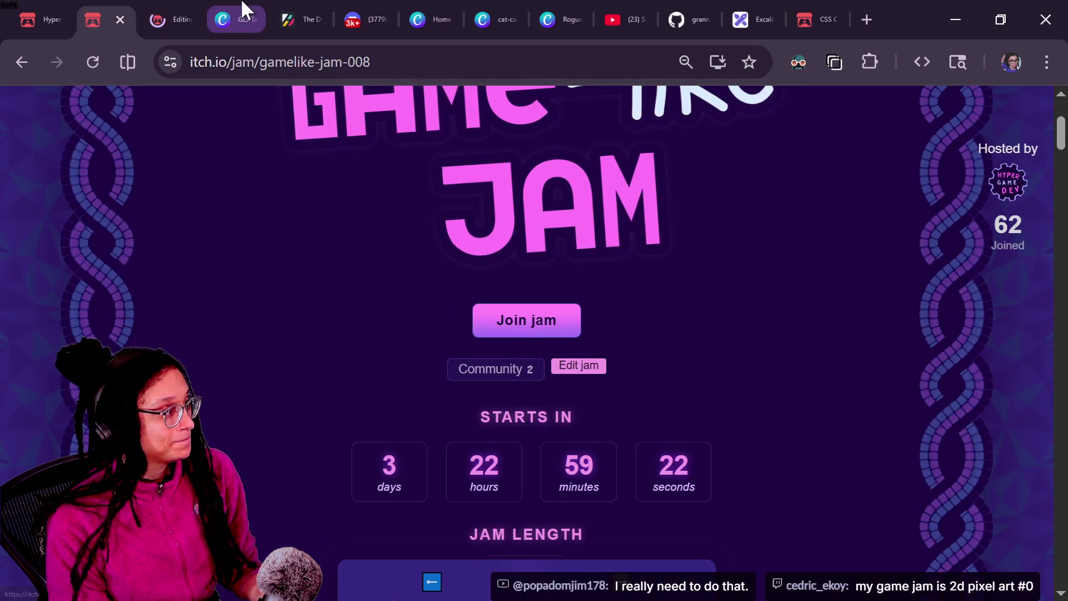
left_click(172, 20)
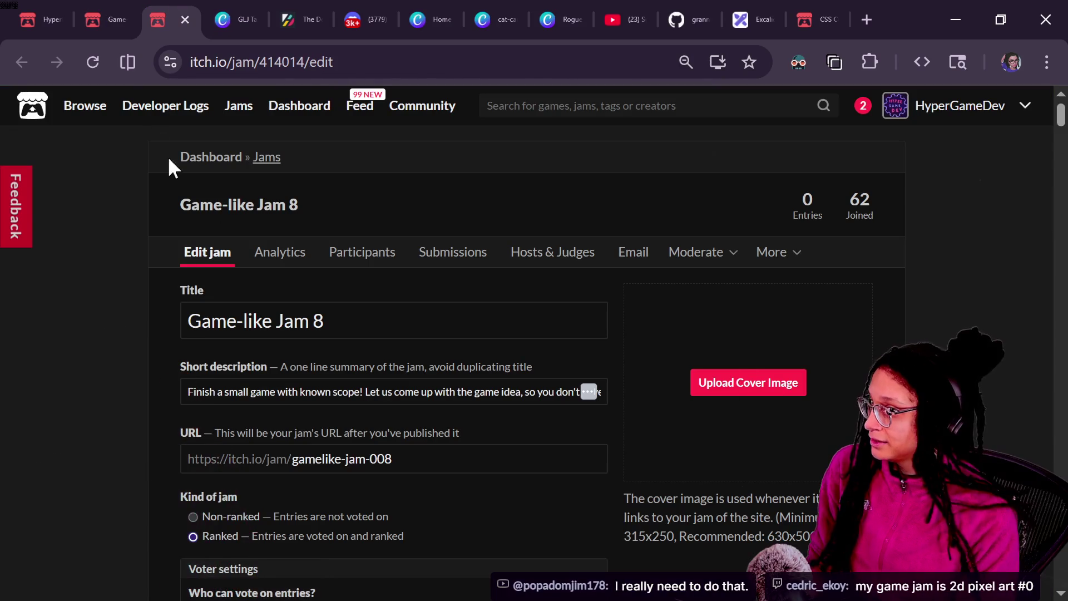
Step: Show the jam's Content field as raw HTML and zoom out to scan the markup
scroll(218, 212, "down", 15)
scroll(219, 209, "up", 2)
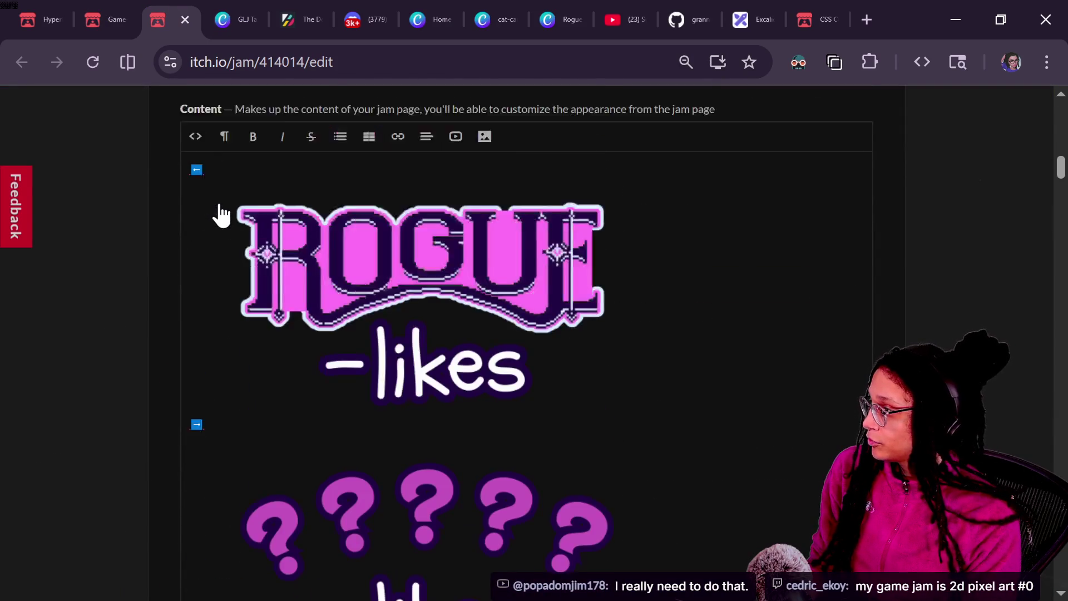
scroll(211, 214, "up", 2)
left_click(196, 233)
scroll(516, 374, "down", 2)
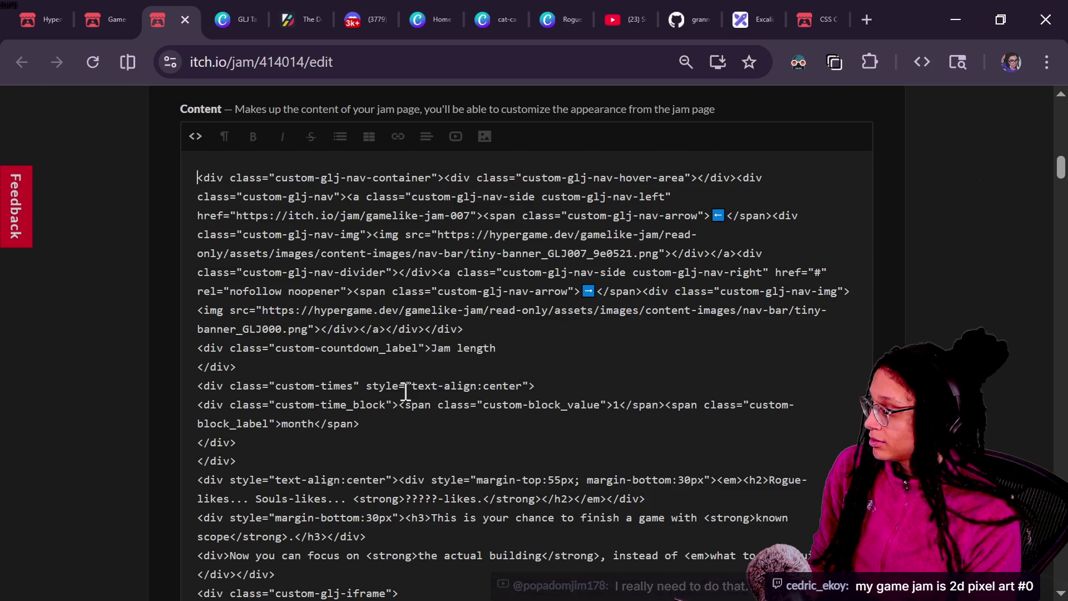
scroll(372, 371, "down", 20)
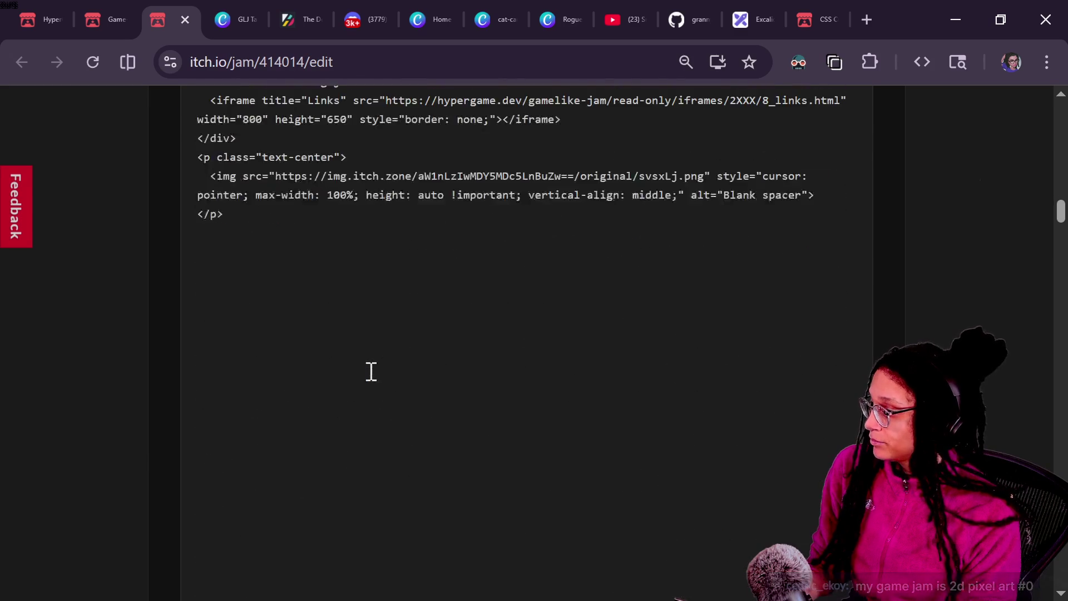
scroll(371, 371, "up", 20)
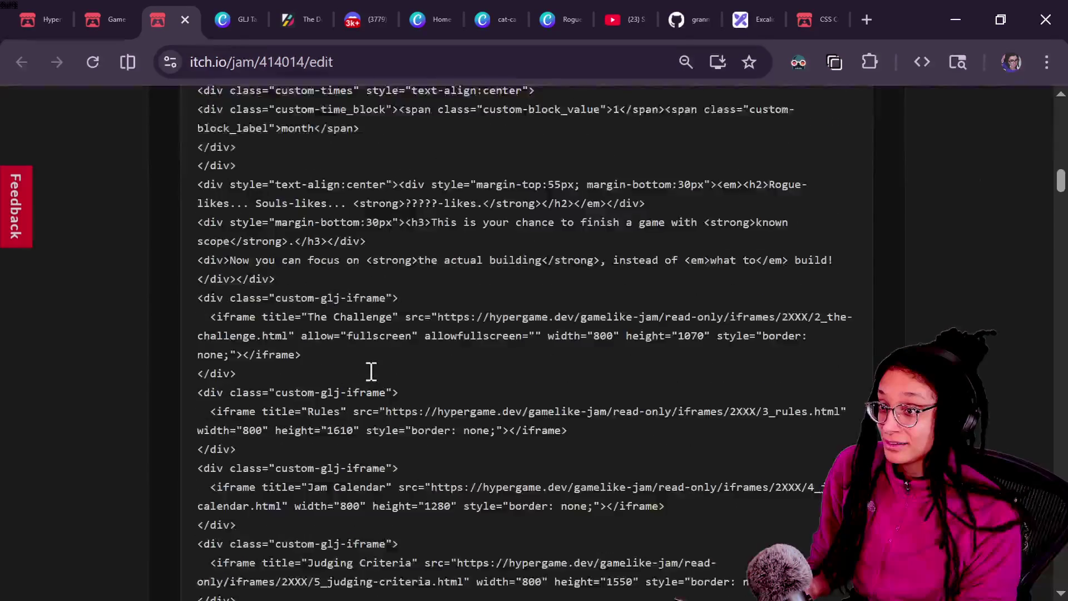
scroll(371, 371, "down", 15)
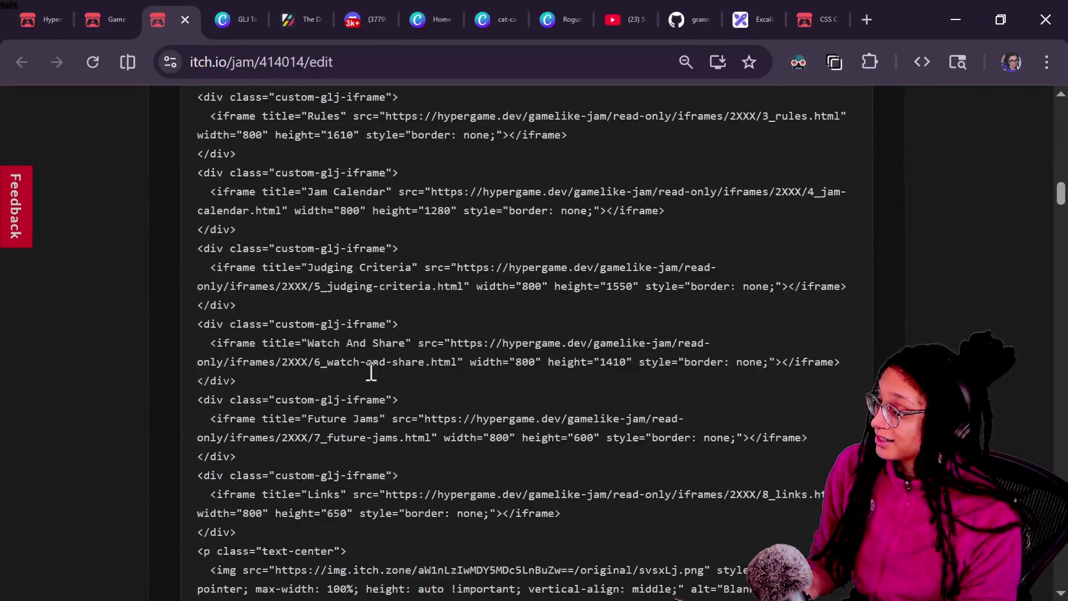
scroll(371, 371, "up", 3)
scroll(371, 373, "up", 10)
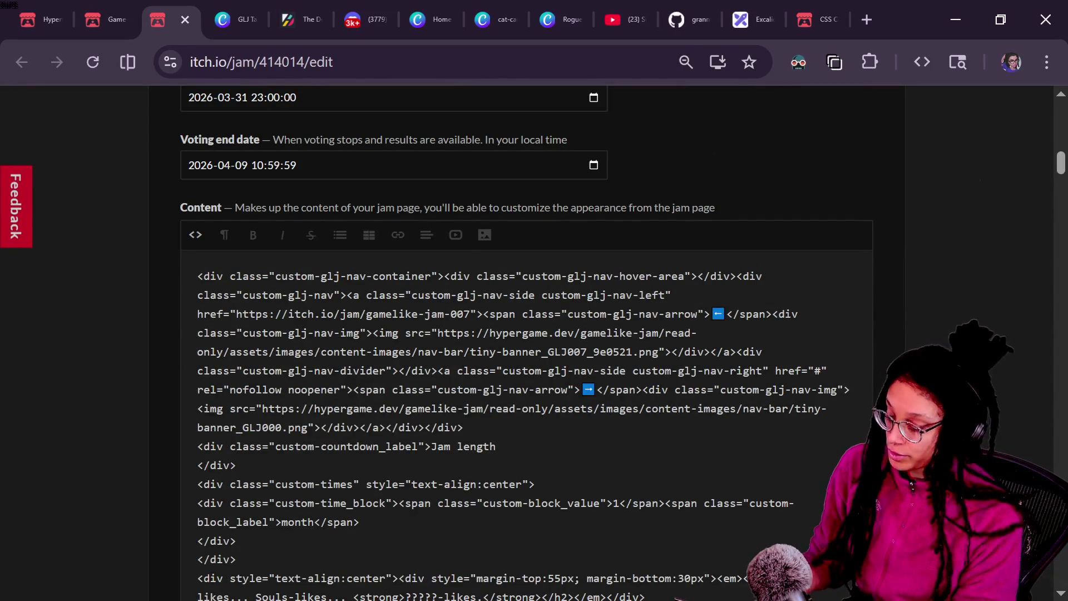
key("ctrl+minus")
key("ctrl+minus")
key("ctrl+minus")
mouse_move(1057, 188)
left_mouse_down()
mouse_move(1056, 222)
mouse_move(1050, 189)
mouse_move(1040, 214)
mouse_move(1042, 204)
left_mouse_up()
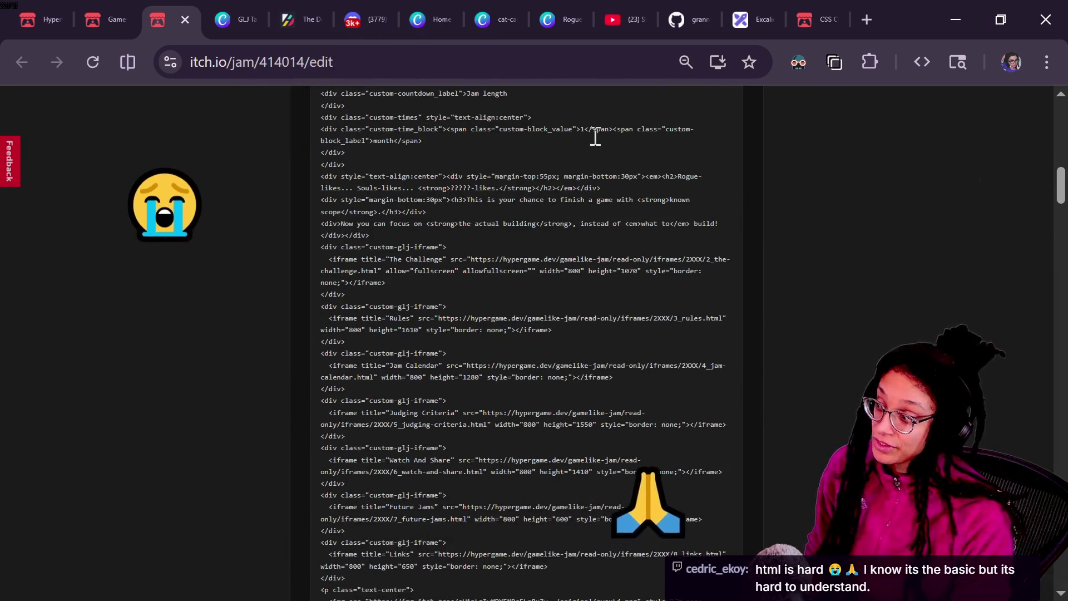
left_click_drag(598, 137, 673, 436)
left_click(672, 441)
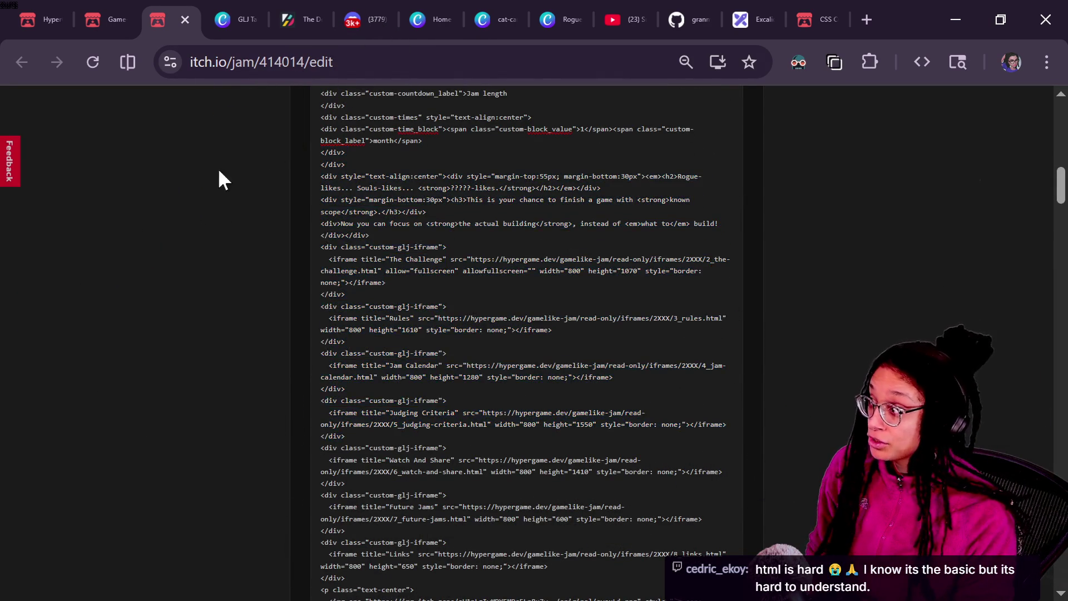
Step: Compare with the live Game-like Jam page, then enlarge the HTML editor again
left_click(89, 16)
scroll(693, 389, "down", 3)
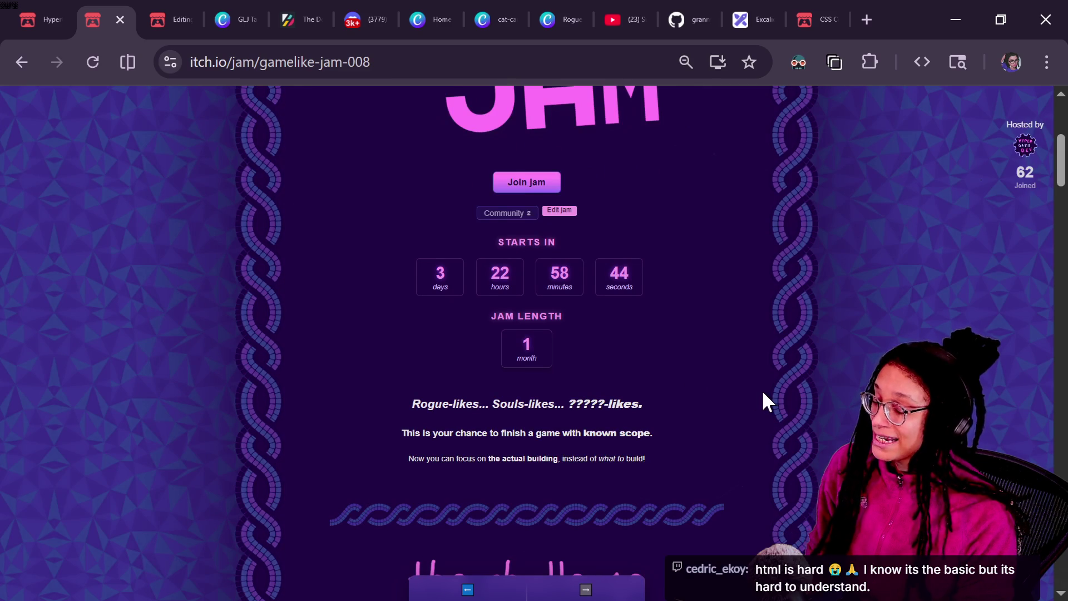
key("ctrl+minus")
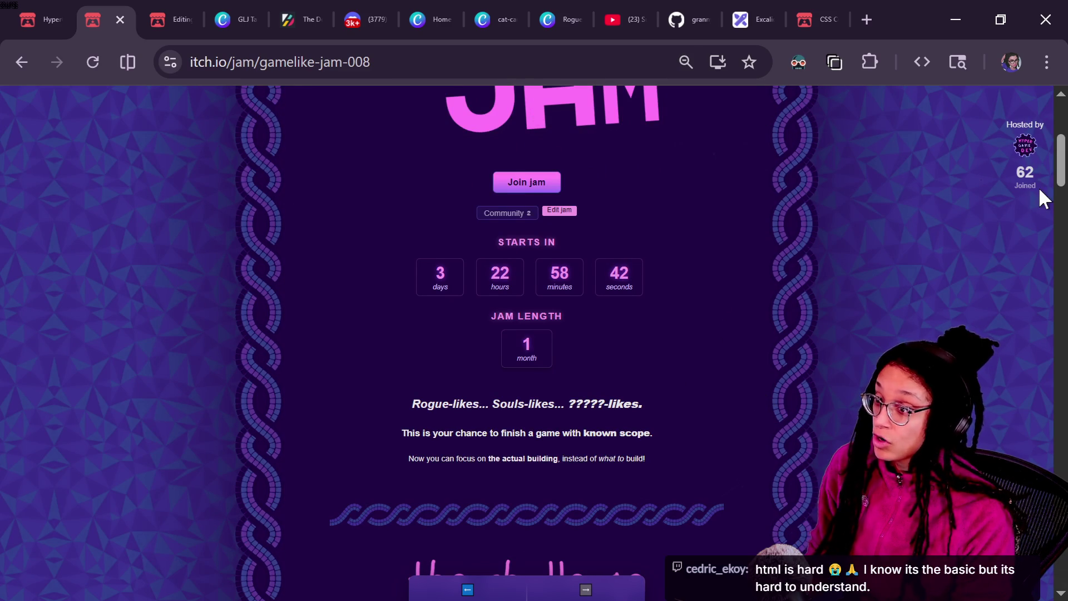
left_click(184, 18)
key("ctrl+plus")
key("ctrl+plus")
key("ctrl+plus")
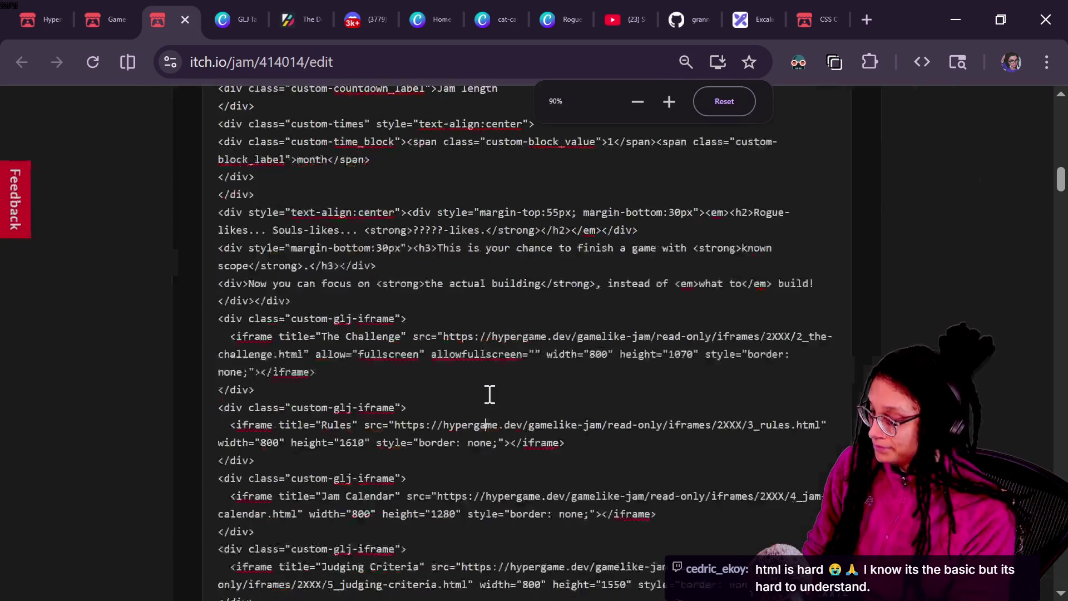
Step: Copy The Challenge iframe's 2_the-challenge.html URL and load it in a new tab
scroll(176, 338, "down", 2)
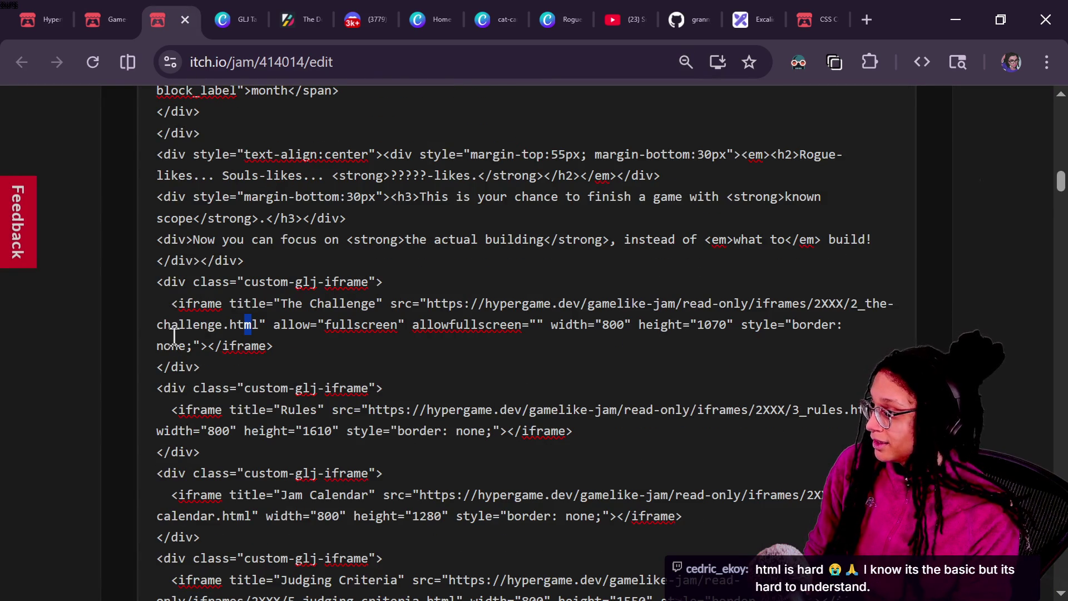
mouse_move(425, 303)
left_mouse_down()
mouse_move(624, 325)
mouse_move(822, 304)
mouse_move(249, 318)
left_mouse_up()
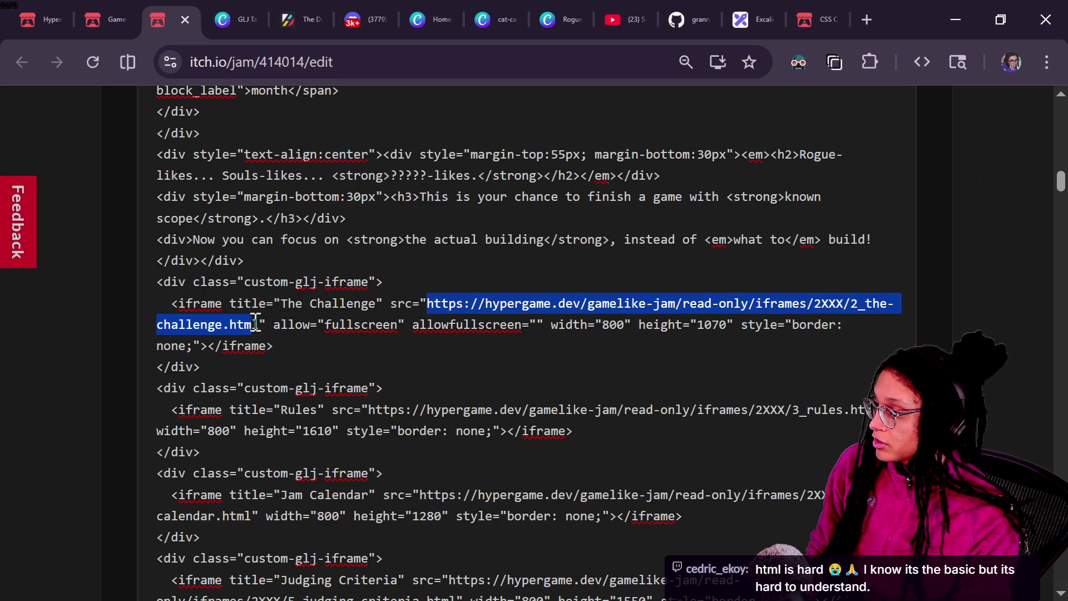
key("ctrl+c")
left_click(864, 19)
key("ctrl+v")
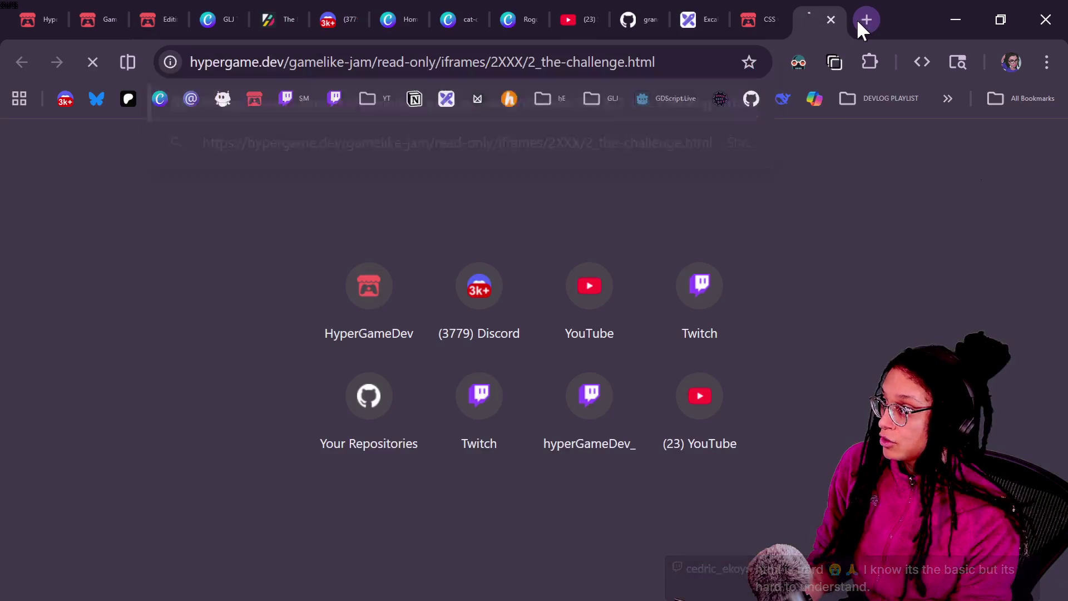
key("Return")
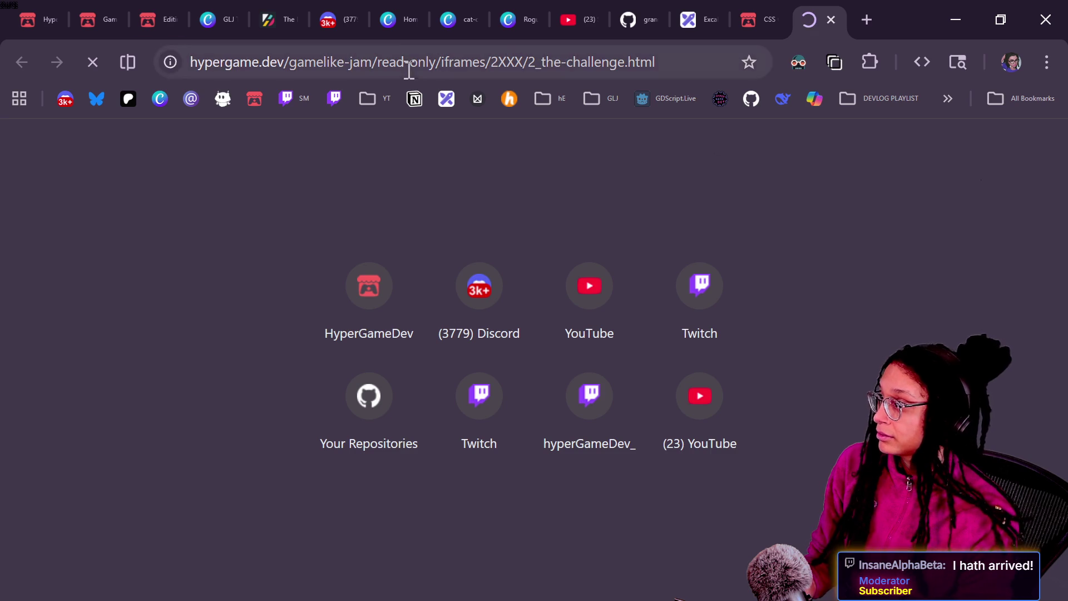
Step: Zoom the hypergame.dev challenge page to 90% and scroll through its rules and 'GAME?? TBA' box
mouse_move(105, 9)
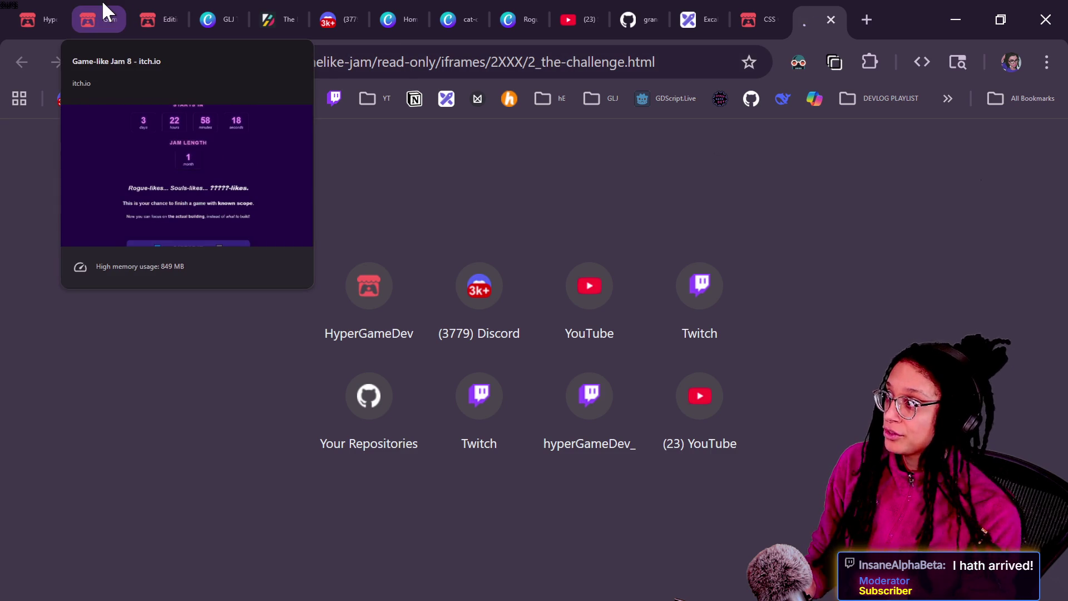
scroll(616, 316, "down", 10)
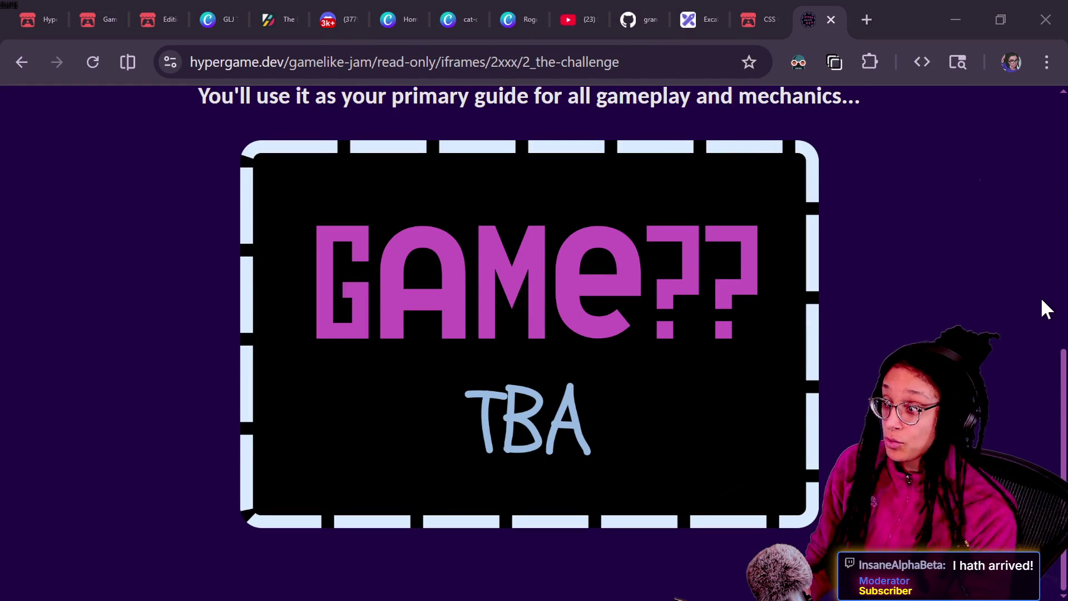
left_click(976, 274)
key("ctrl+minus")
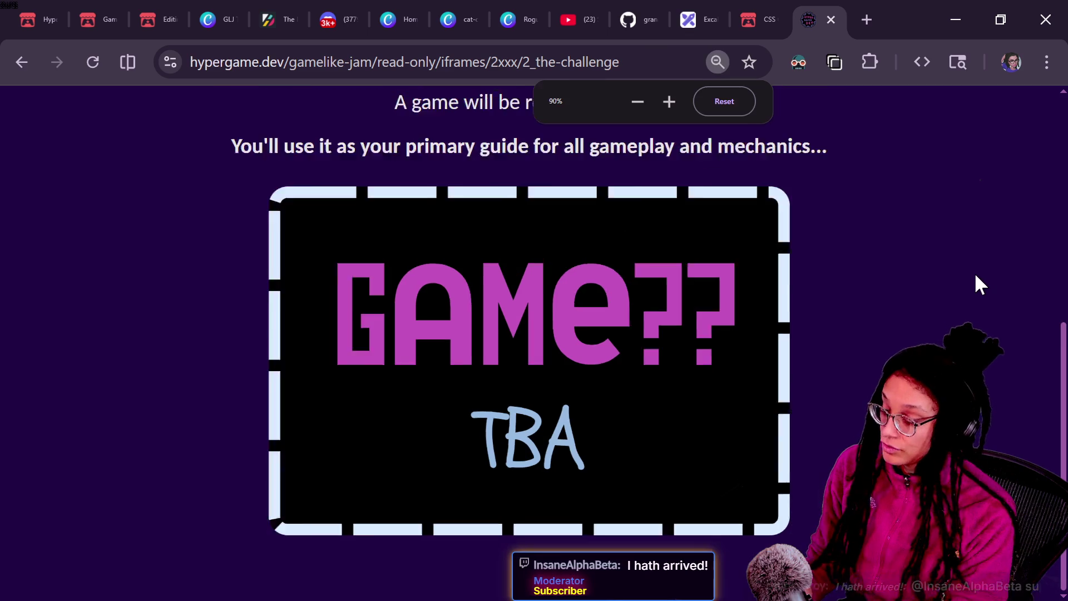
scroll(975, 275, "up", 6)
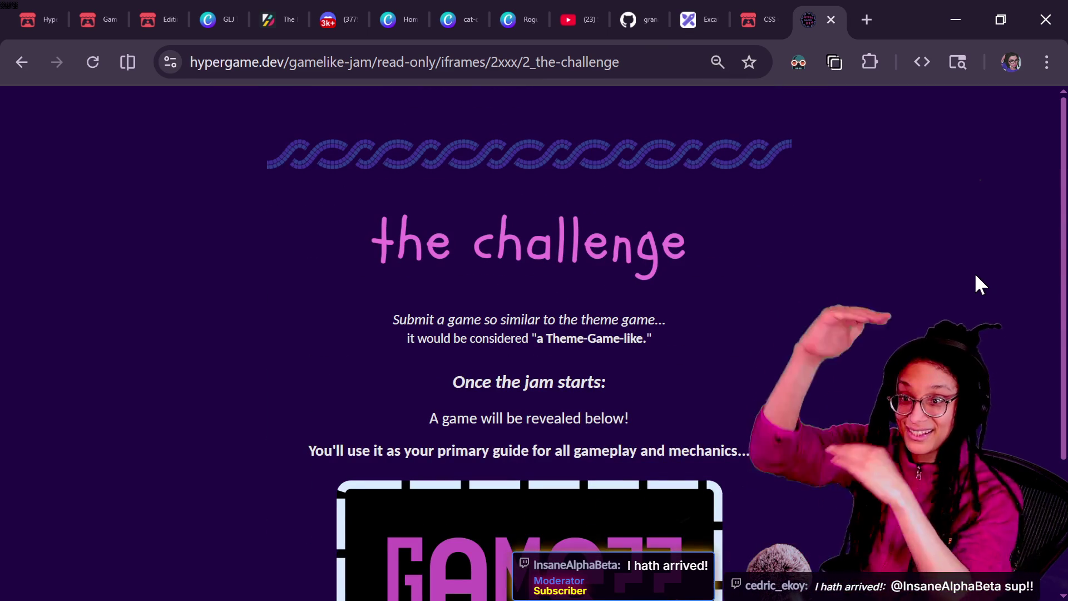
scroll(975, 275, "down", 3)
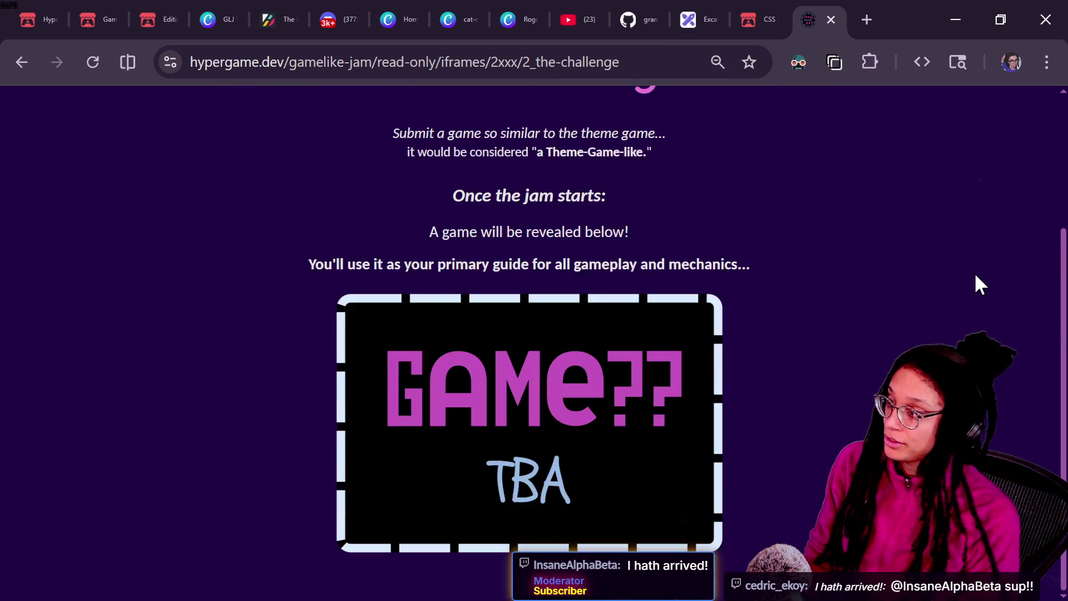
scroll(757, 312, "up", 3)
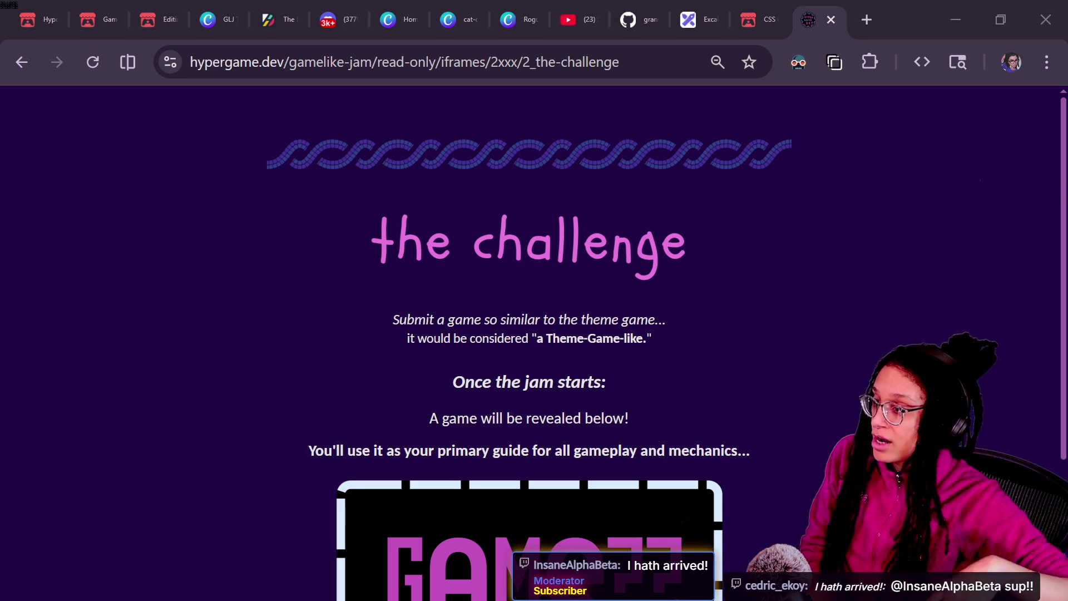
scroll(774, 266, "down", 3)
scroll(773, 266, "up", 3)
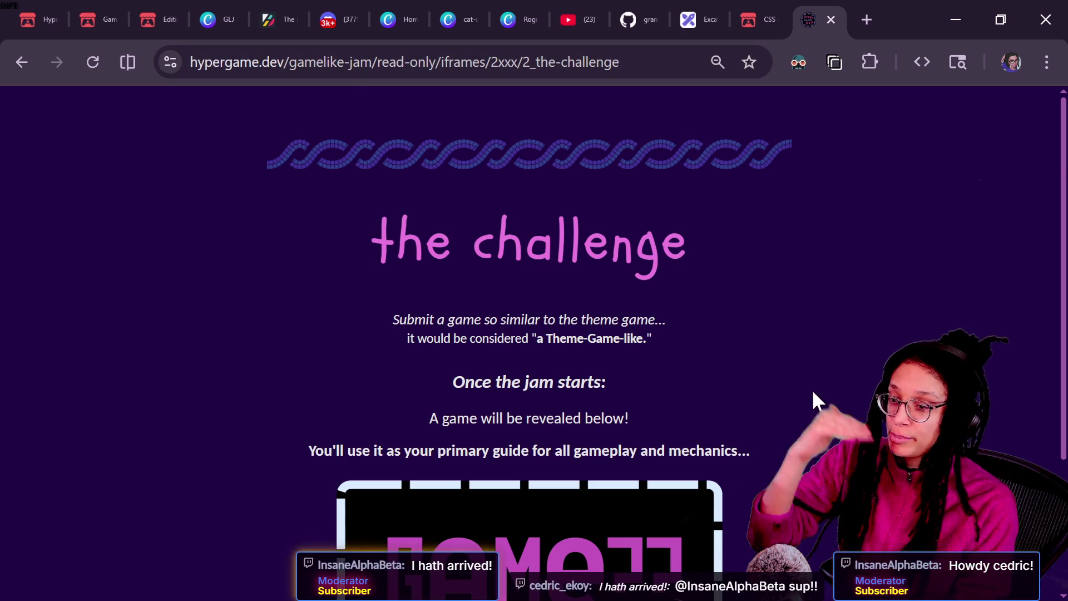
scroll(812, 388, "down", 2)
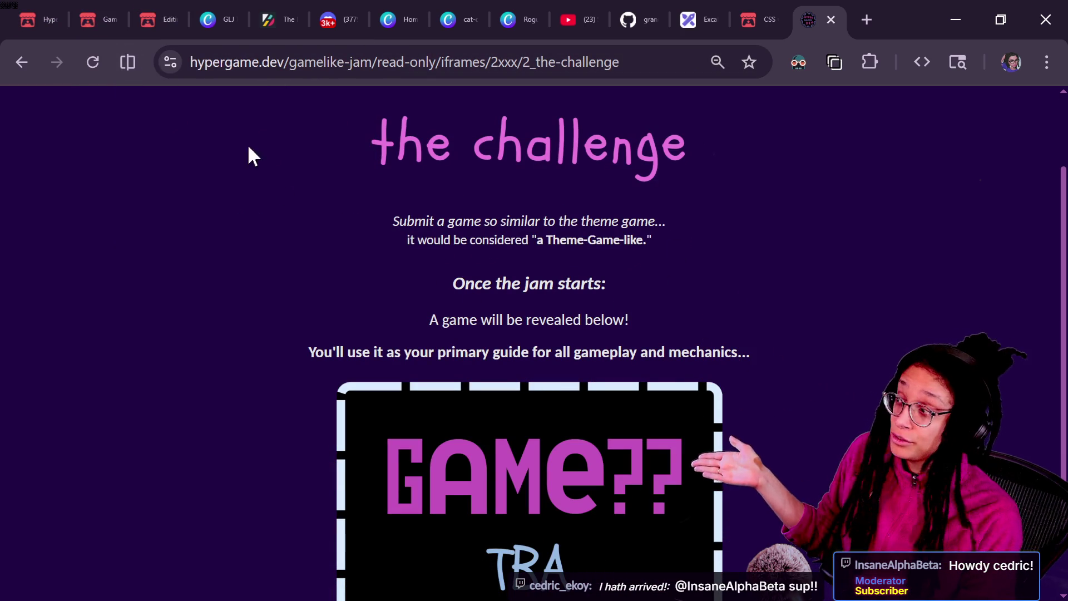
left_click(160, 18)
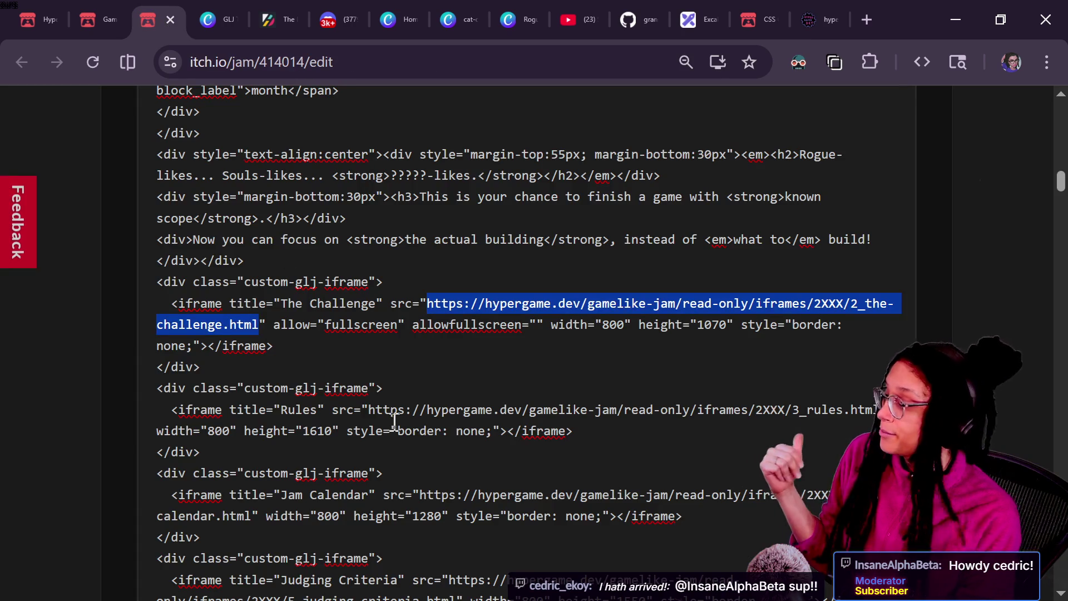
Step: Select the Challenge iframe markup in the HTML editor and compare it with the standalone challenge page
left_click_drag(172, 304, 303, 359)
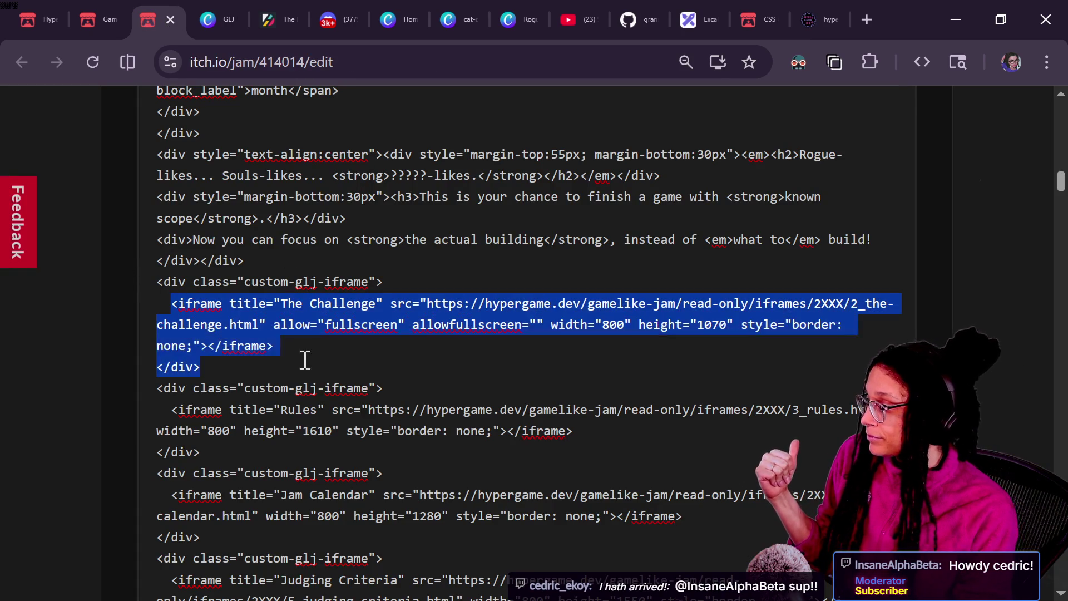
left_click(306, 352)
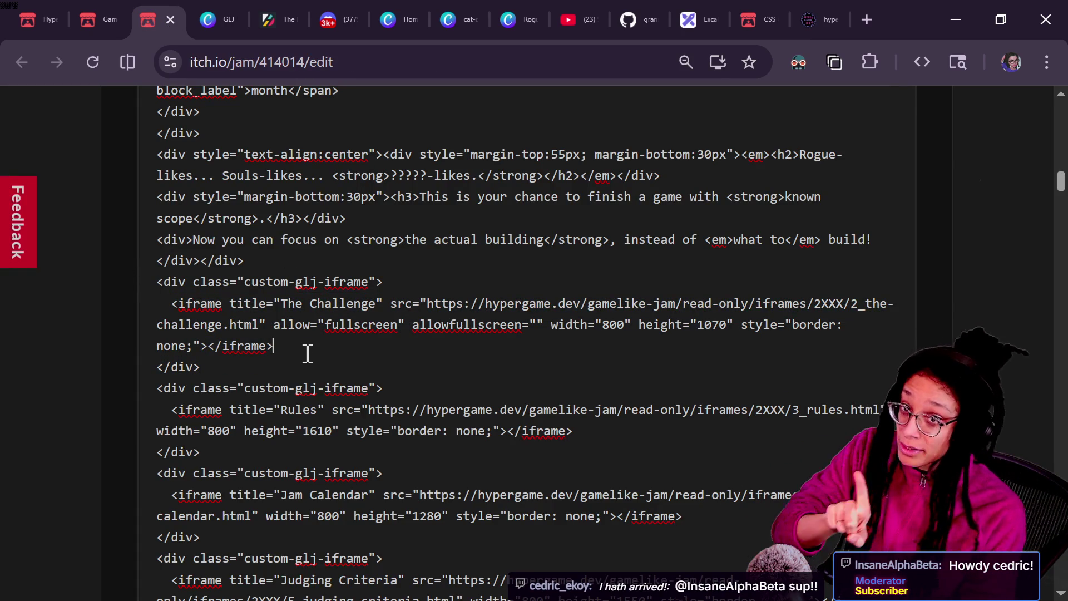
mouse_move(157, 303)
left_mouse_down()
mouse_move(157, 281)
mouse_move(330, 327)
left_mouse_up()
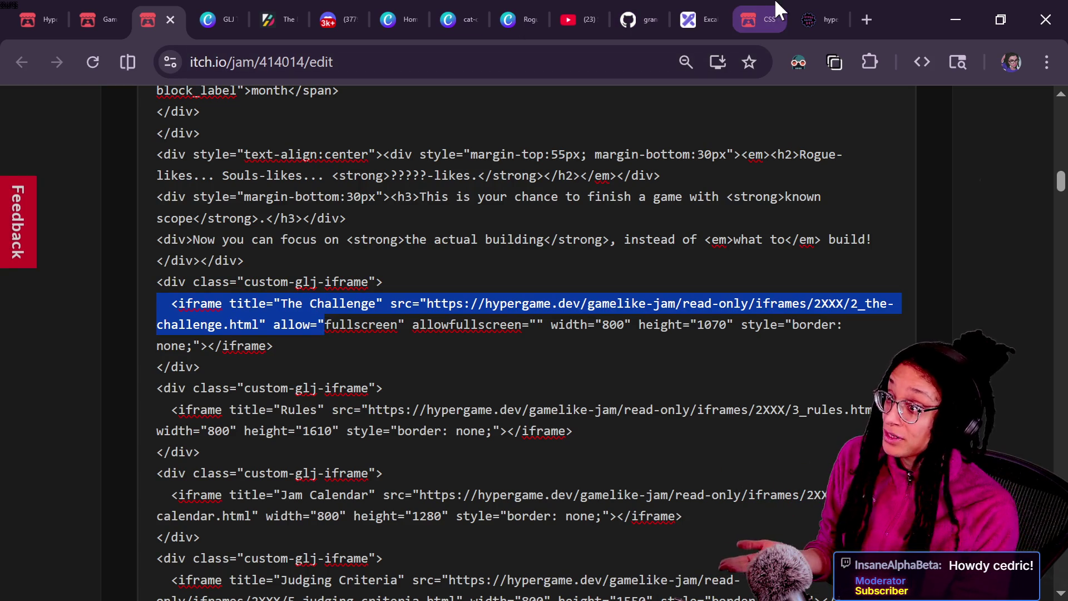
left_click(817, 20)
scroll(603, 299, "down", 2)
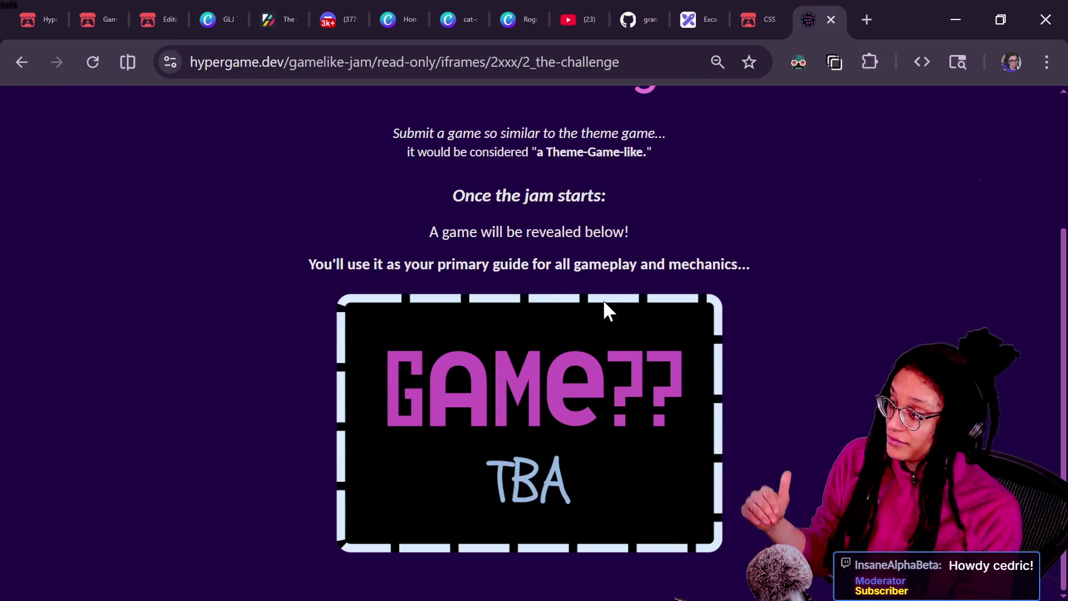
scroll(603, 300, "up", 4)
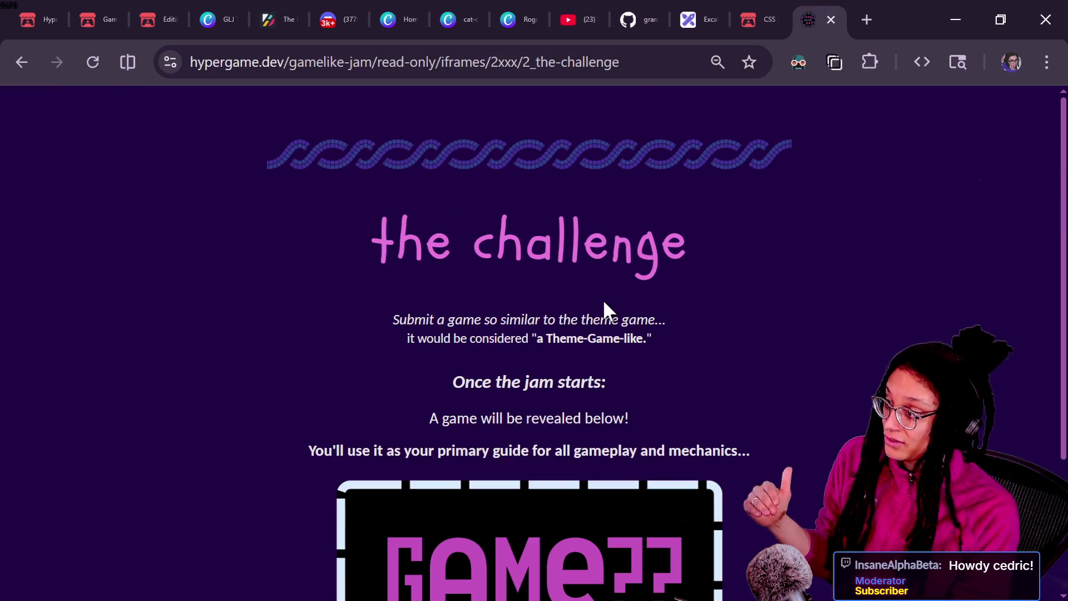
Step: Select the challenge heading and intro text on hypergame.dev, then return to the jam's HTML editor
left_click(111, 11)
left_click(139, 9)
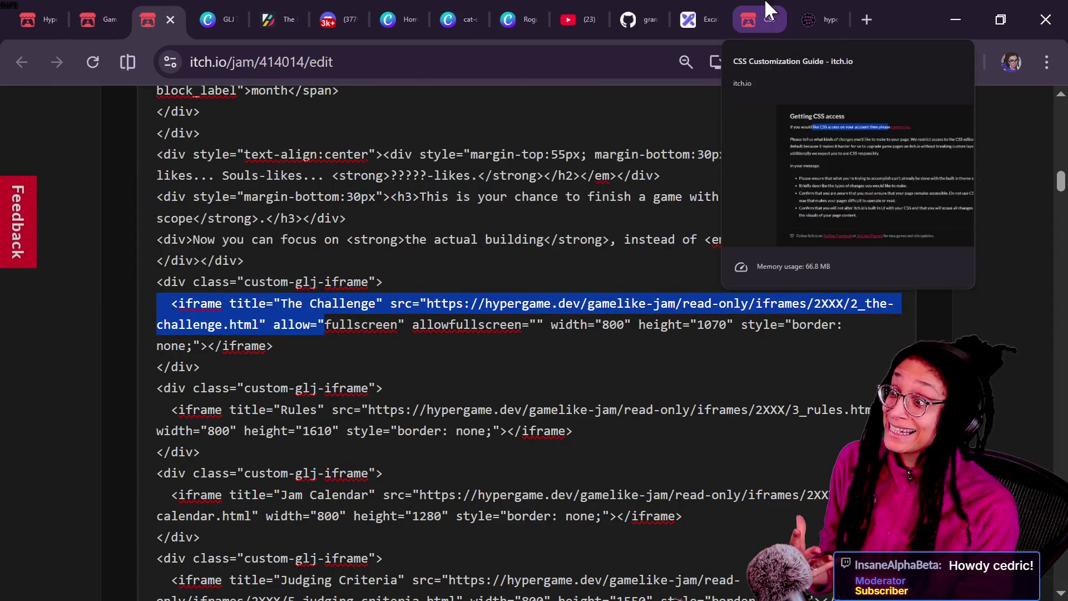
left_click(807, 9)
left_click_drag(225, 218, 699, 452)
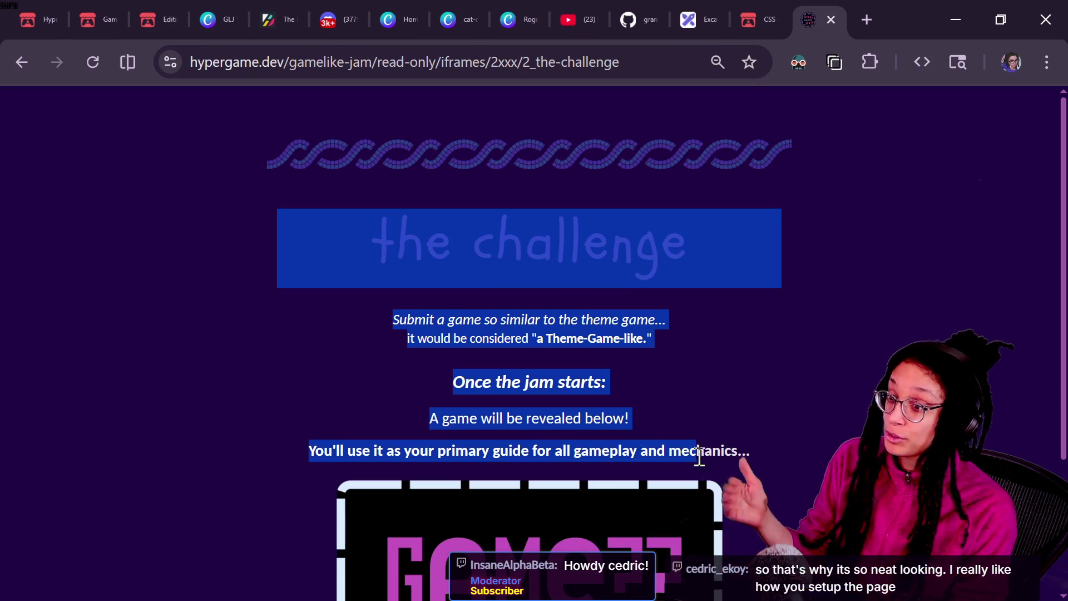
left_click(752, 394)
scroll(747, 391, "down", 2)
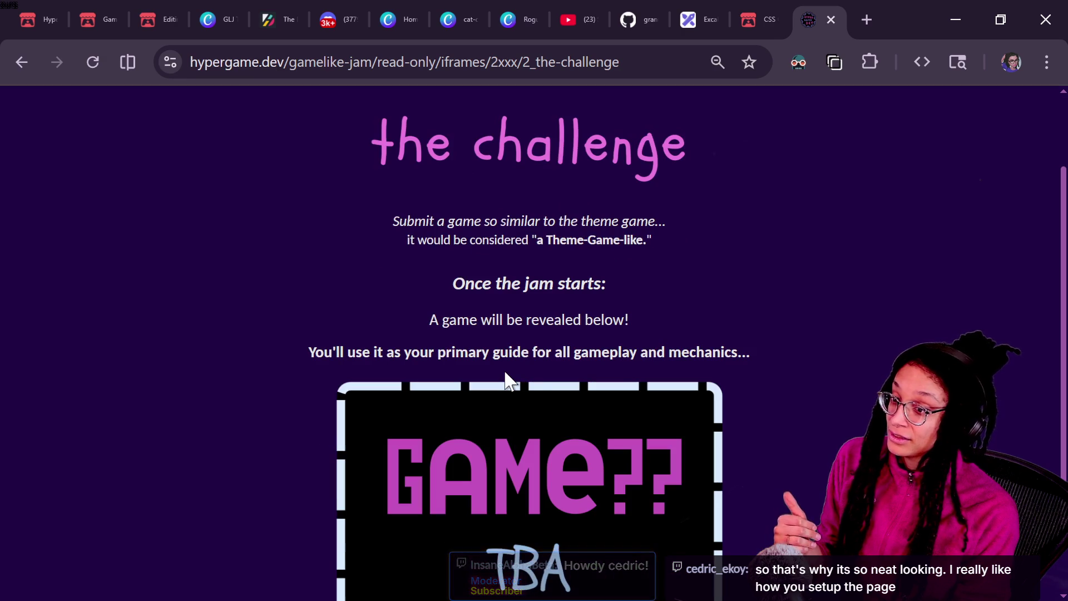
left_click(136, 5)
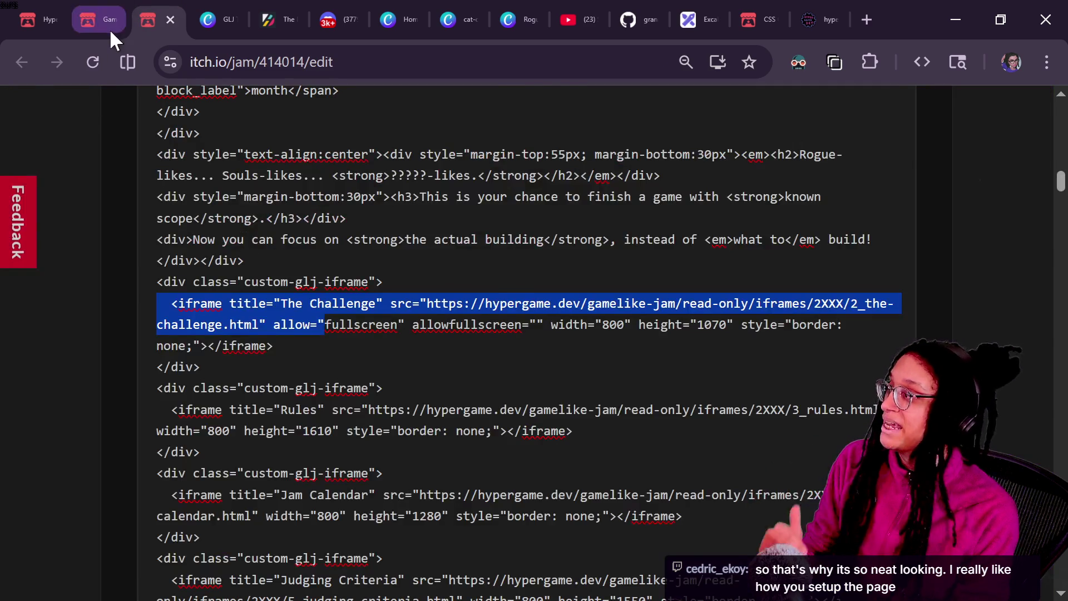
left_click(109, 33)
Step: Scroll through the live Game-like Jam 8 page, zooming far out and back in
scroll(643, 356, "down", 5)
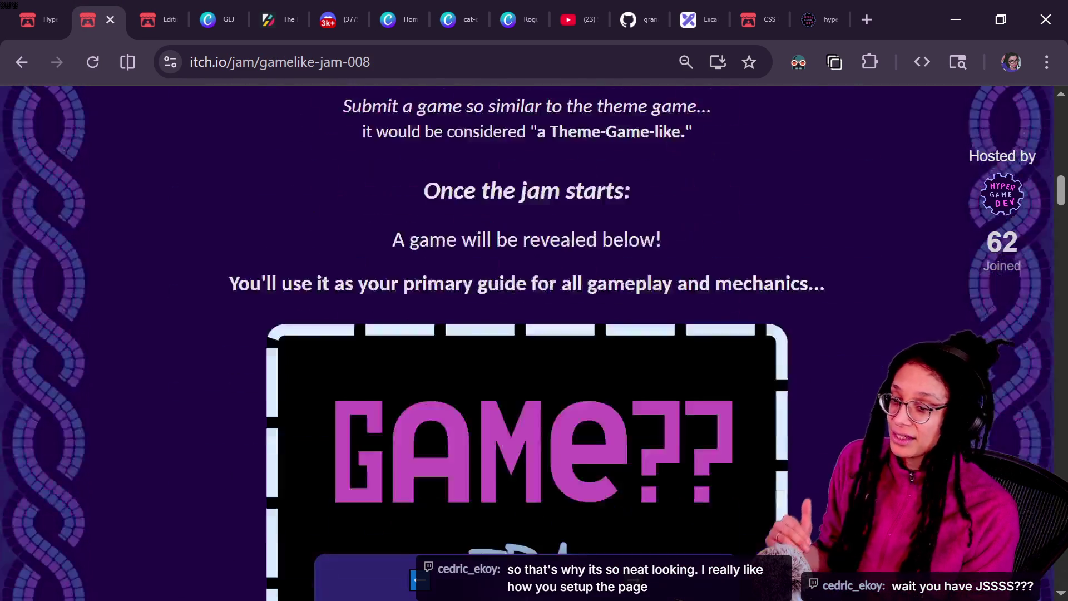
scroll(527, 301, "down", 3)
key("ctrl+minus")
key("ctrl+minus")
key("ctrl+minus")
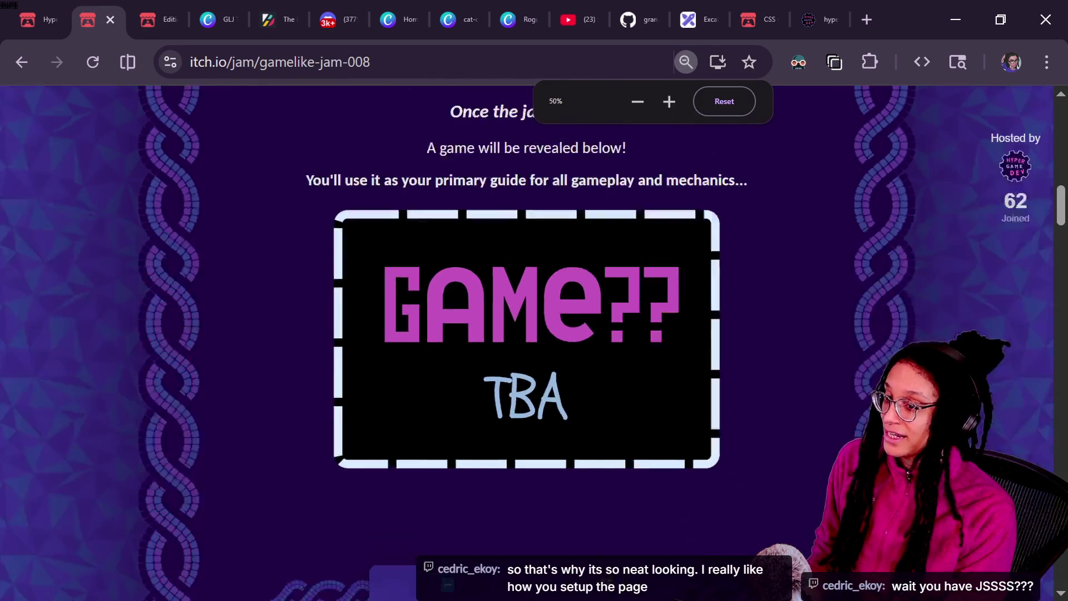
scroll(551, 396, "down", 3)
scroll(550, 396, "down", 3)
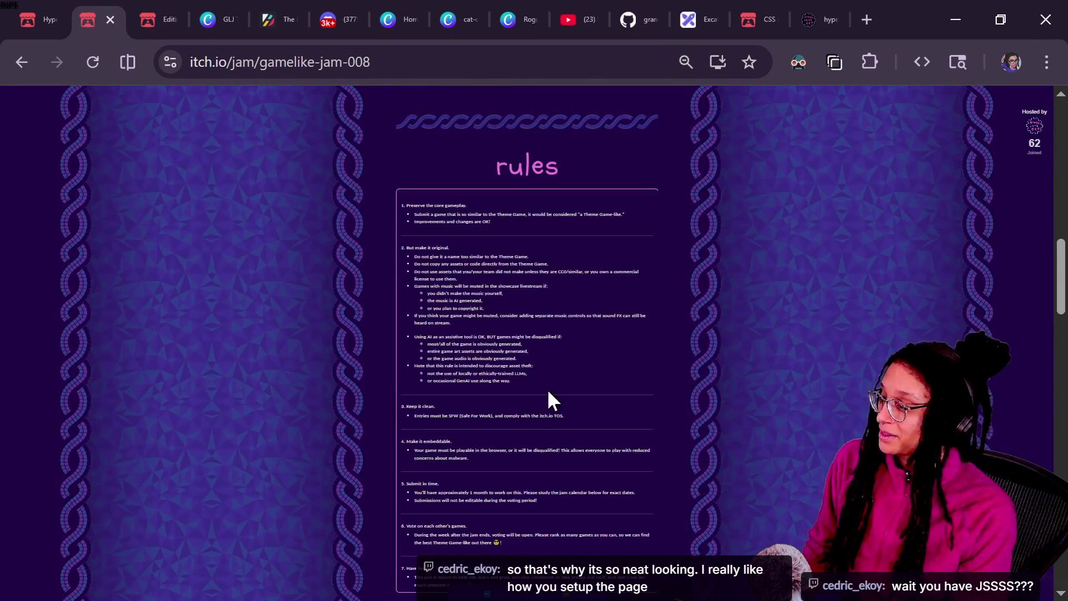
scroll(551, 396, "up", 3)
key("ctrl+plus")
key("ctrl+plus")
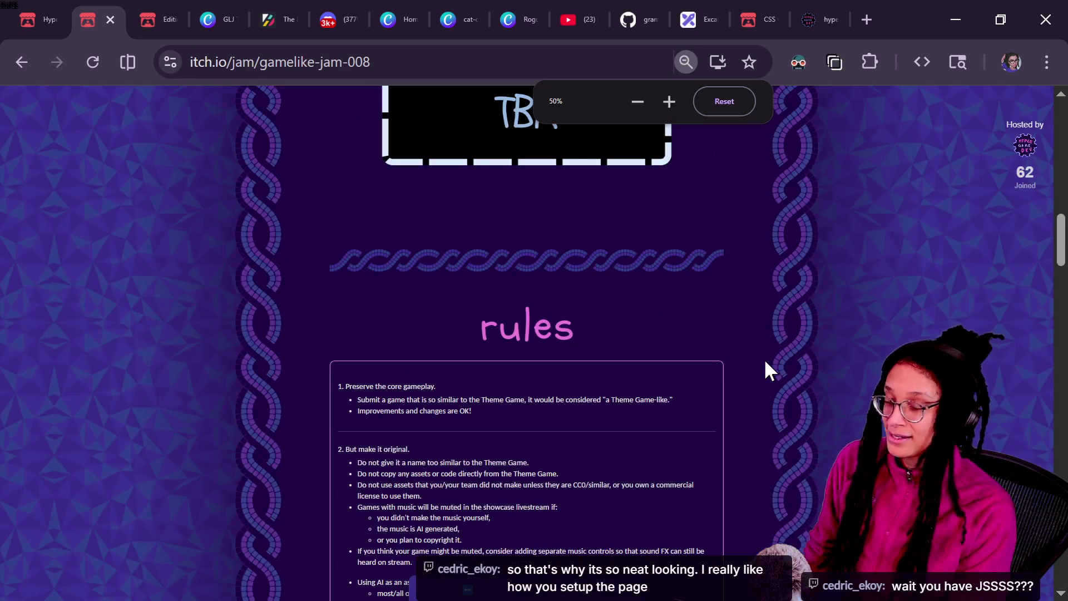
scroll(767, 369, "up", 6)
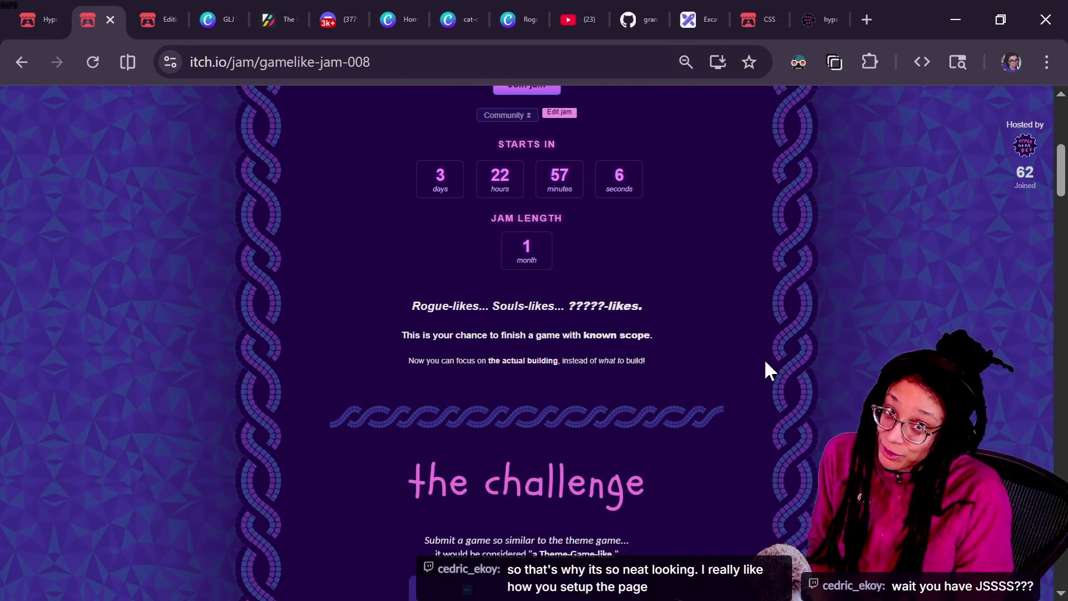
key("ctrl+plus")
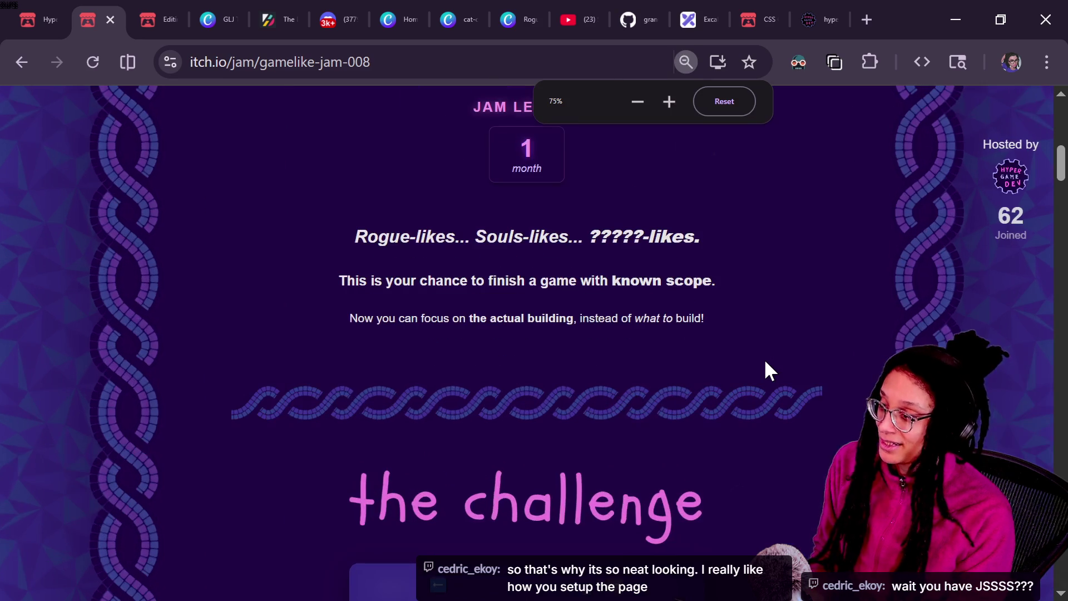
Step: Scroll the jam page up and down again, zoom out, and open the element inspector with Ctrl+Shift+C
scroll(766, 367, "up", 2)
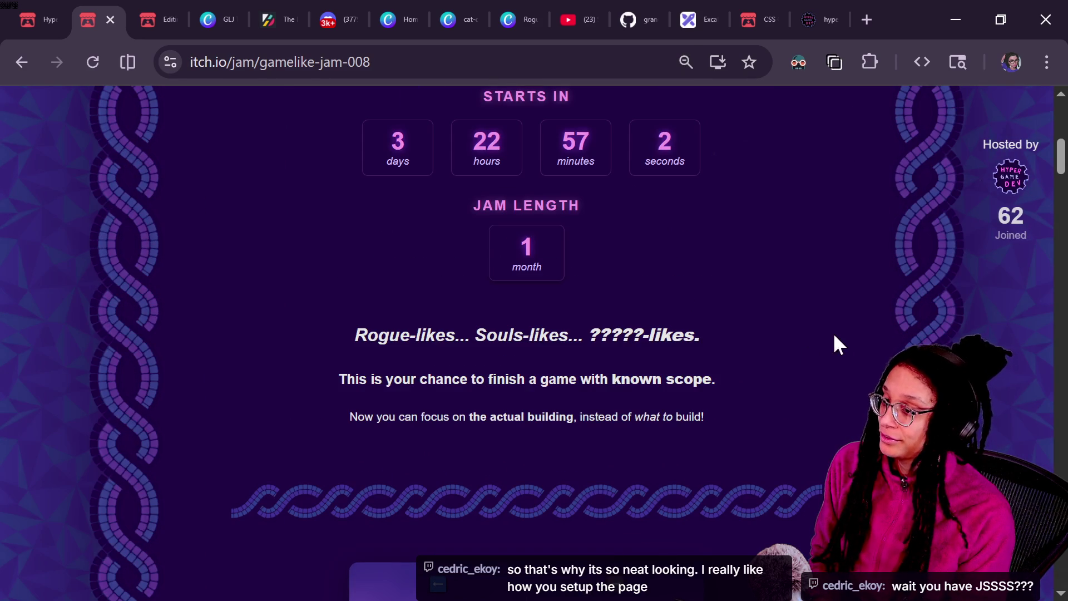
scroll(831, 345, "up", 2)
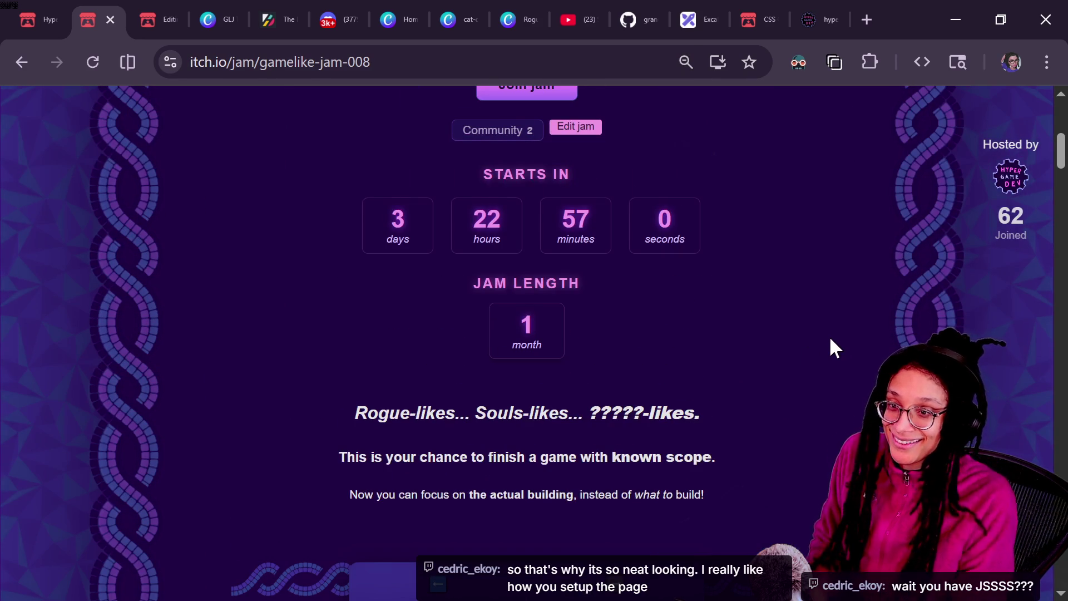
scroll(830, 341, "up", 2)
scroll(830, 339, "down", 15)
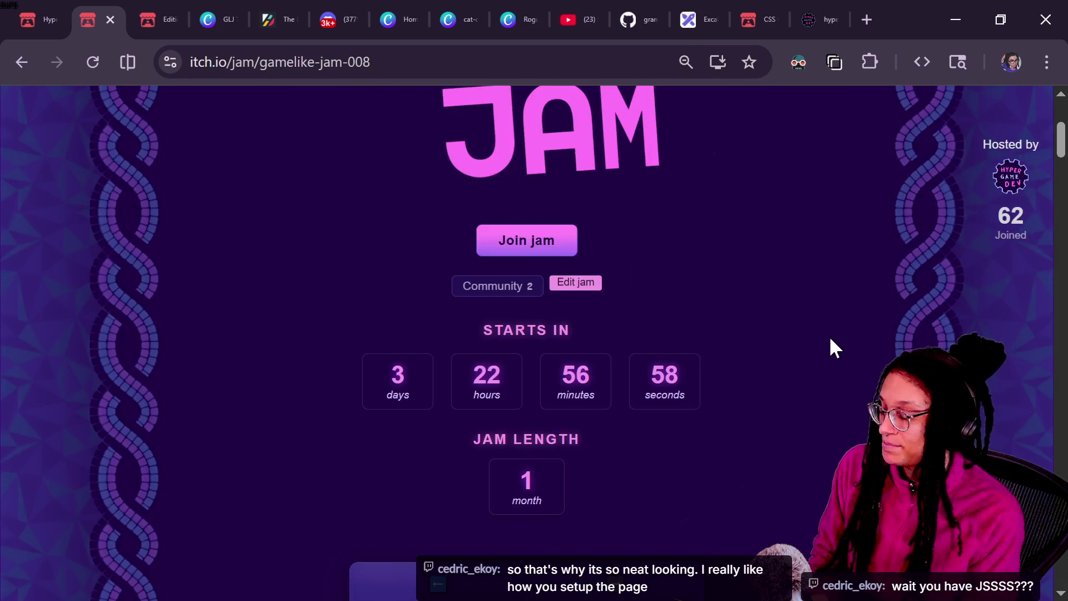
scroll(831, 340, "down", 5)
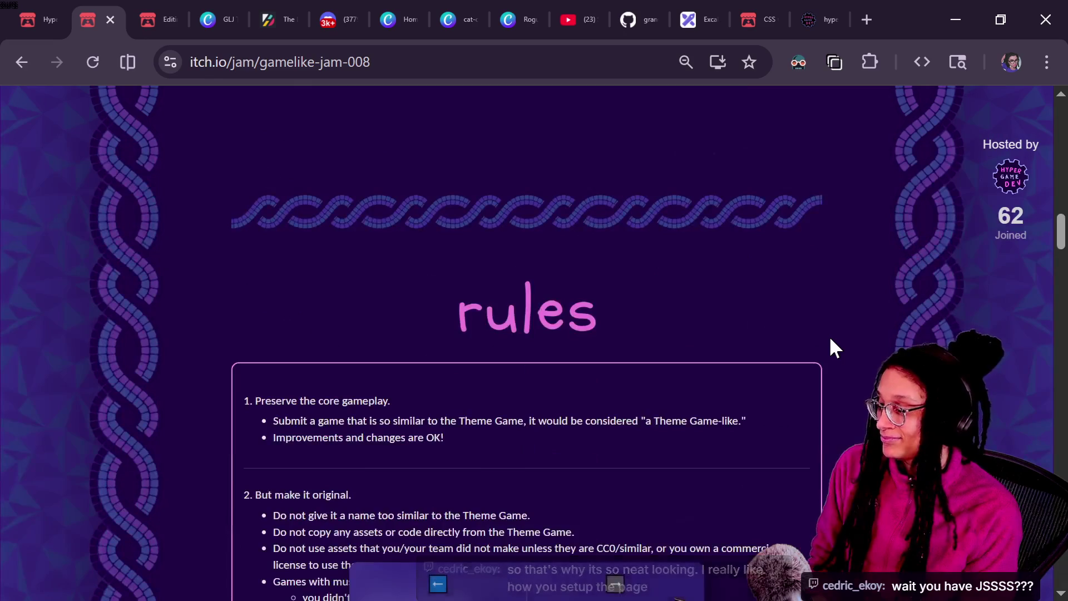
scroll(831, 341, "down", 6)
scroll(831, 340, "down", 10)
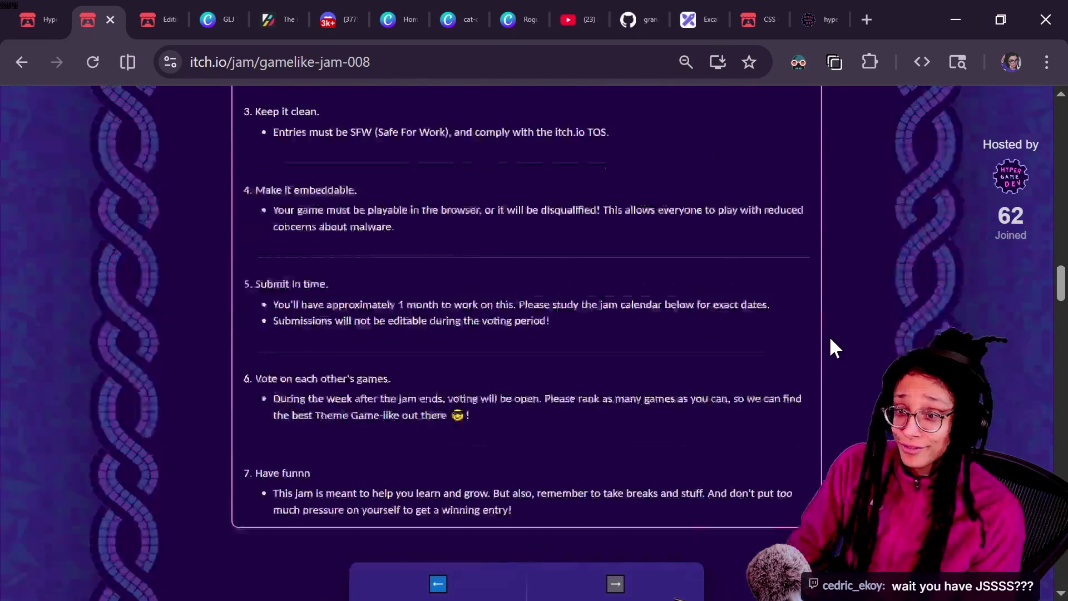
scroll(829, 336, "up", 15)
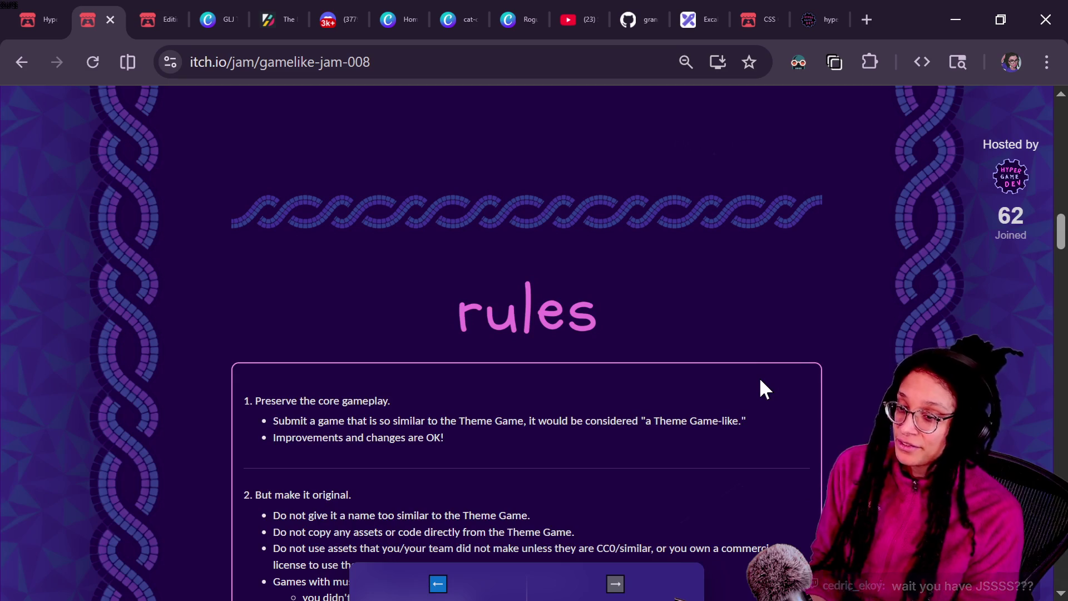
scroll(760, 380, "down", 10)
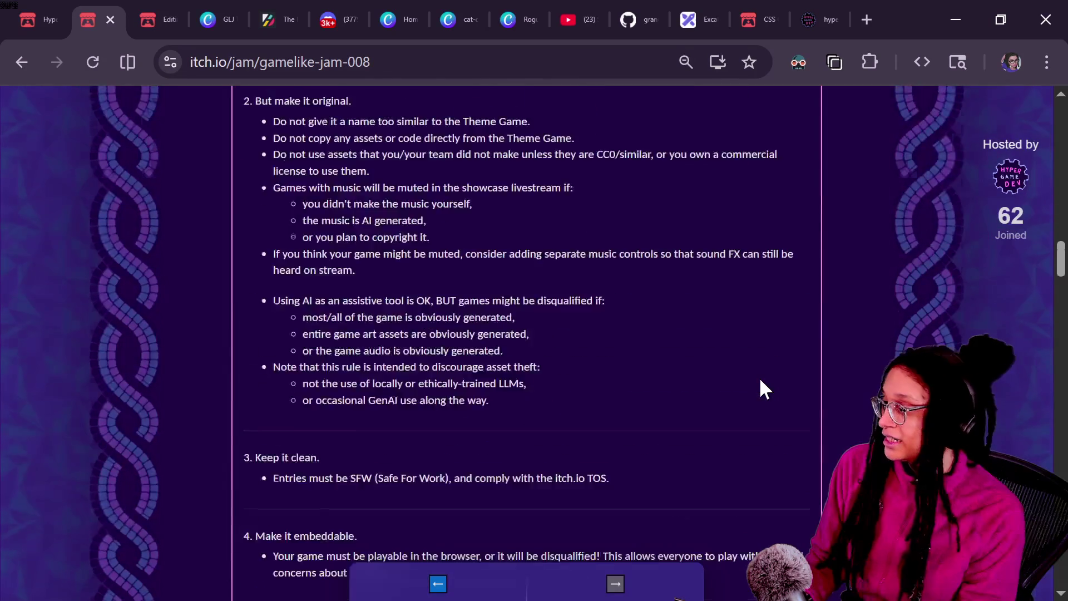
scroll(760, 380, "down", 4)
key("ctrl+minus")
key("ctrl+minus")
key("ctrl+minus")
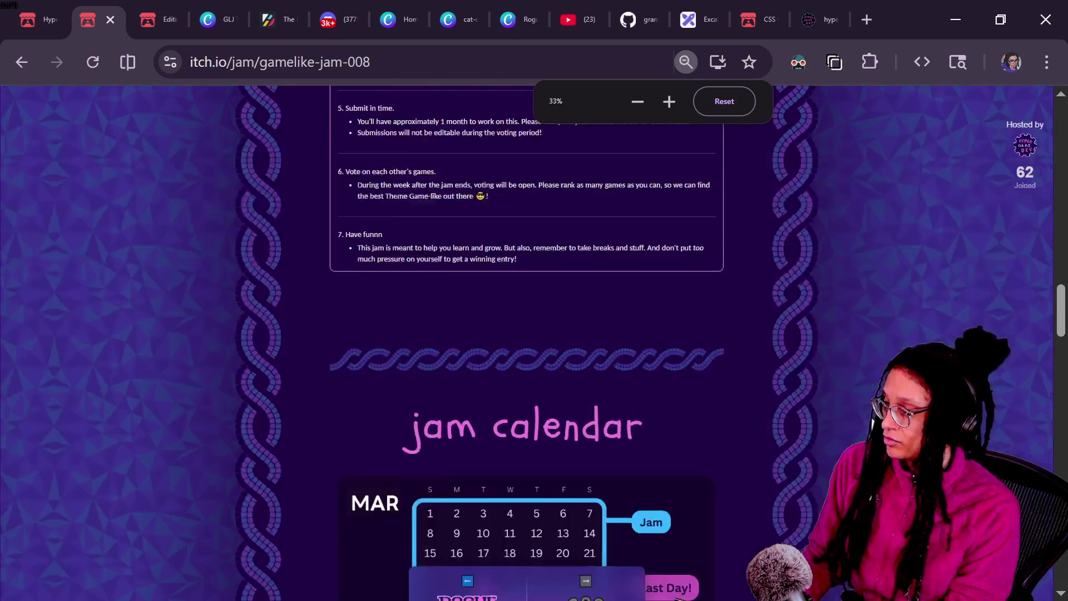
key("ctrl+shift+c")
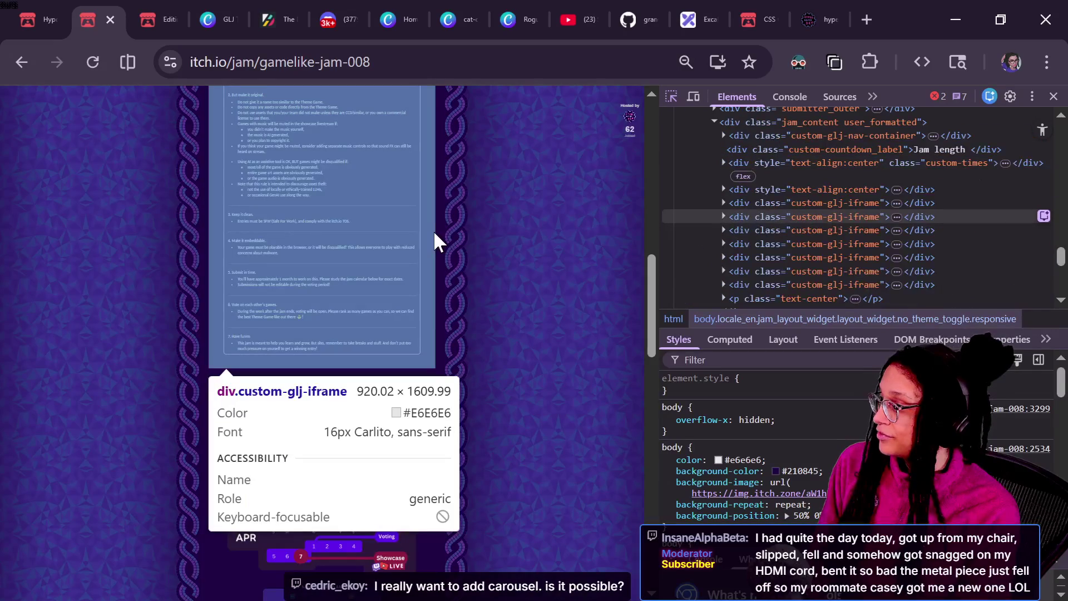
Step: Exit inspect mode, close developer tools, and go back to the Game-like Jam Rogue page
left_click(445, 289)
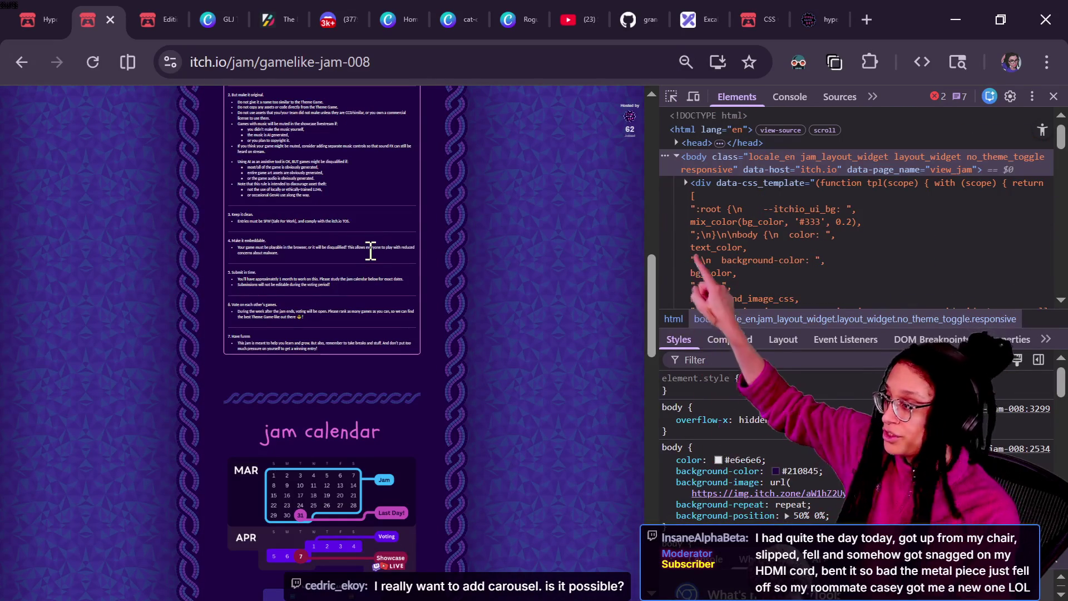
scroll(400, 484, "down", 3)
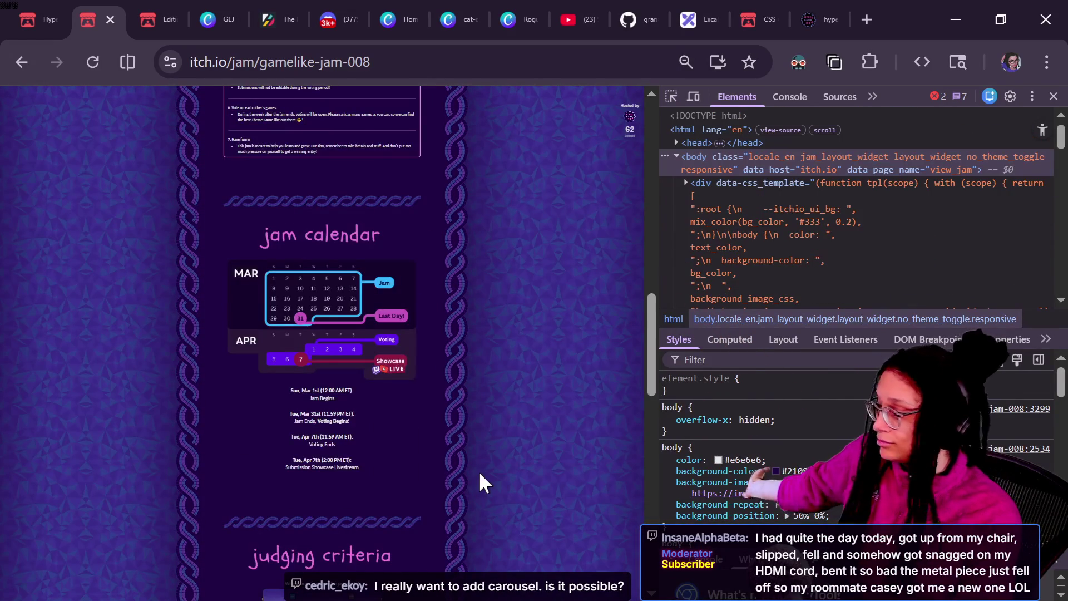
scroll(484, 482, "up", 15)
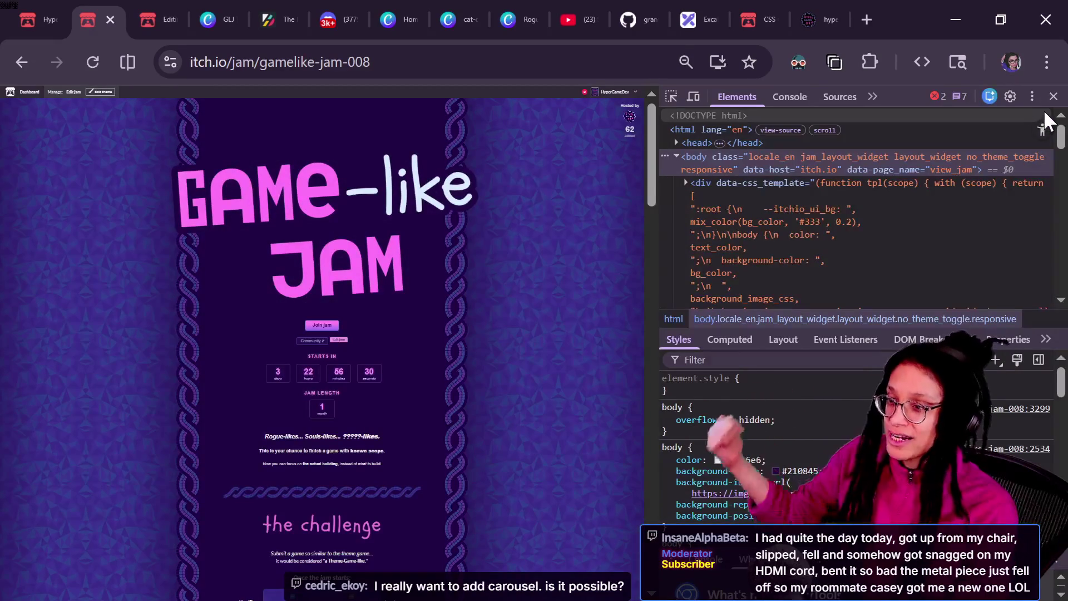
left_click(1053, 96)
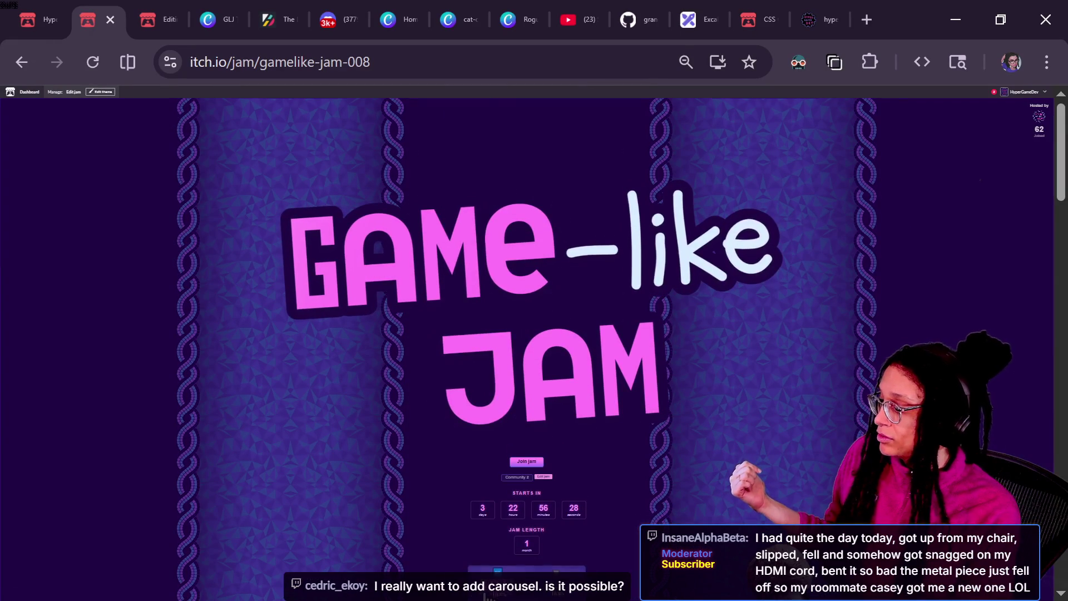
key("alt+Left")
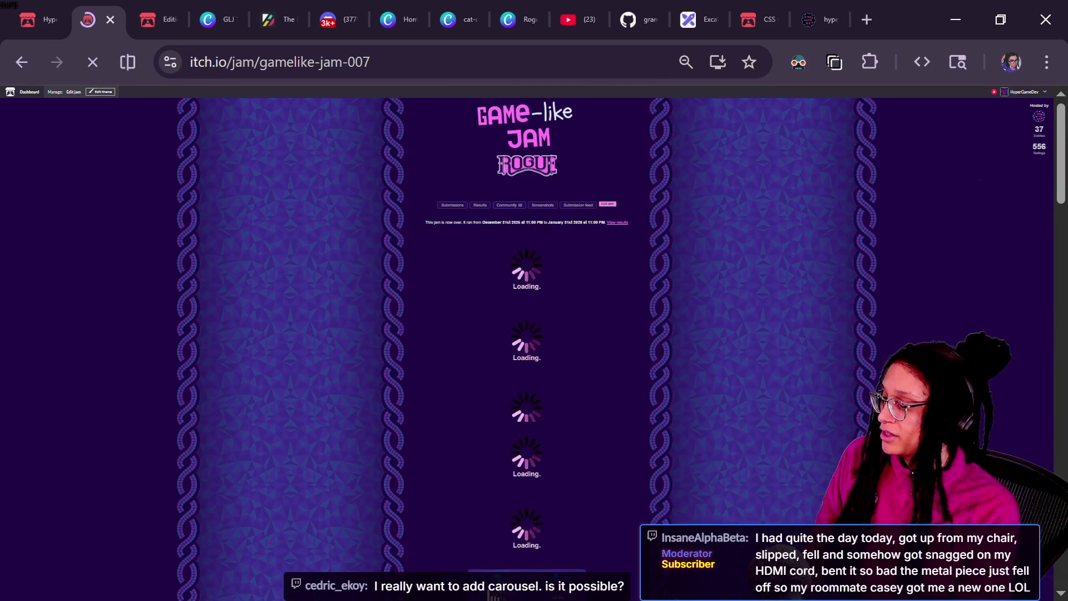
Step: Zoom in and read through the finished gamelike-jam-007 Rogue page, returning to the top
scroll(780, 479, "down", 20)
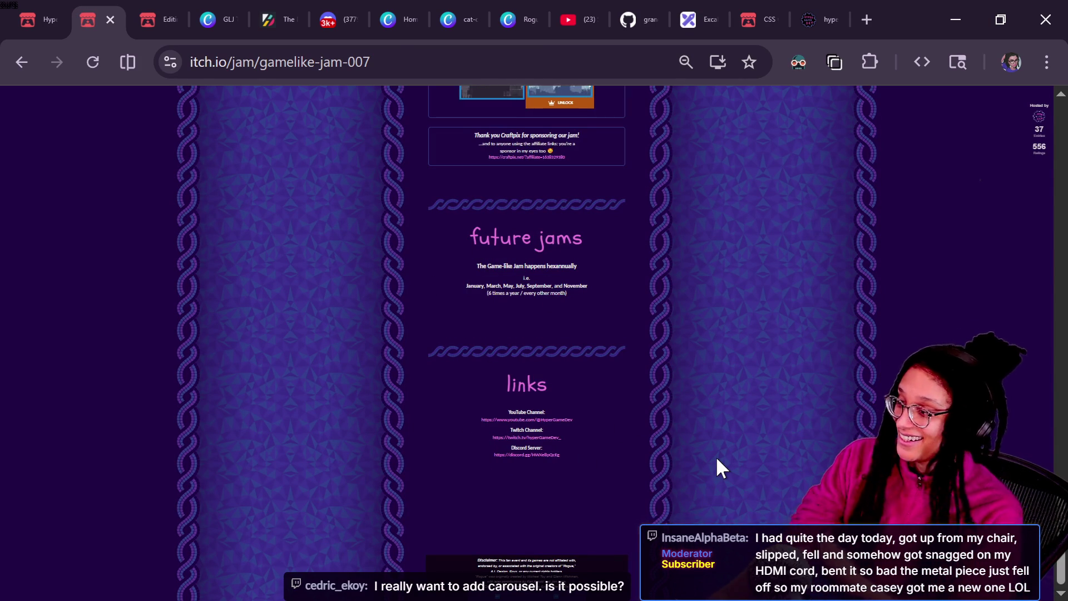
key("ctrl+plus")
key("ctrl+plus")
key("ctrl+plus")
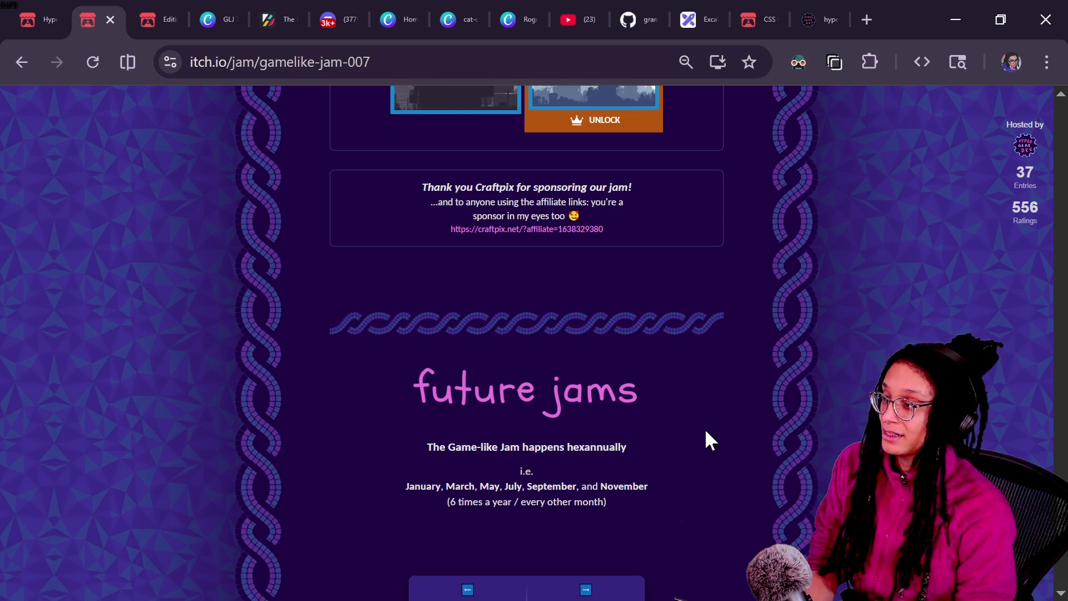
scroll(705, 432, "up", 5)
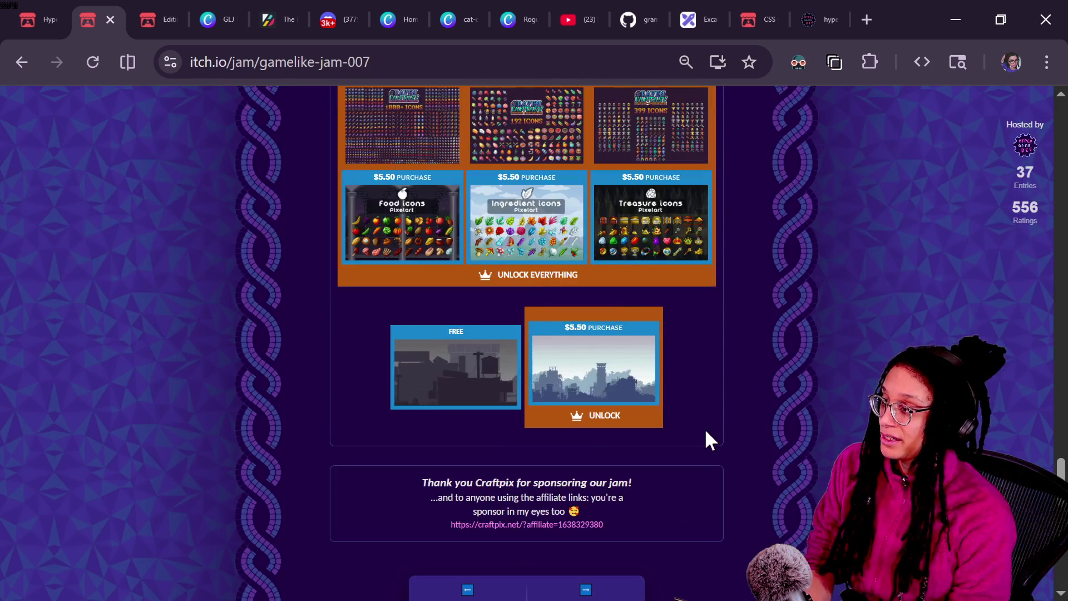
scroll(829, 470, "up", 8)
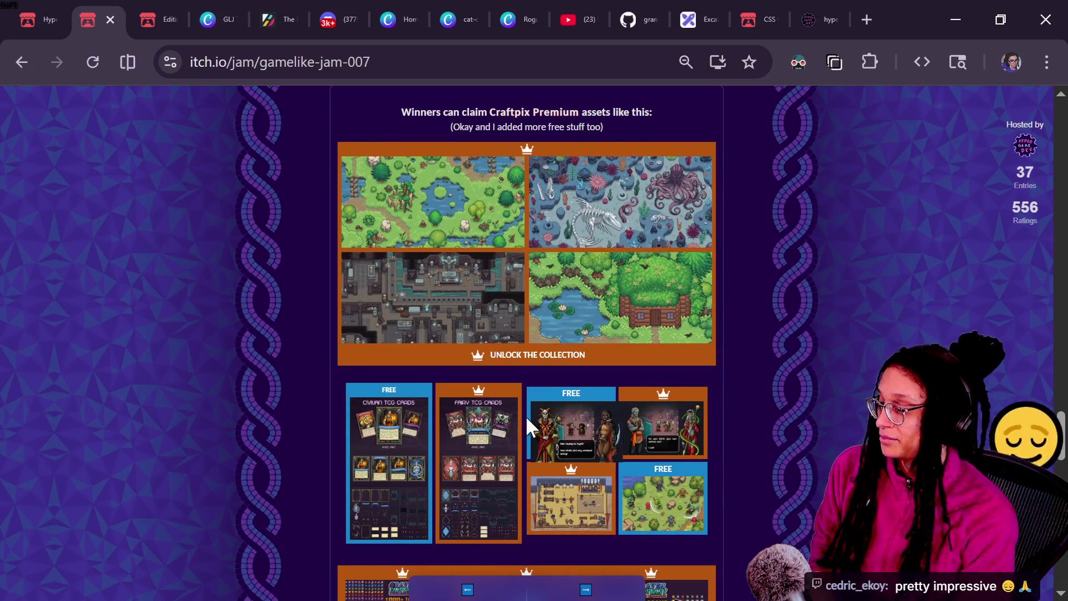
scroll(540, 439, "down", 2)
scroll(485, 501, "down", 8)
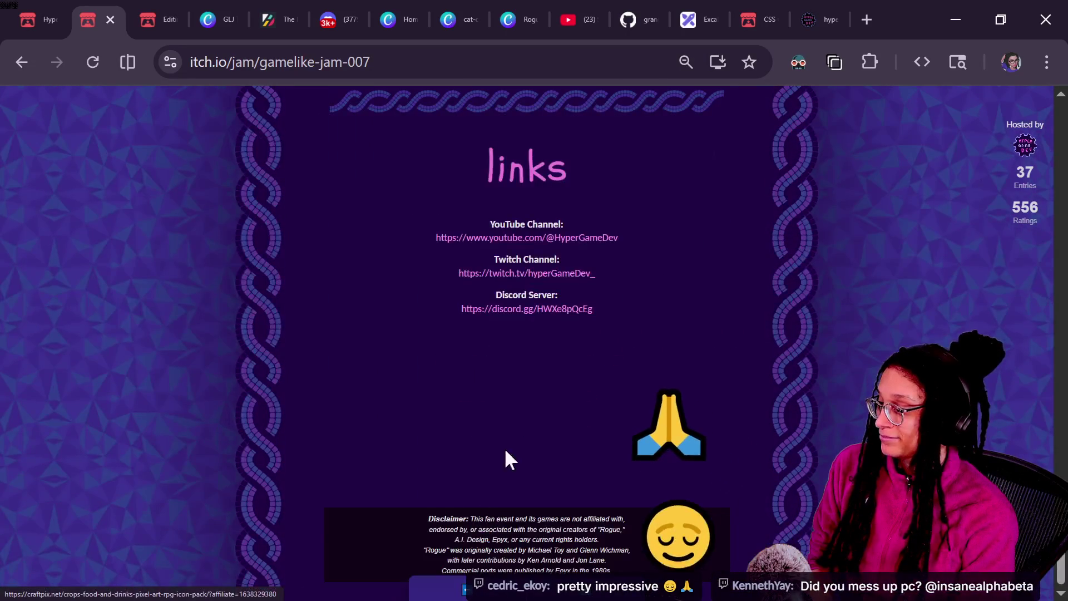
scroll(535, 334, "up", 10)
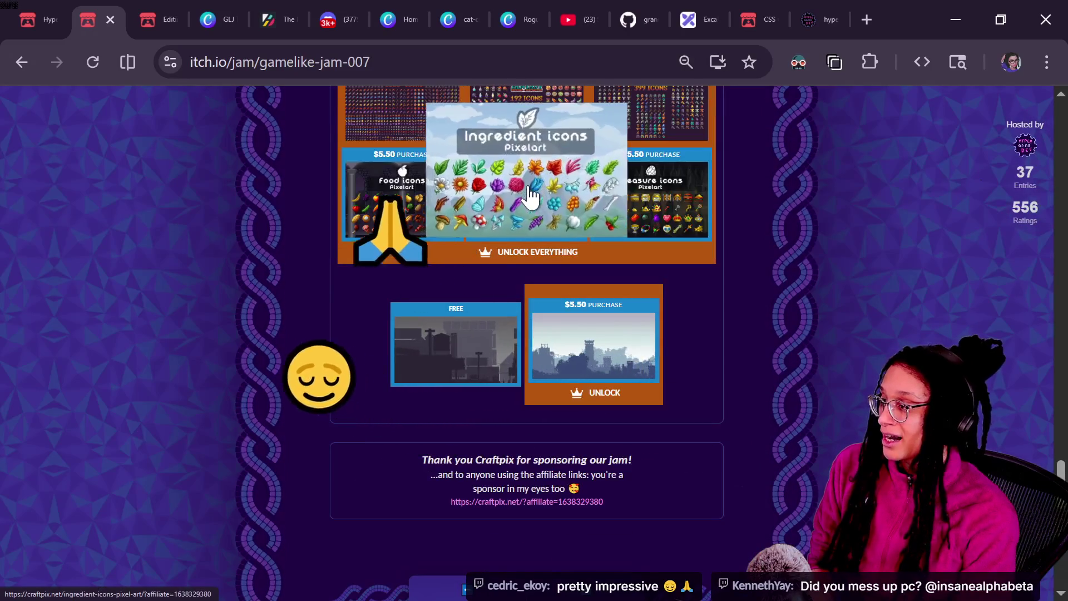
scroll(632, 202, "up", 5)
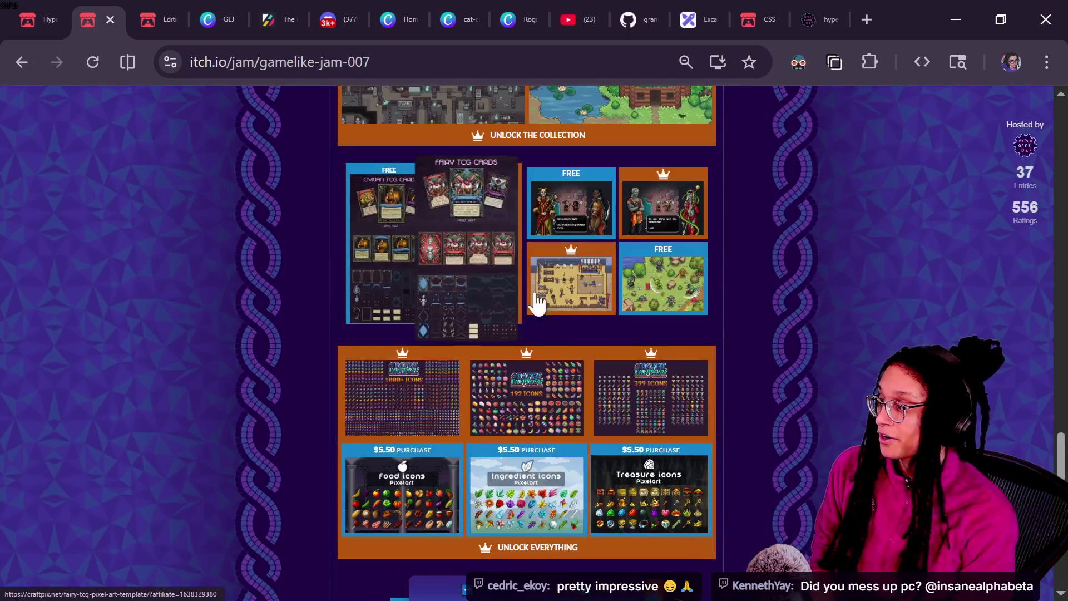
scroll(661, 340, "up", 8)
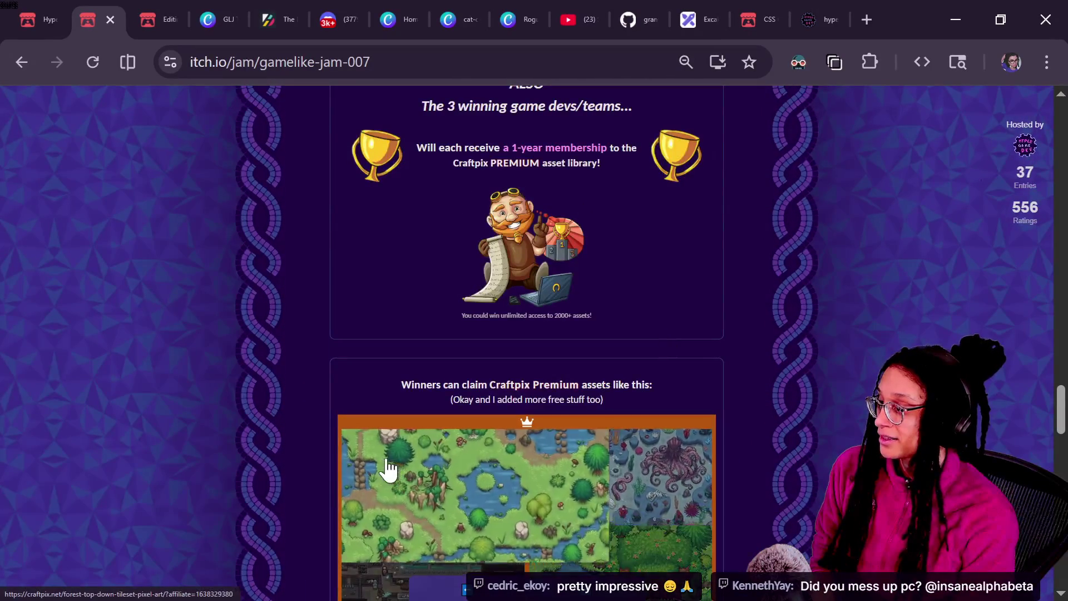
key("Home")
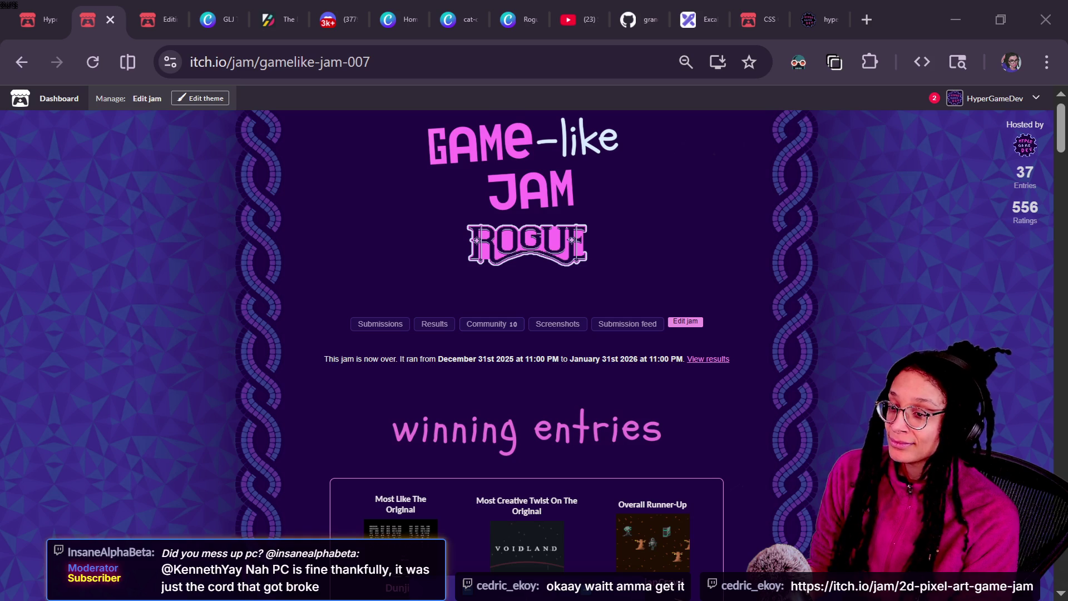
Step: Open the Streamer.bot chat feed by entering 'chat' in the address bar
left_click(422, 62)
type("chat")
key("Return")
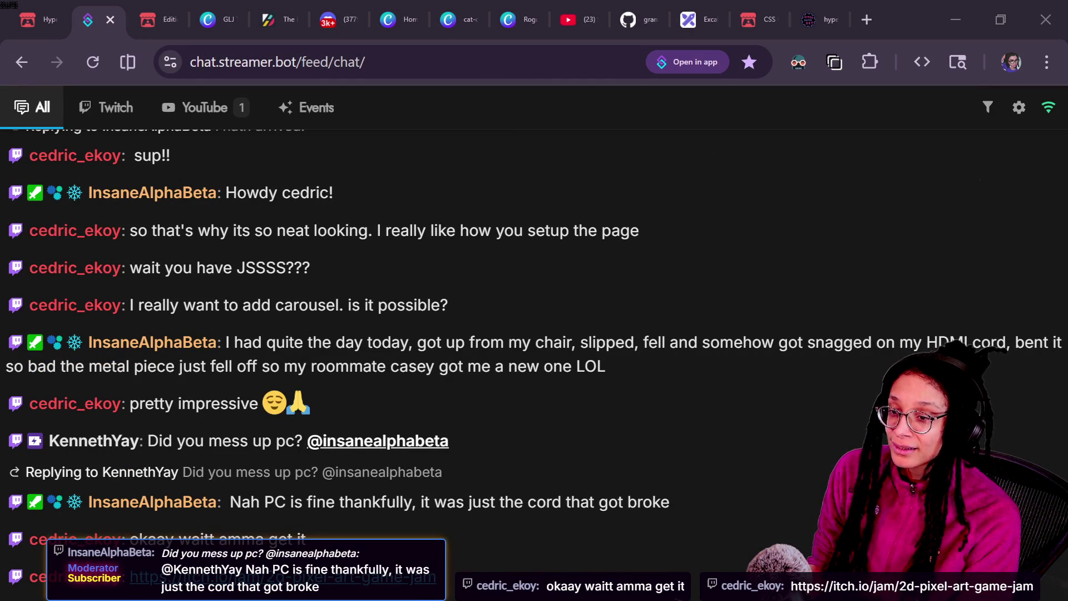
Step: Paste the viewer's jam link into the address bar, clearing the leftover chat address
left_click(564, 62)
key("ctrl+v")
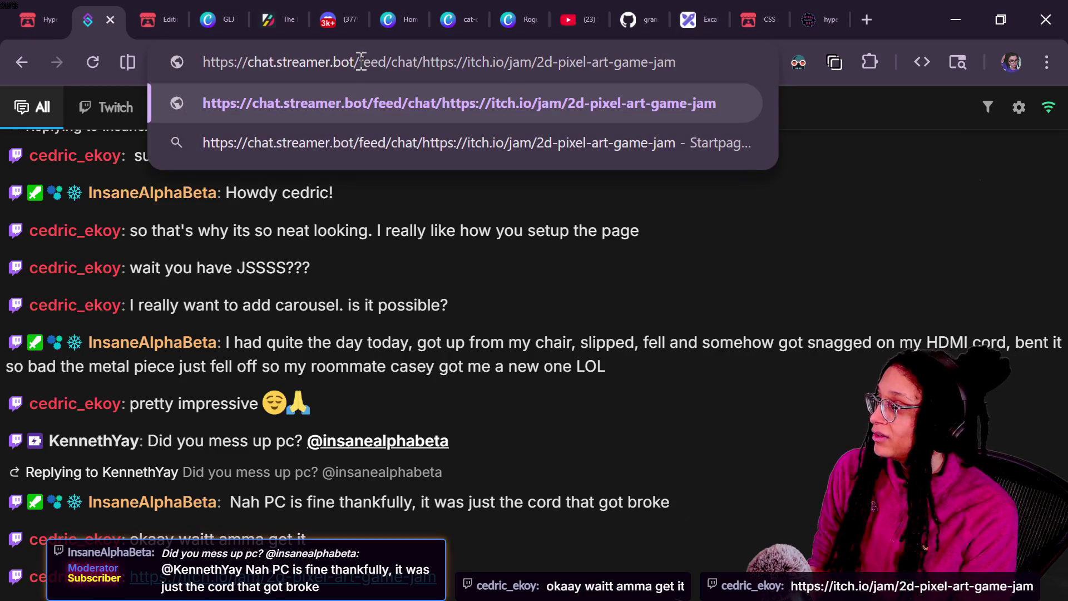
left_click(413, 62)
key("shift+Home")
key("BackSpace")
key("Delete")
key("Return")
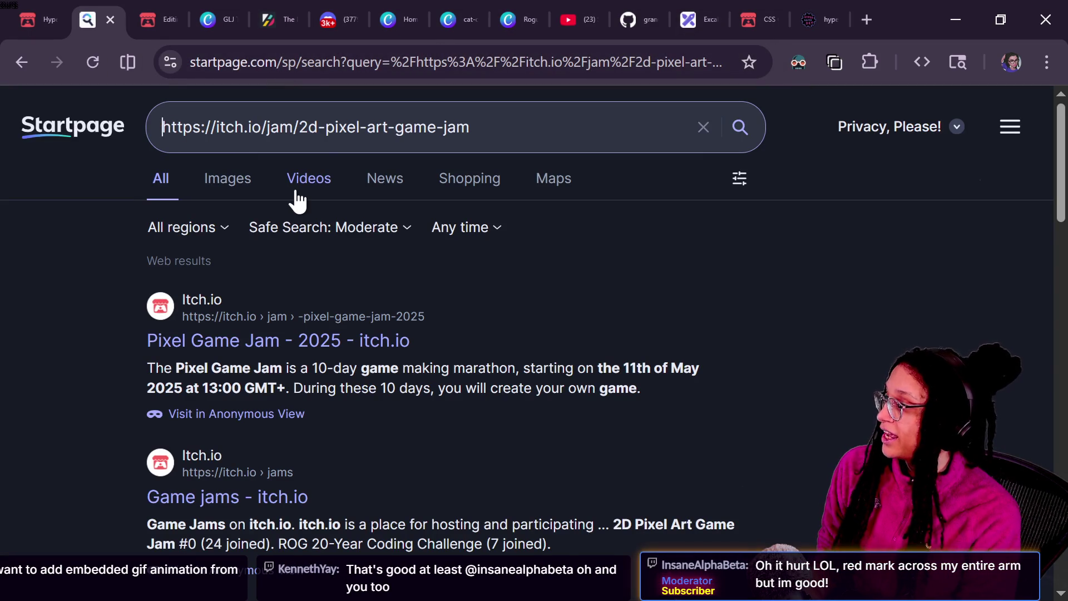
Step: Load the 2D Pixel Art Game Jam #0 page from its itch.io URL and zoom out to skim it
left_click(312, 64)
key("ctrl+v")
key("Return")
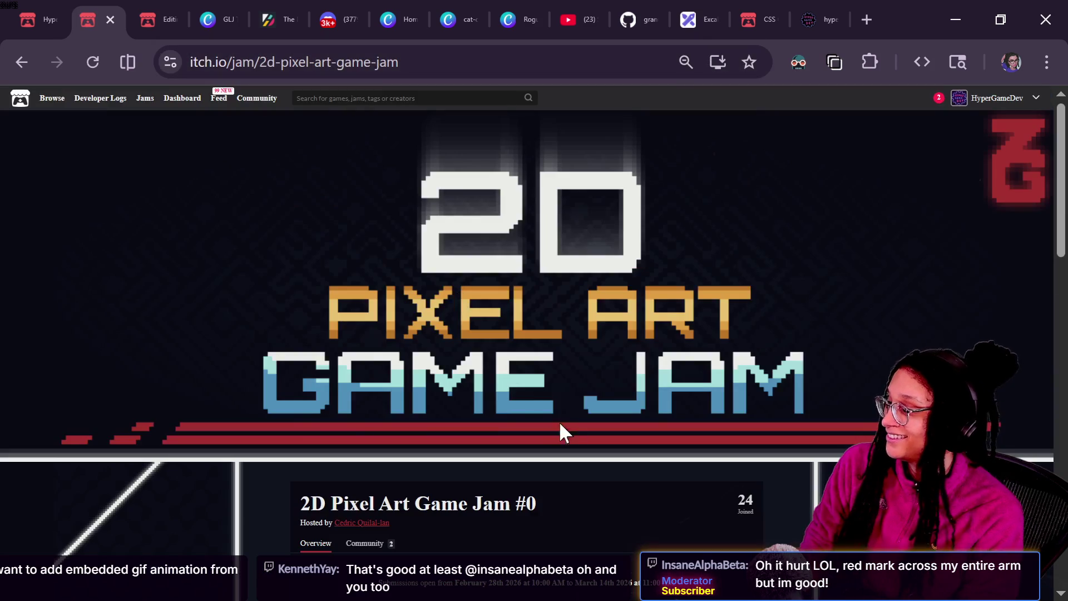
scroll(573, 425, "down", 2)
scroll(573, 425, "up", 2)
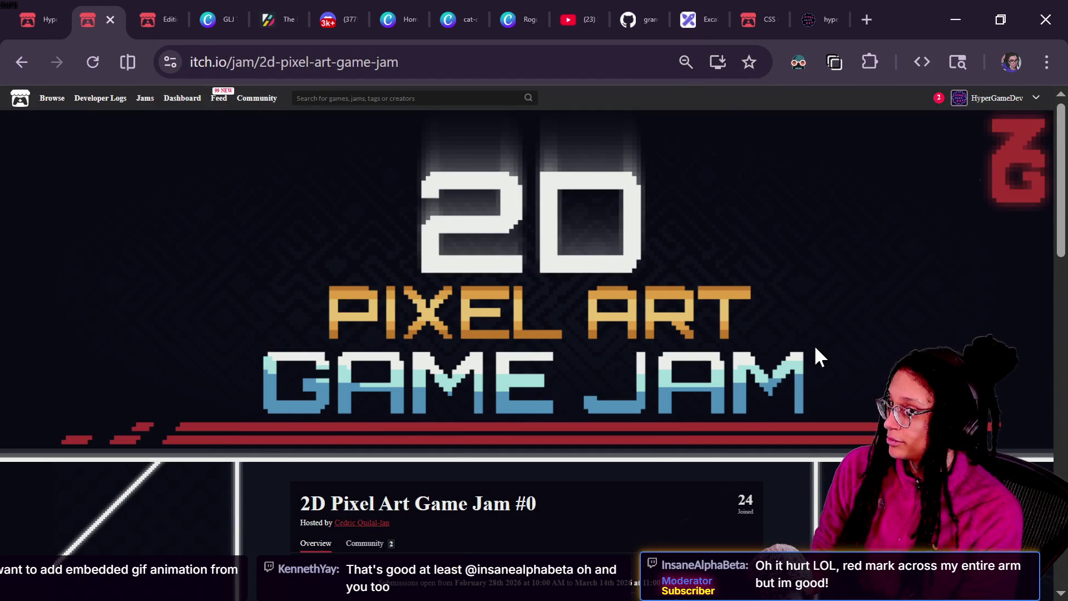
key("ctrl+minus")
key("ctrl+minus")
key("ctrl+minus")
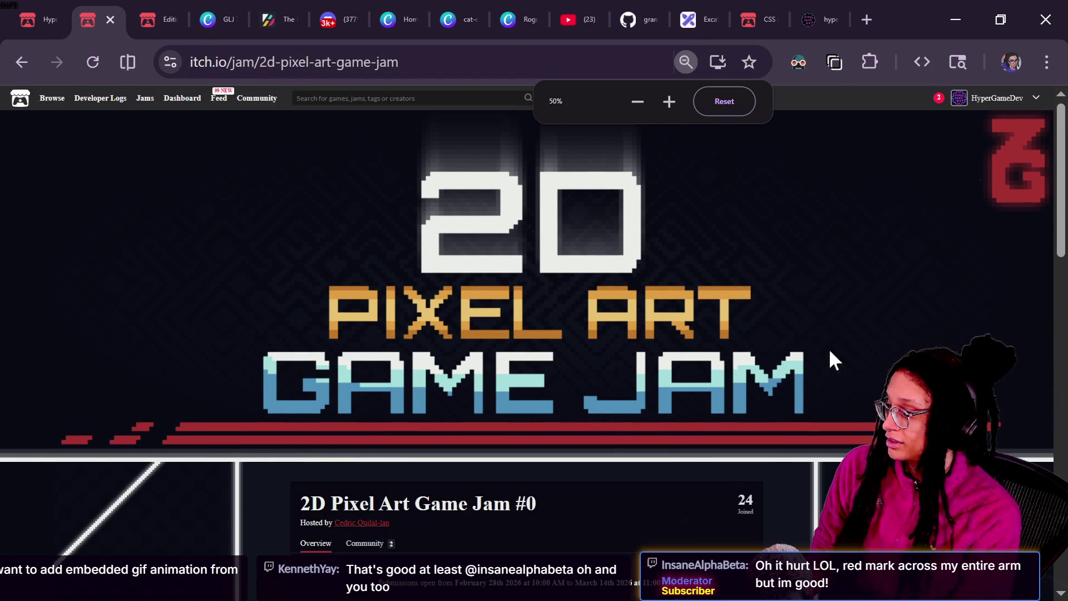
left_click_drag(1059, 120, 1060, 462)
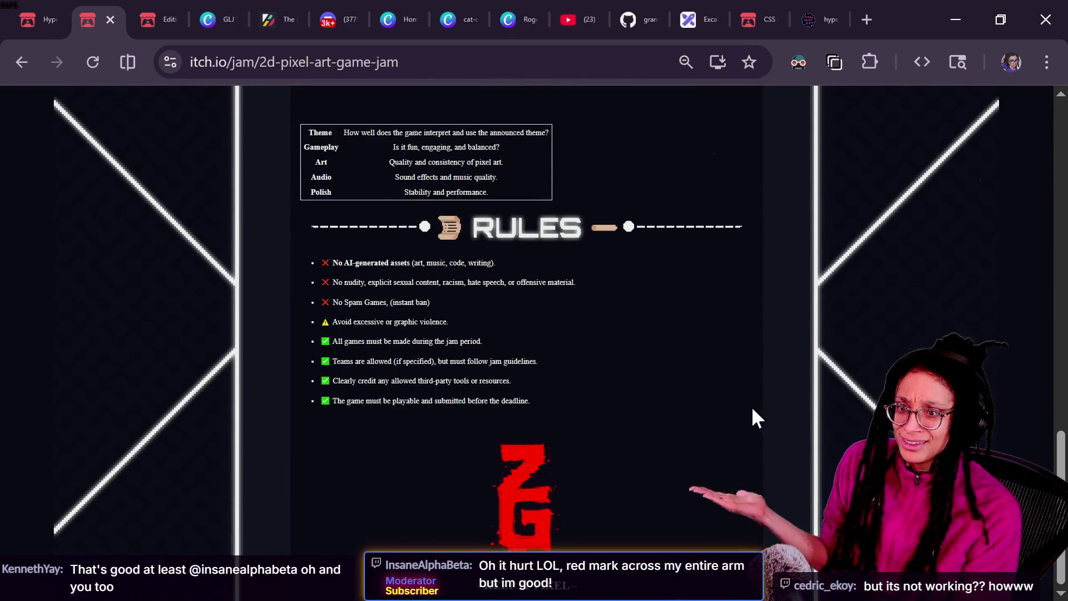
scroll(873, 341, "up", 3)
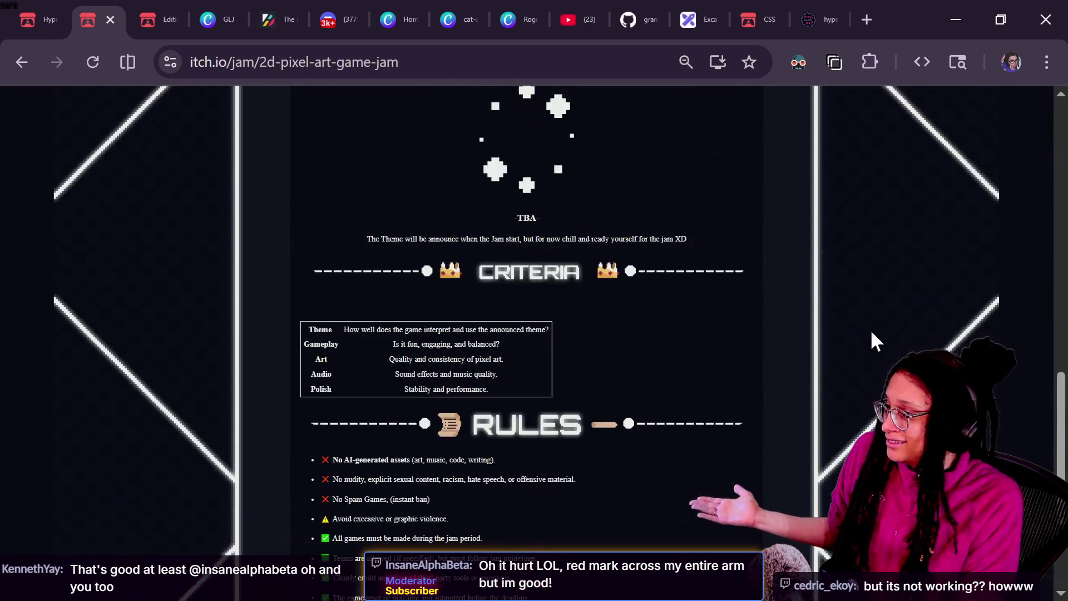
scroll(872, 333, "down", 3)
scroll(872, 333, "up", 7)
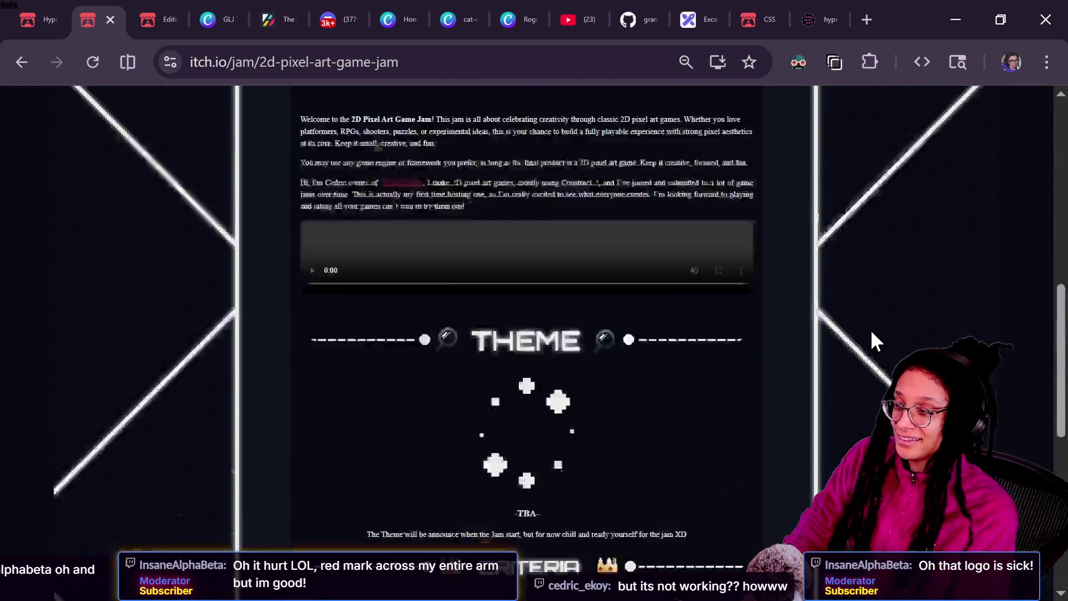
scroll(872, 332, "up", 8)
scroll(871, 341, "down", 3)
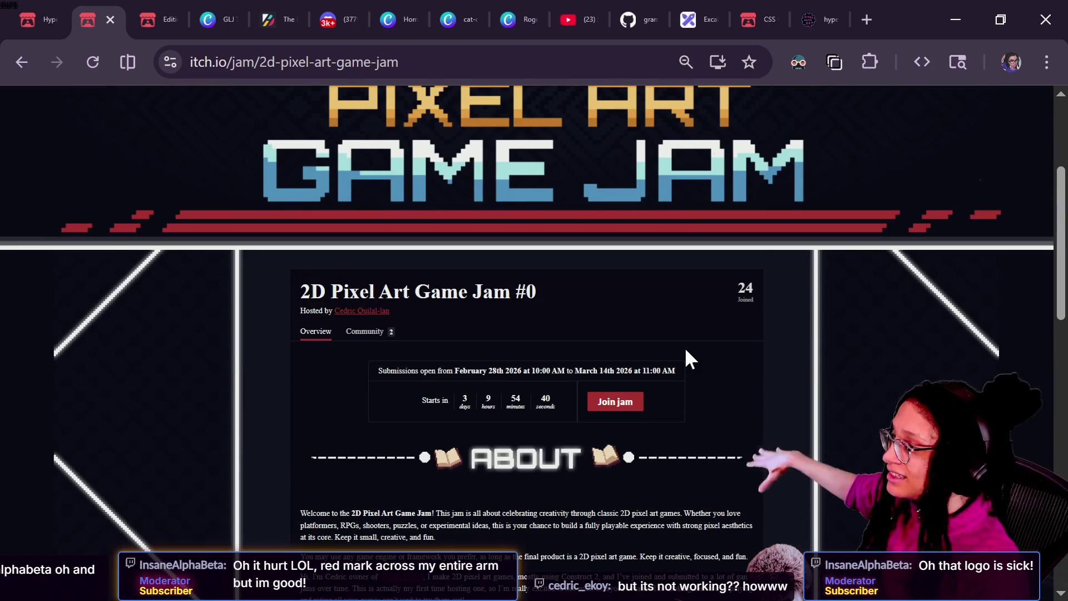
scroll(686, 351, "down", 2)
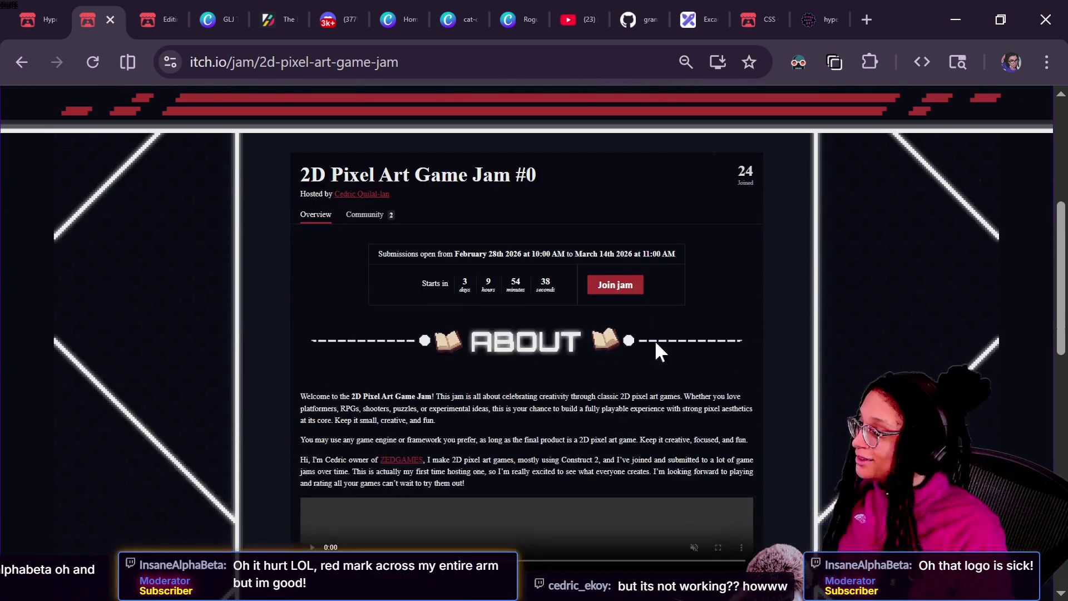
left_click_drag(437, 422, 517, 411)
key("ctrl+plus")
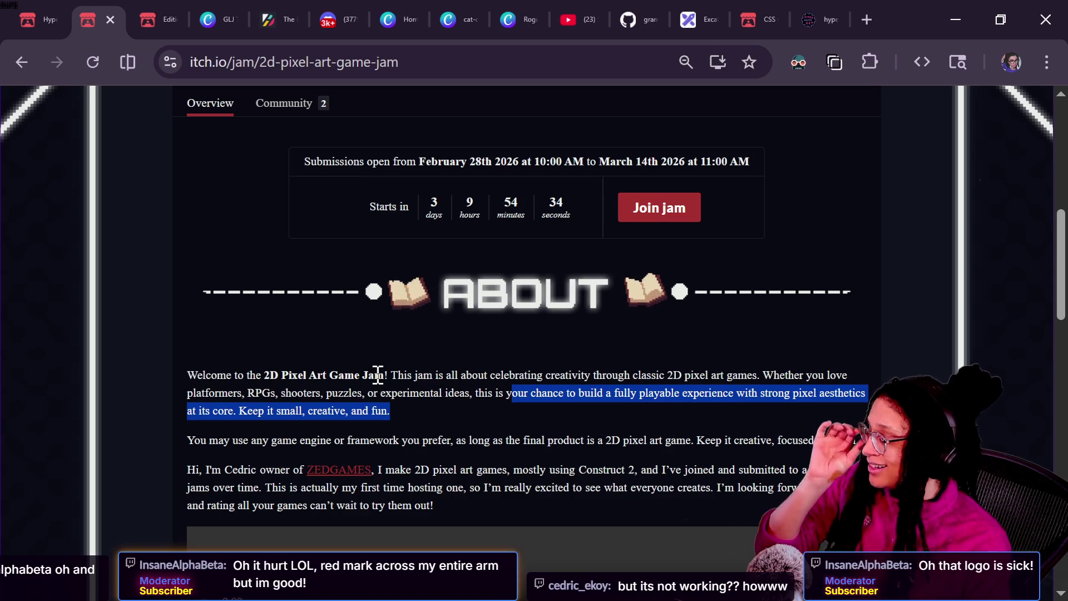
scroll(453, 370, "down", 15)
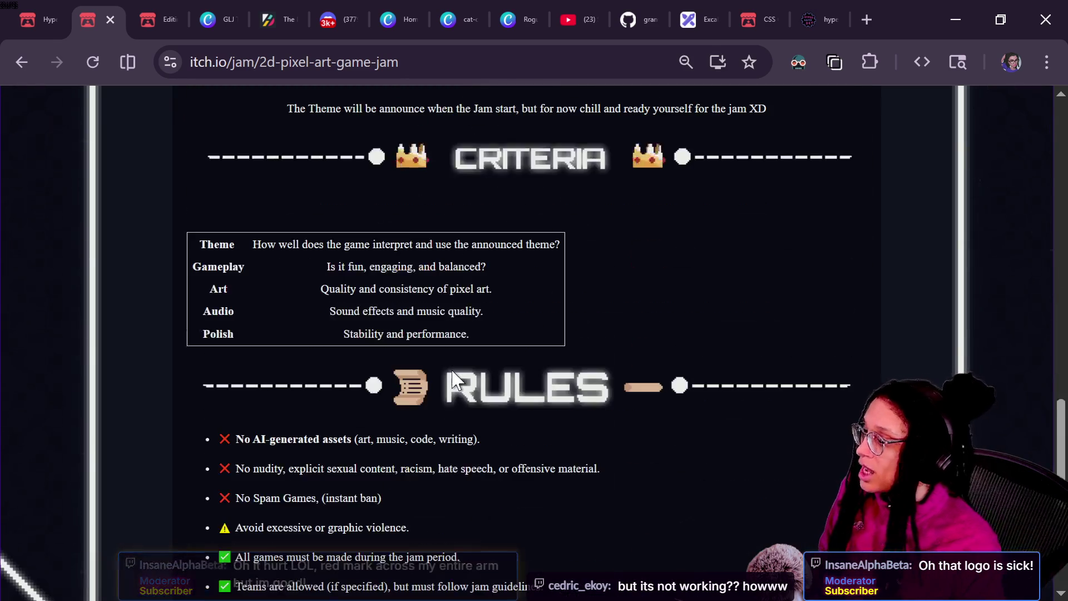
scroll(697, 369, "down", 2)
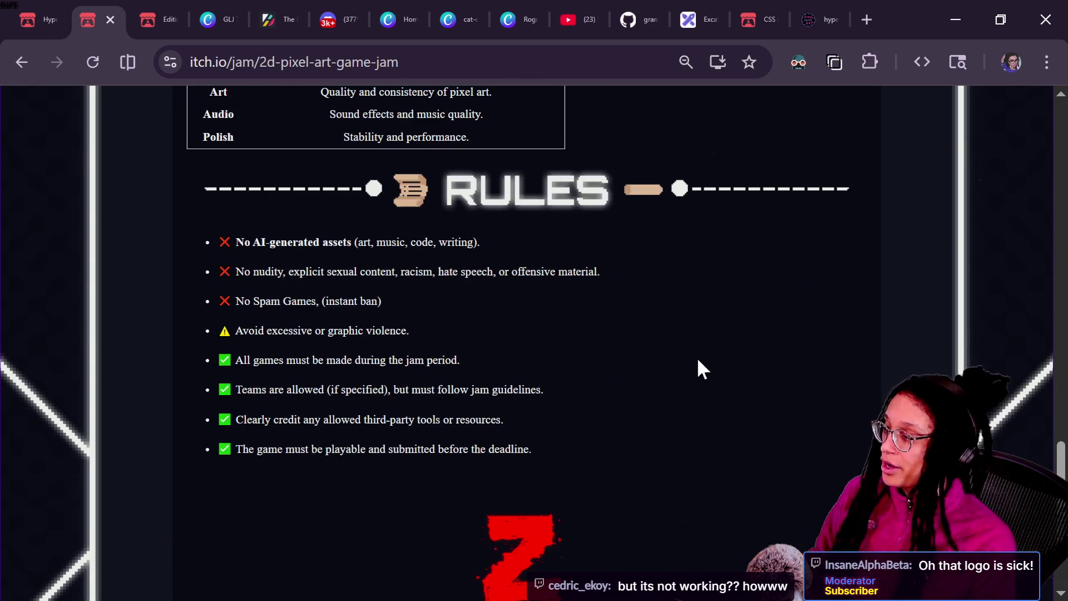
scroll(699, 368, "down", 3)
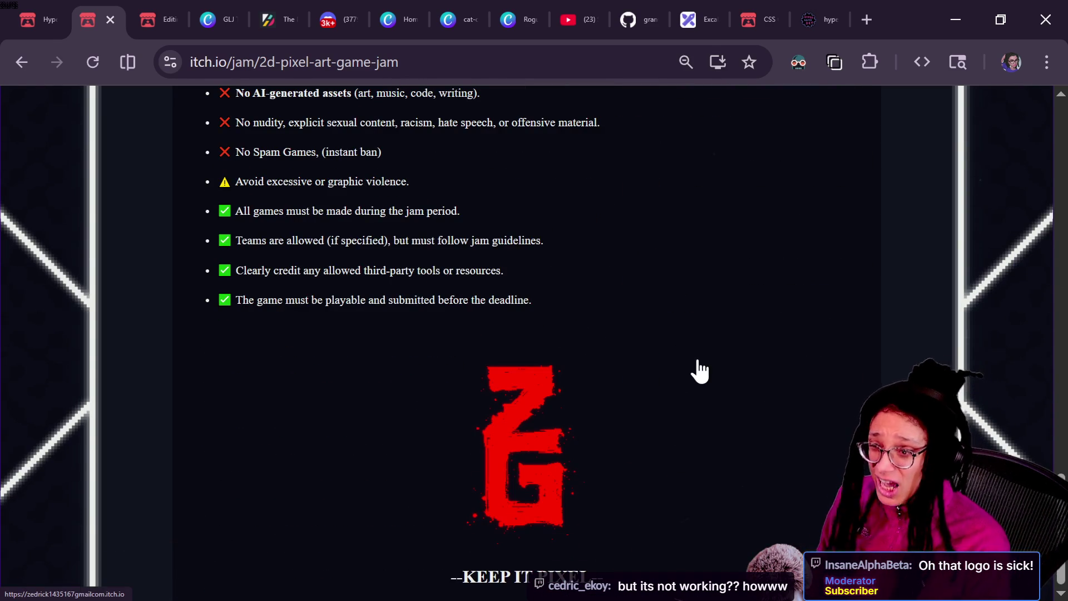
scroll(702, 369, "up", 5)
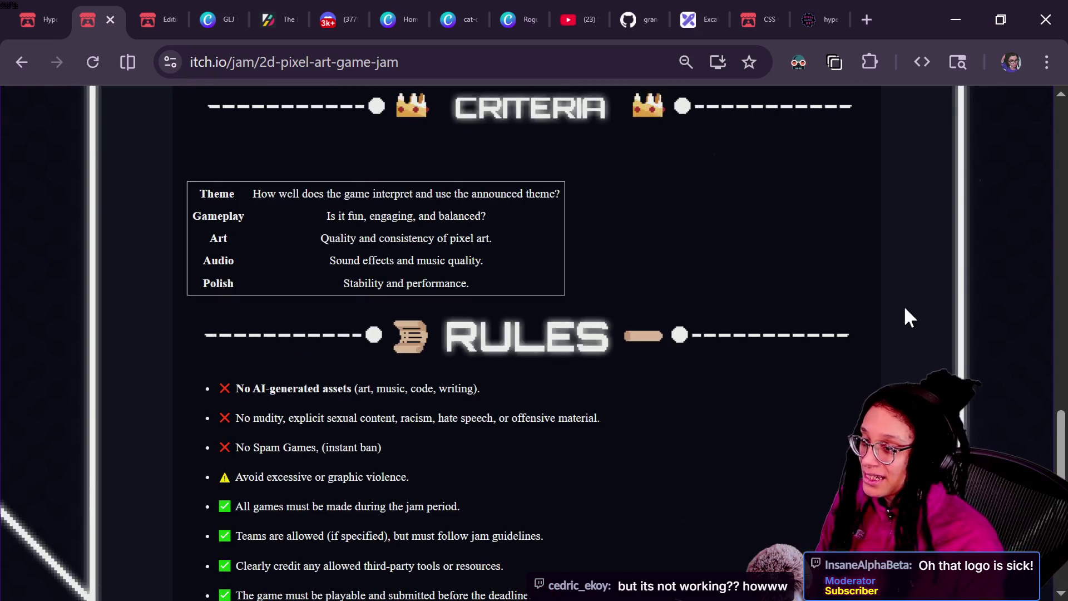
scroll(903, 316, "down", 1)
scroll(903, 316, "up", 2)
scroll(903, 316, "up", 4)
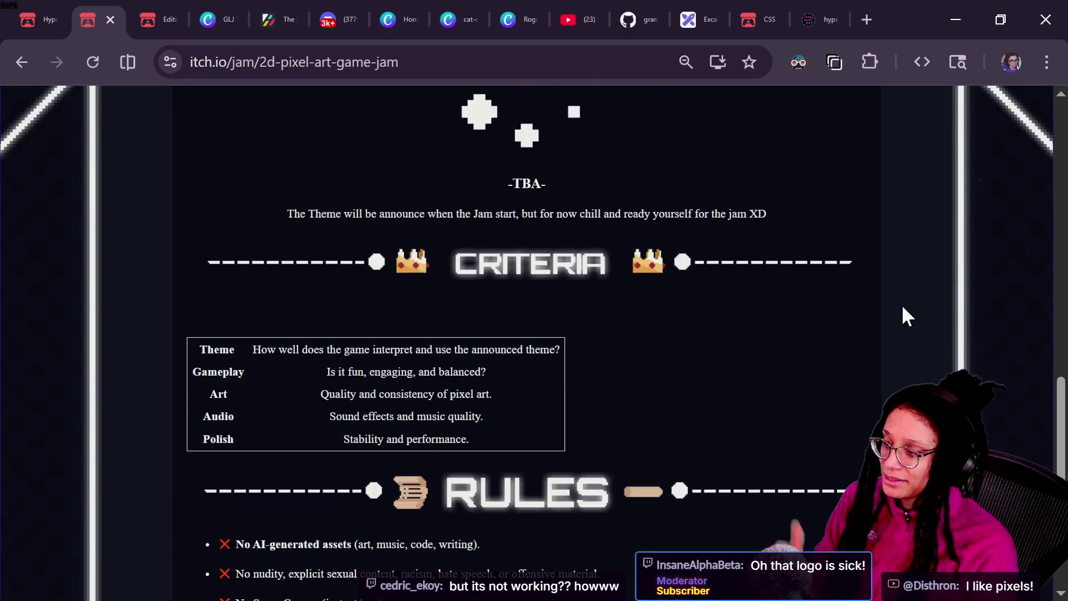
scroll(903, 316, "down", 1)
scroll(902, 307, "up", 6)
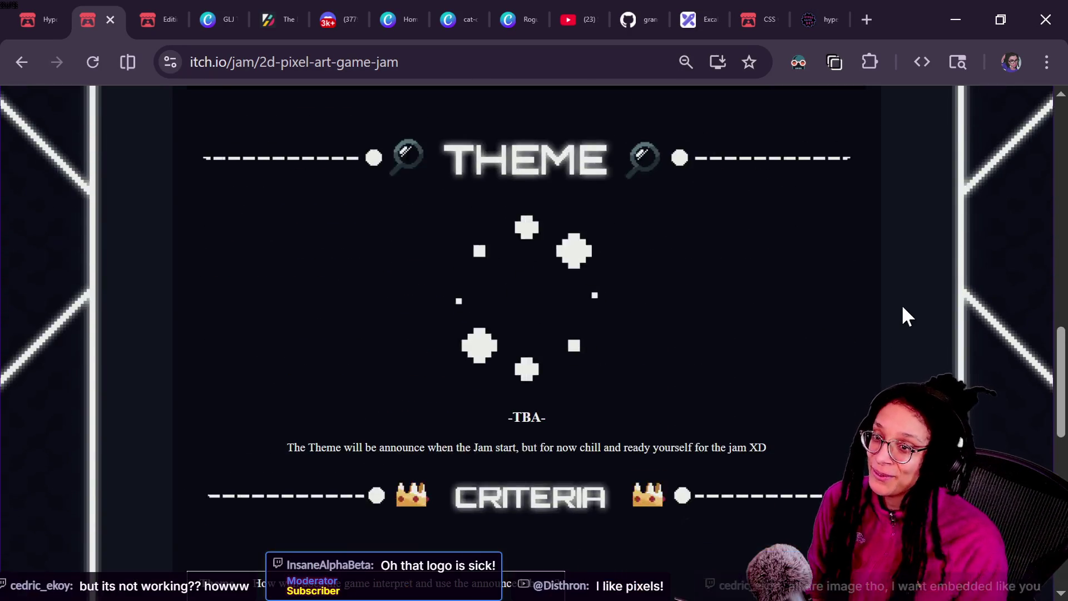
scroll(902, 307, "up", 4)
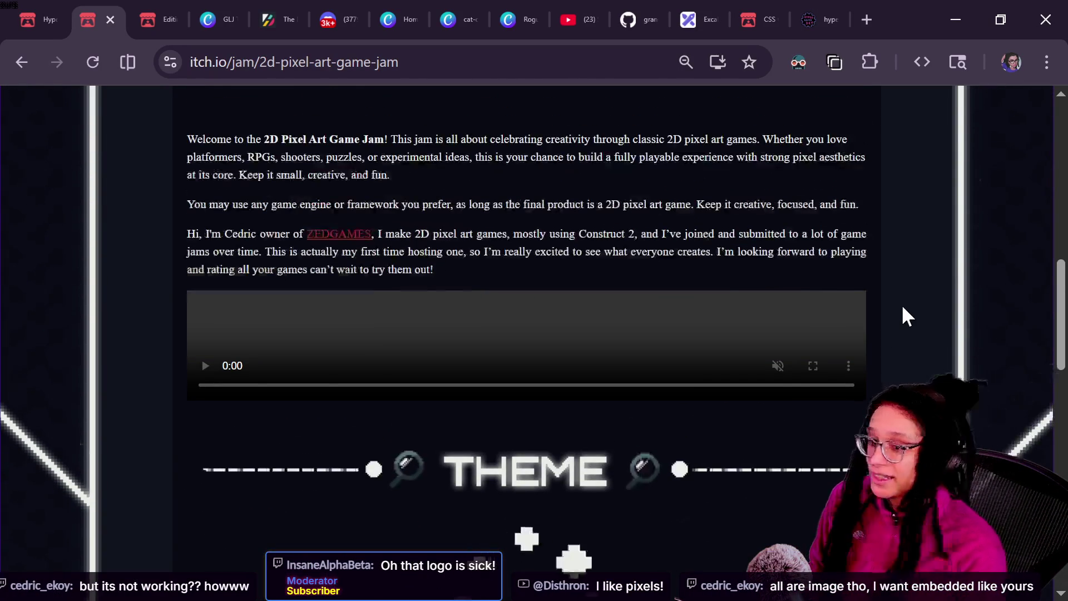
scroll(903, 307, "up", 2)
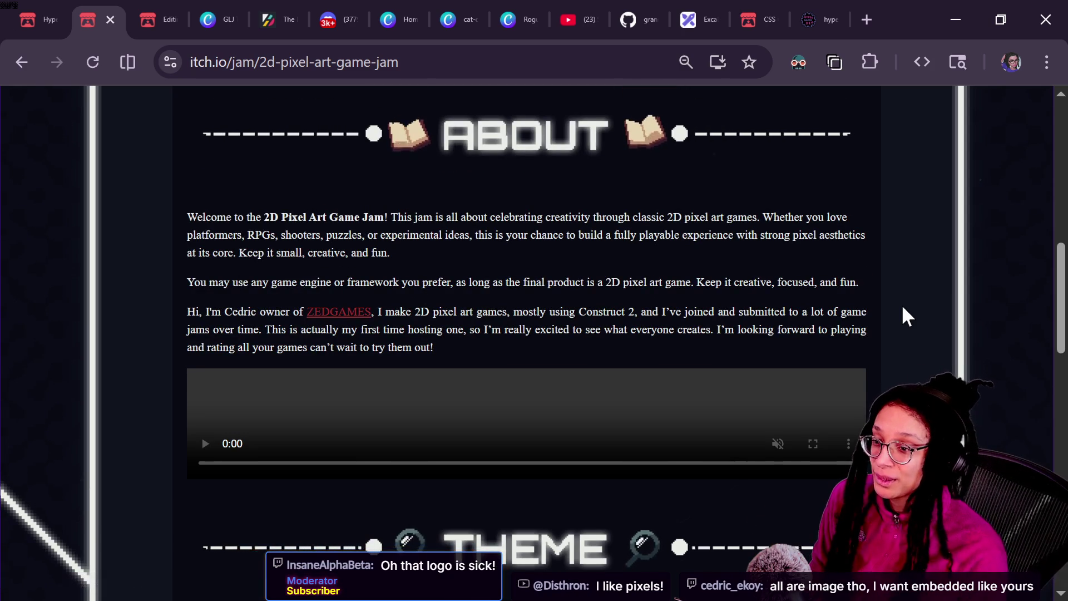
scroll(903, 307, "up", 1)
scroll(903, 307, "up", 4)
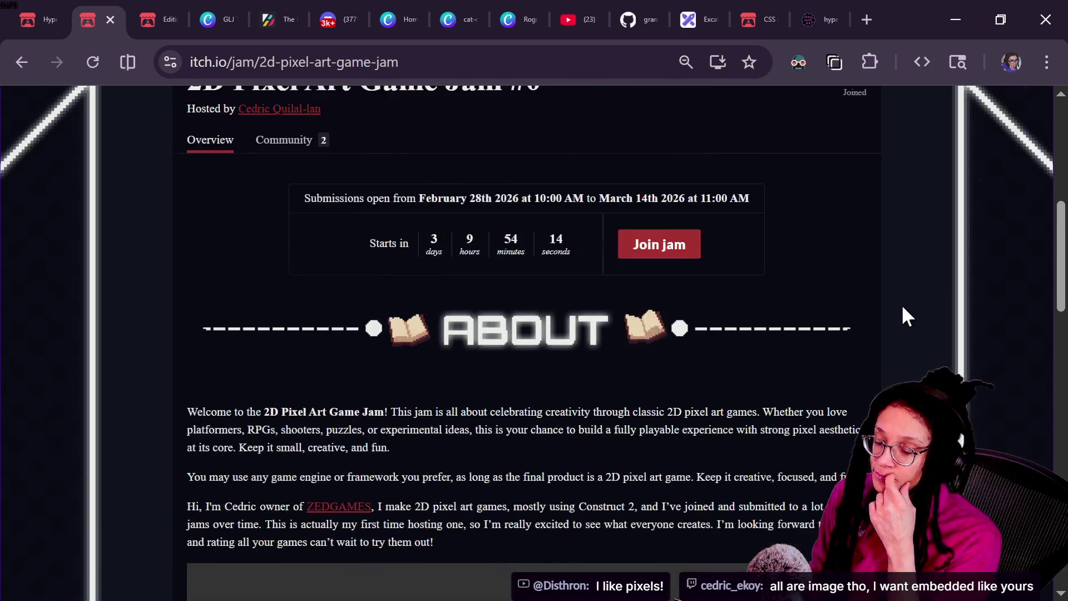
scroll(902, 307, "down", 1)
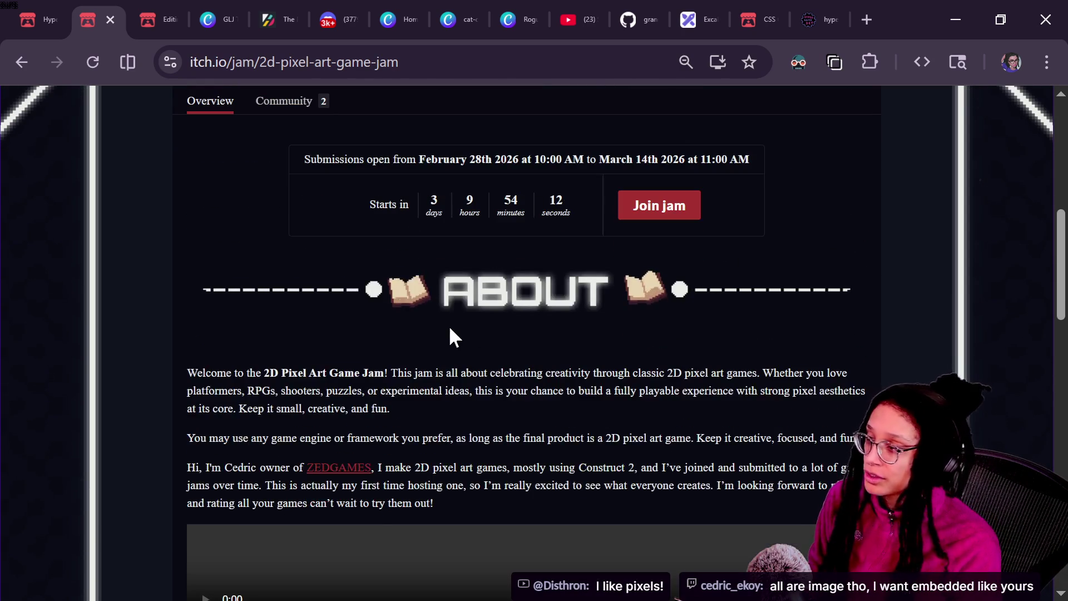
left_click_drag(240, 253, 615, 345)
left_click(363, 355)
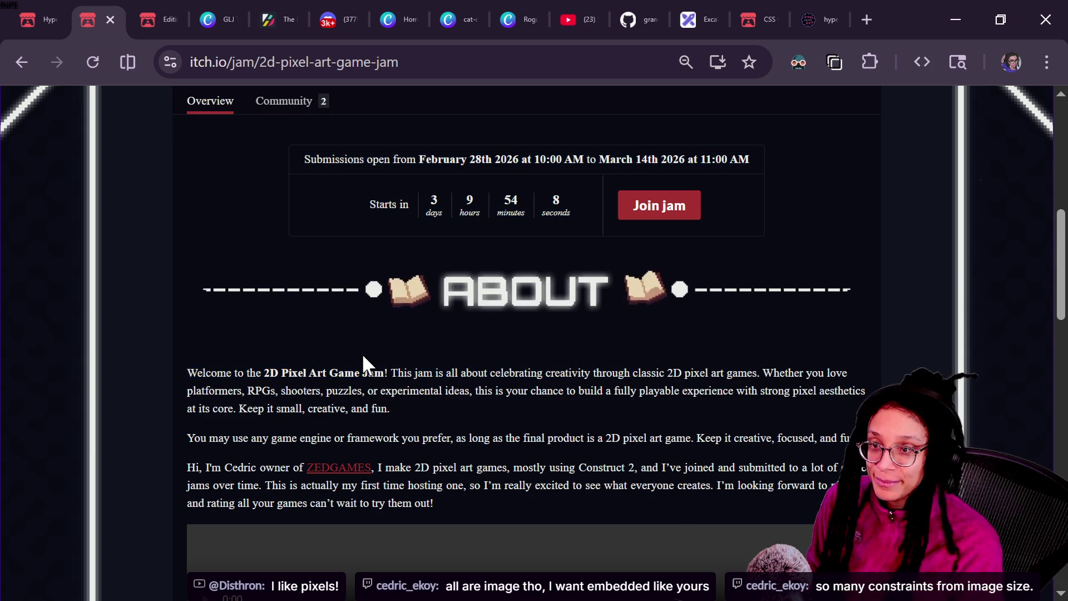
scroll(647, 363, "down", 10)
scroll(649, 367, "down", 3)
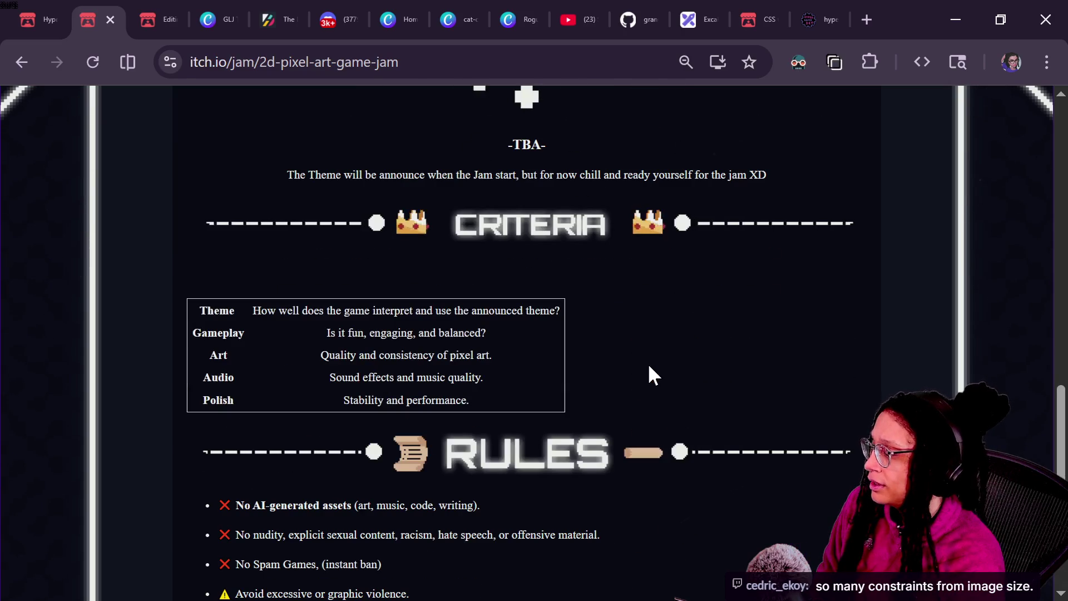
scroll(648, 366, "down", 4)
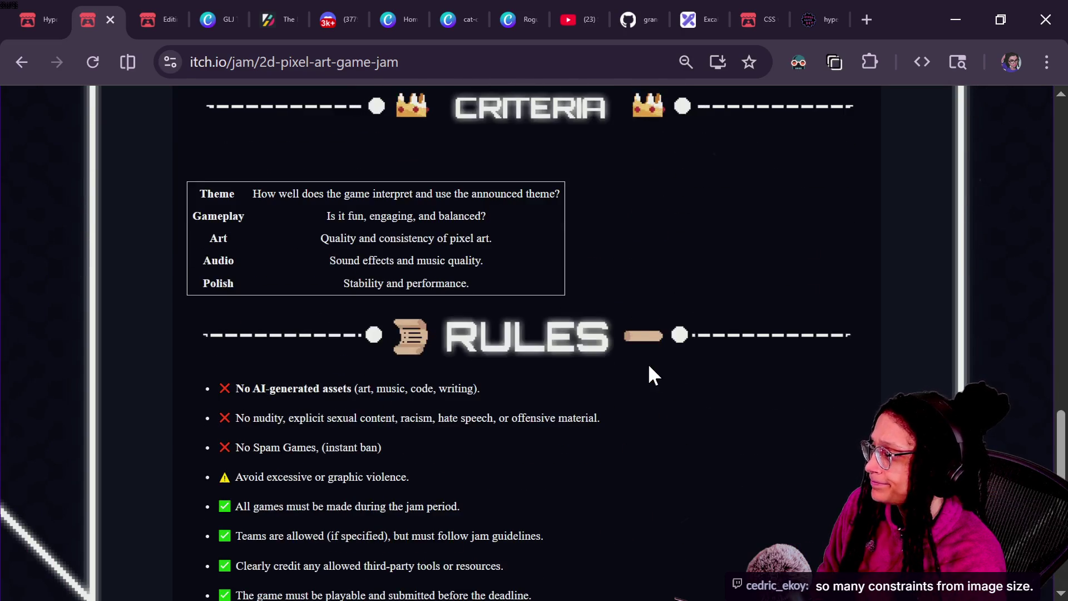
scroll(649, 366, "down", 4)
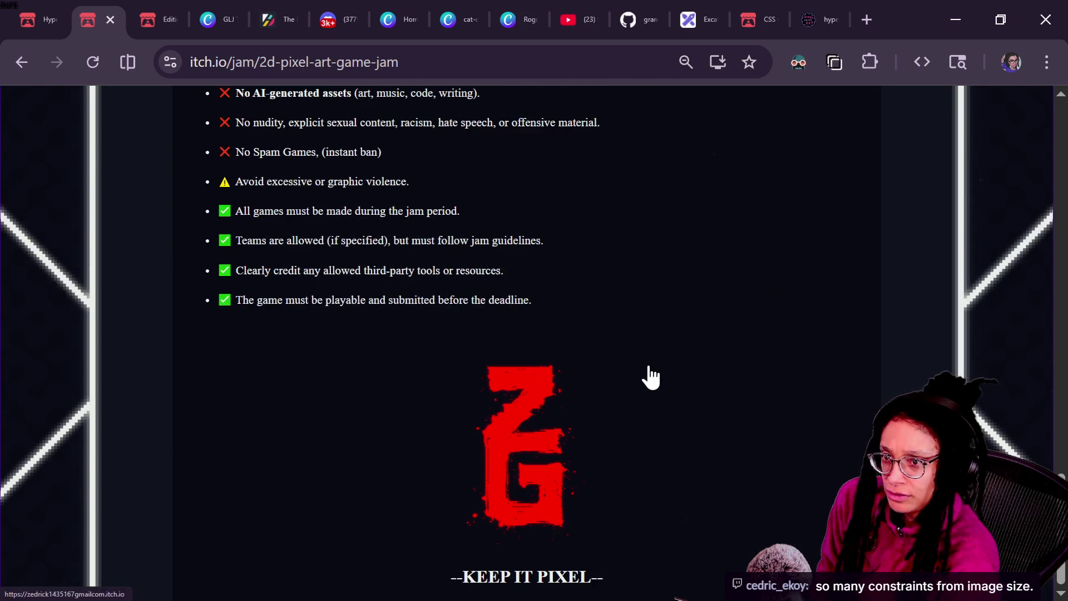
scroll(649, 368, "up", 7)
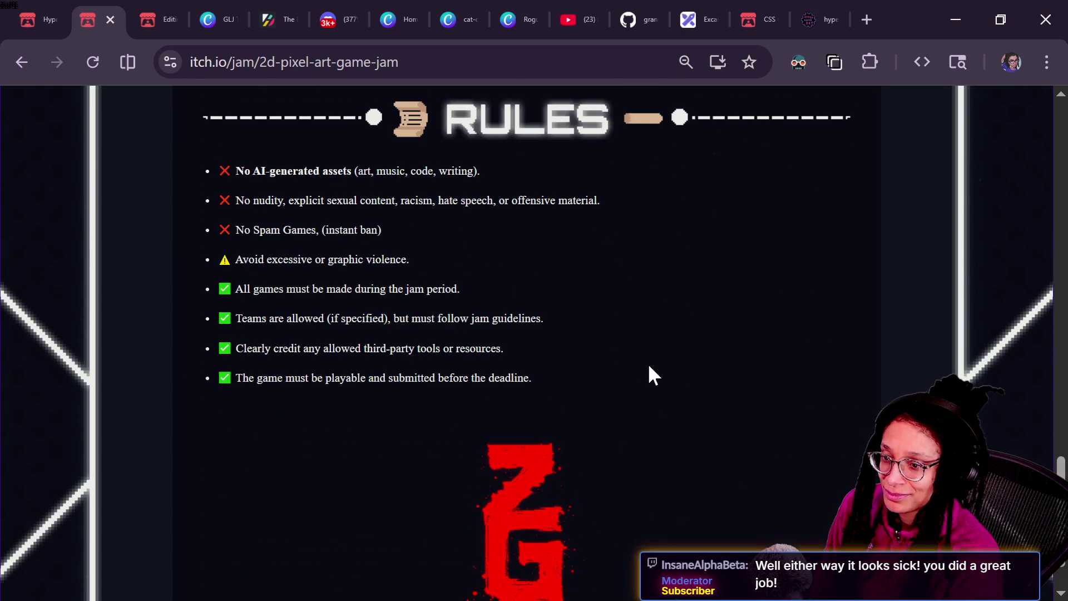
scroll(650, 367, "up", 10)
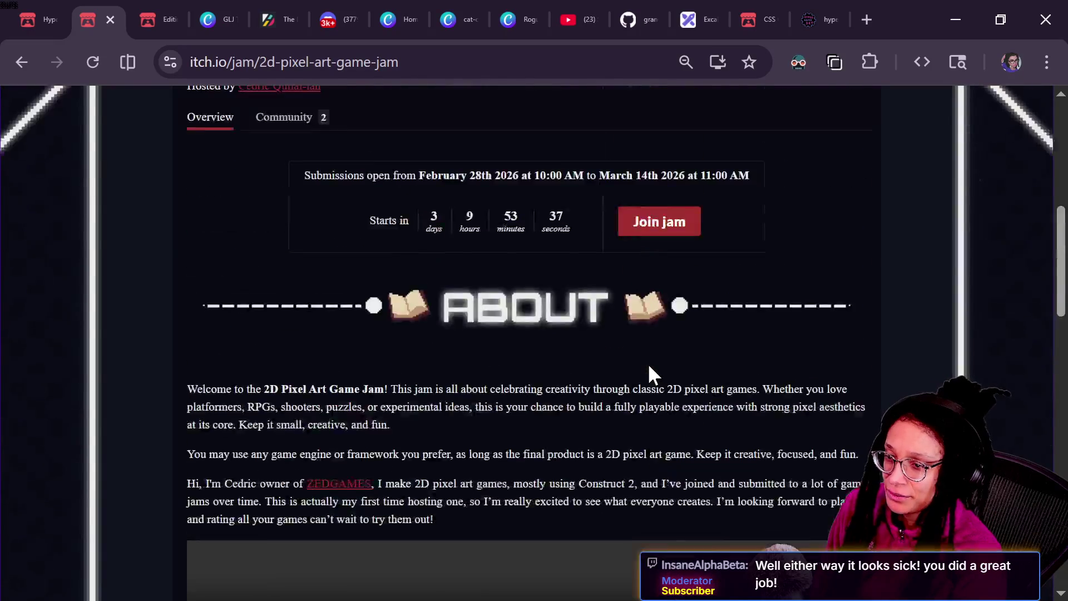
scroll(649, 366, "up", 4)
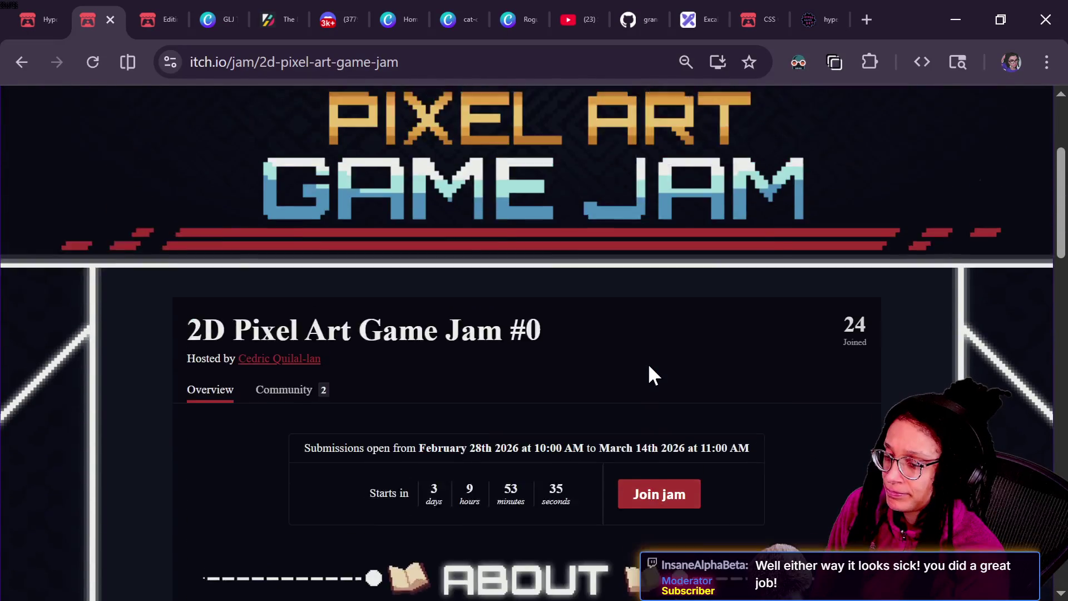
scroll(649, 367, "up", 2)
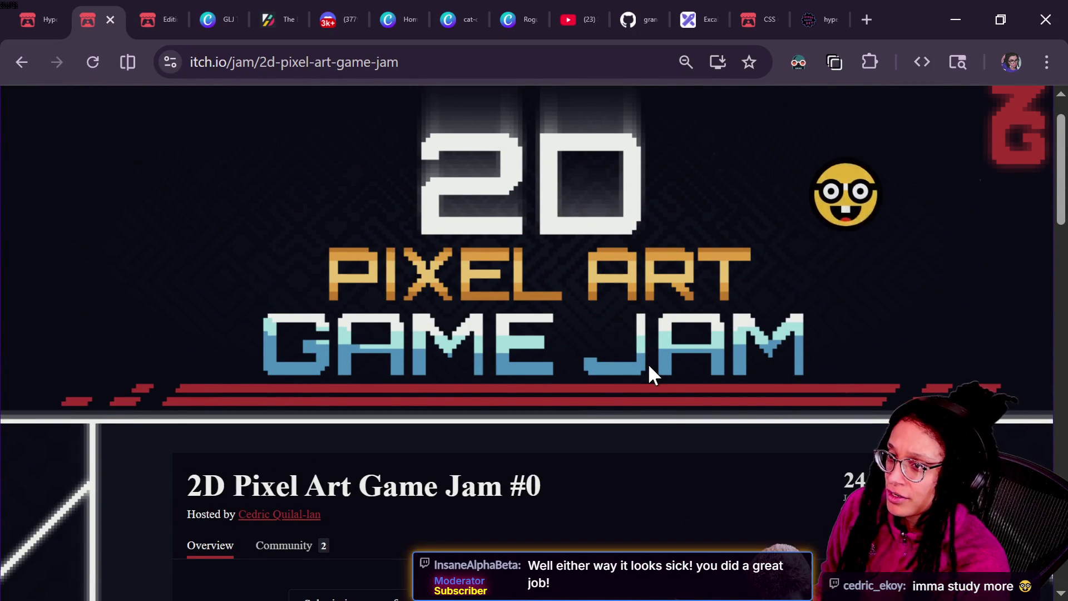
key("alt+Tab")
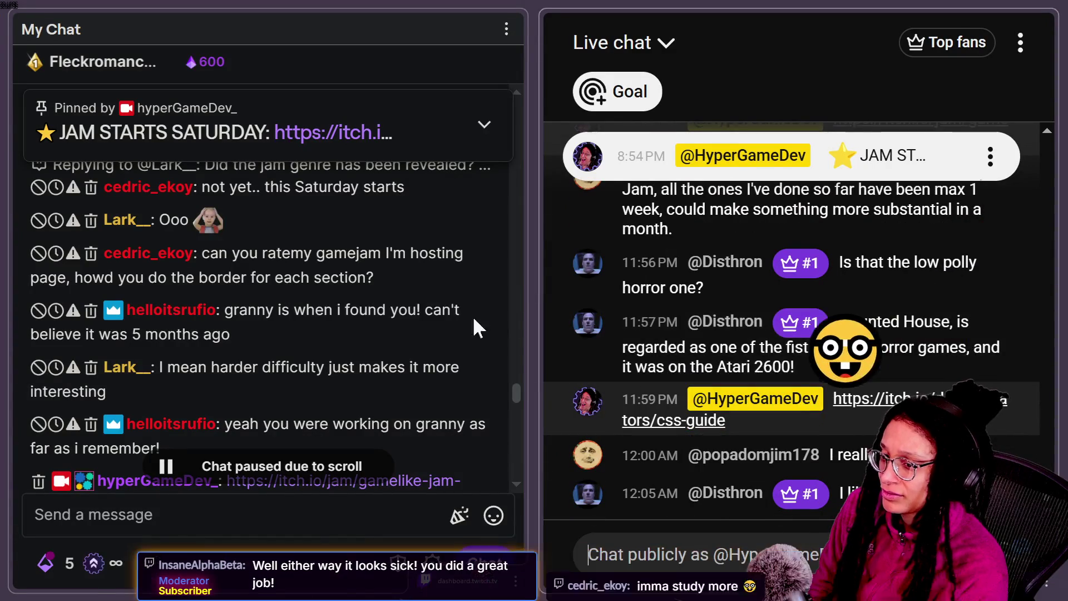
Step: Scroll up through the Twitch and YouTube chats to read older viewer messages
mouse_move(503, 306)
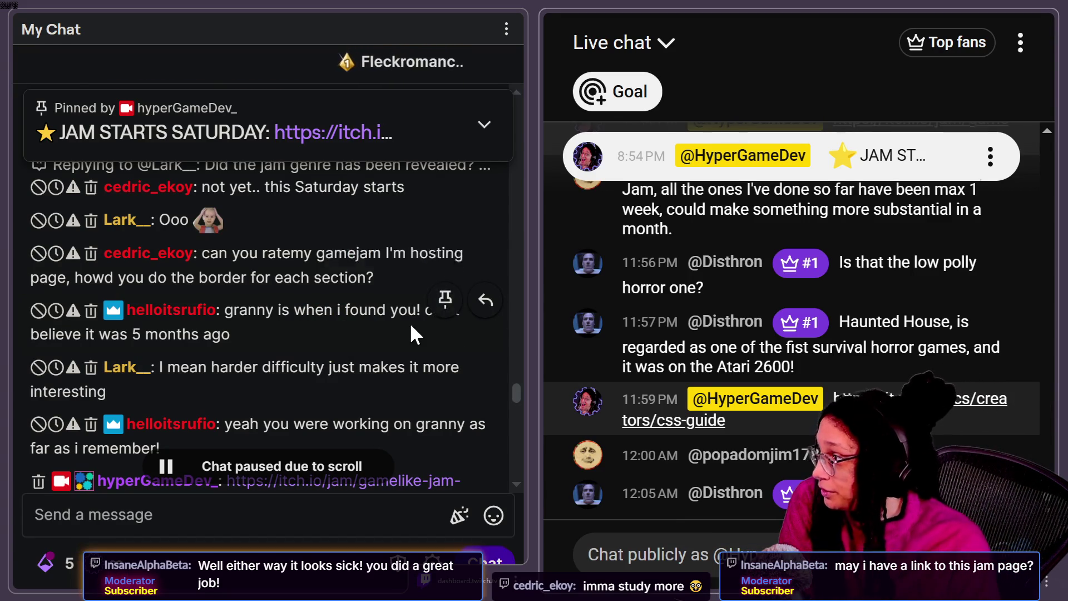
scroll(410, 322, "down", 5)
scroll(440, 360, "up", 5)
scroll(440, 363, "up", 3)
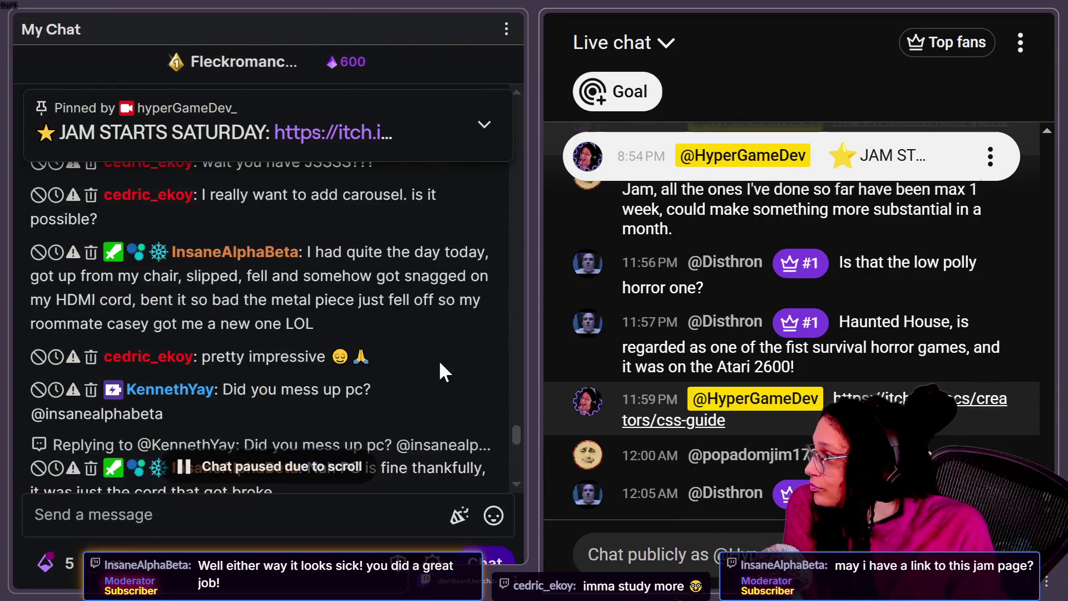
scroll(441, 363, "up", 2)
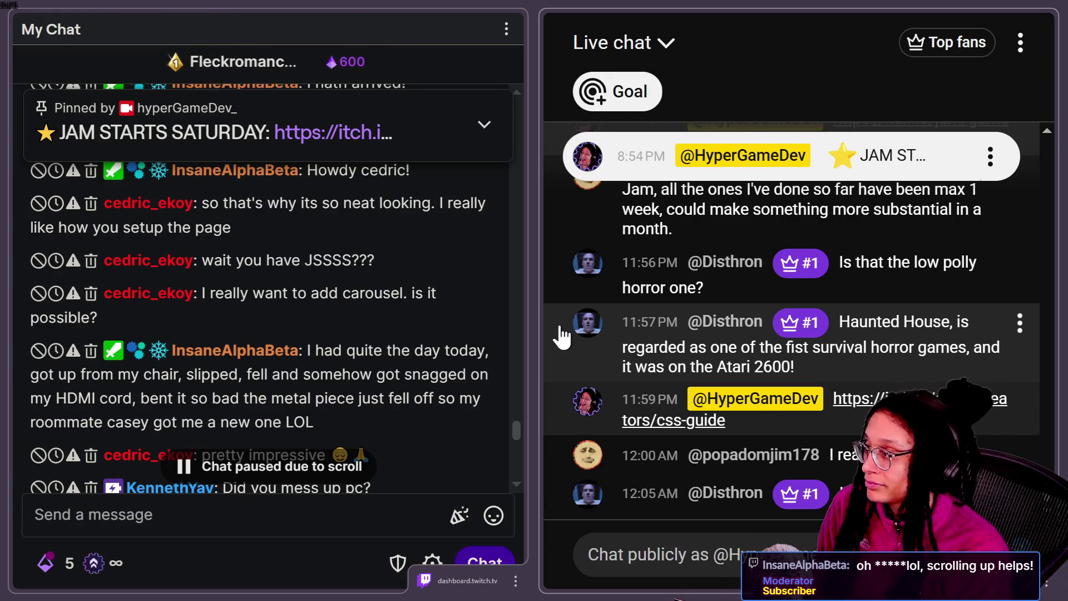
left_click_drag(515, 430, 513, 390)
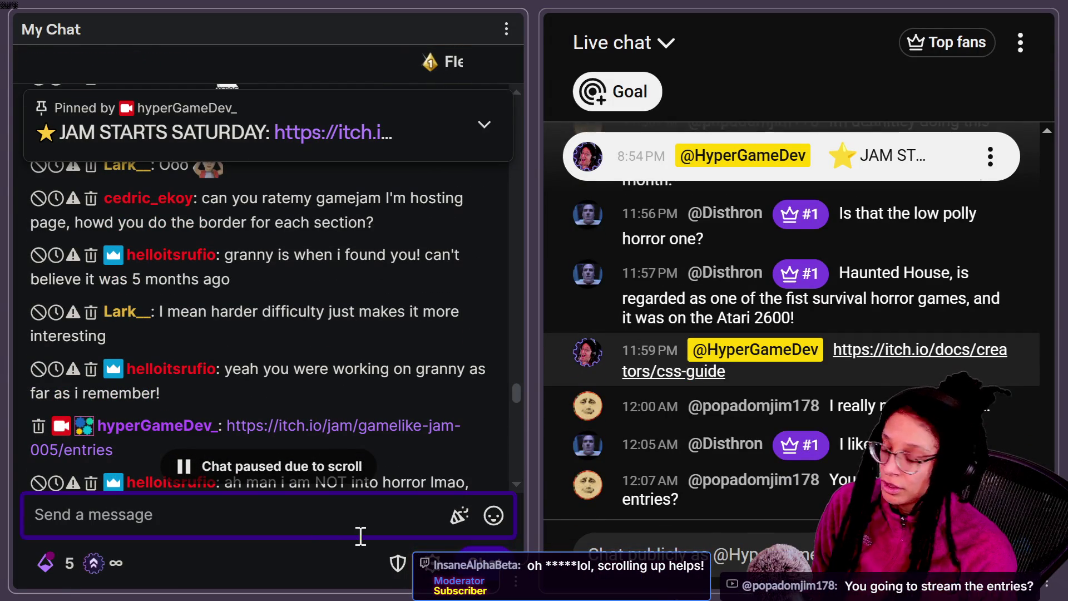
Step: Type a '!shoutout' command with the viewer's username into the Twitch chat box
left_click(361, 536)
type("!")
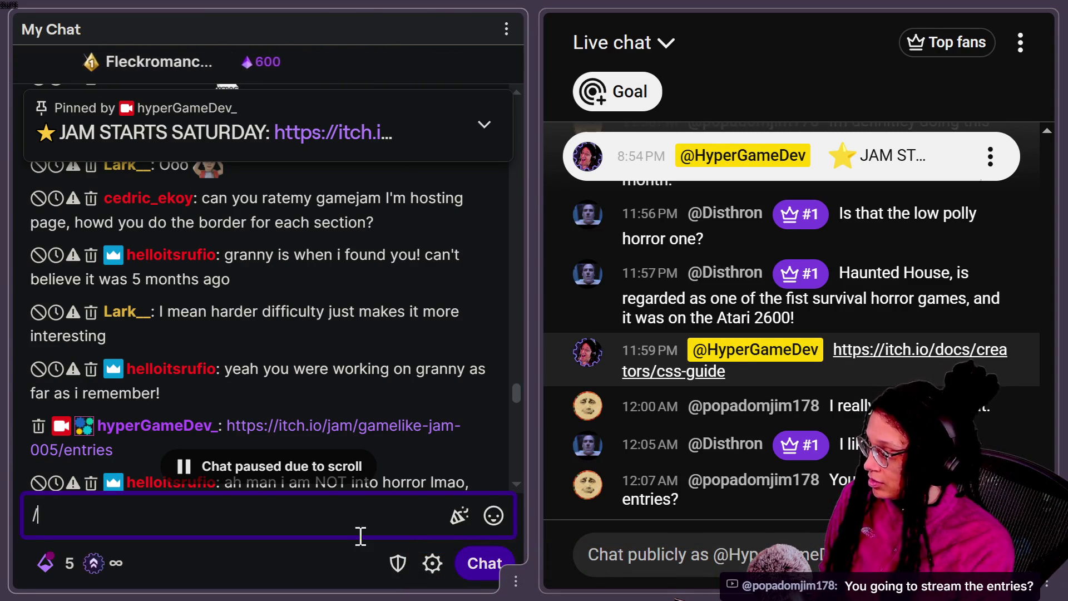
type("shoutout hel")
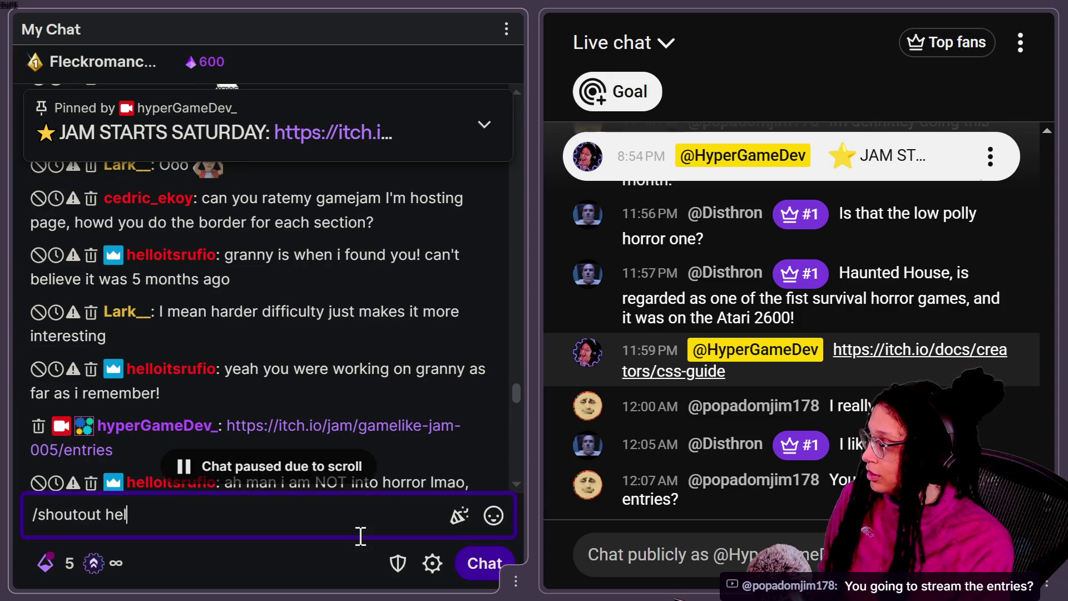
type("loitsrufio")
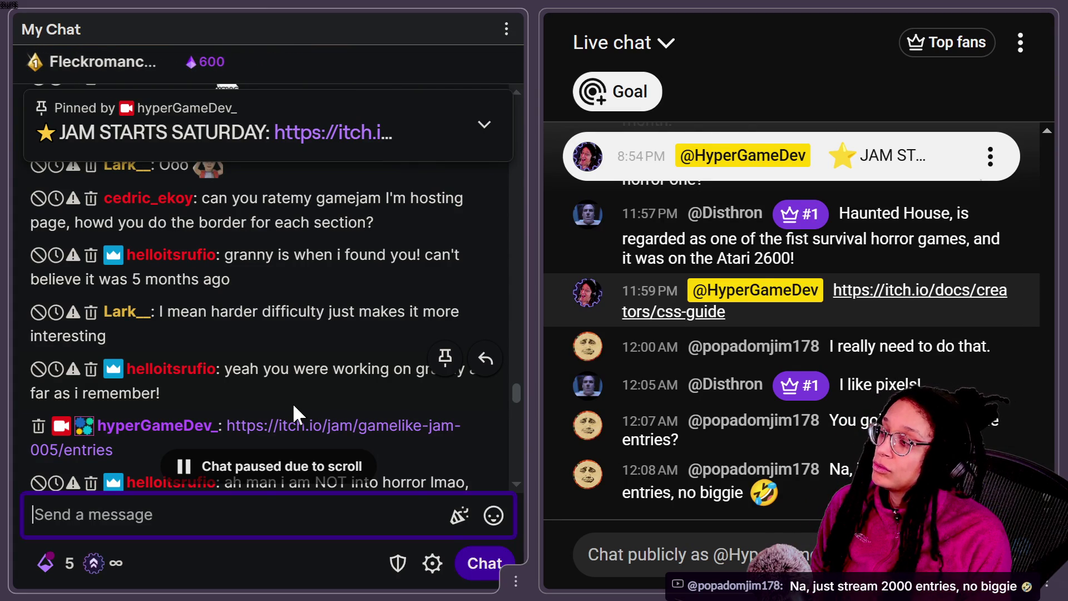
scroll(293, 403, "down", 5)
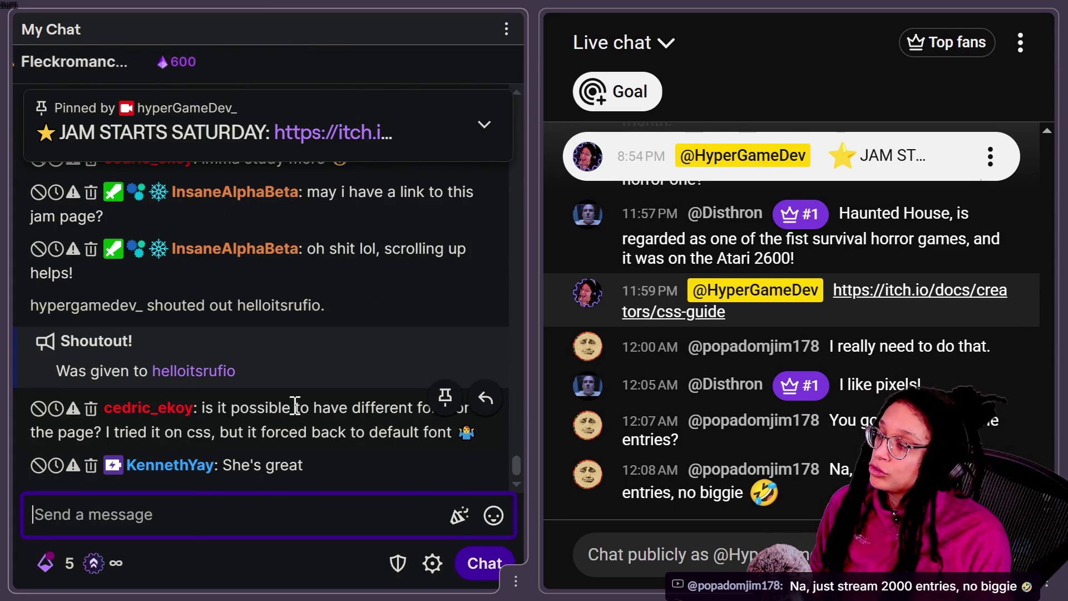
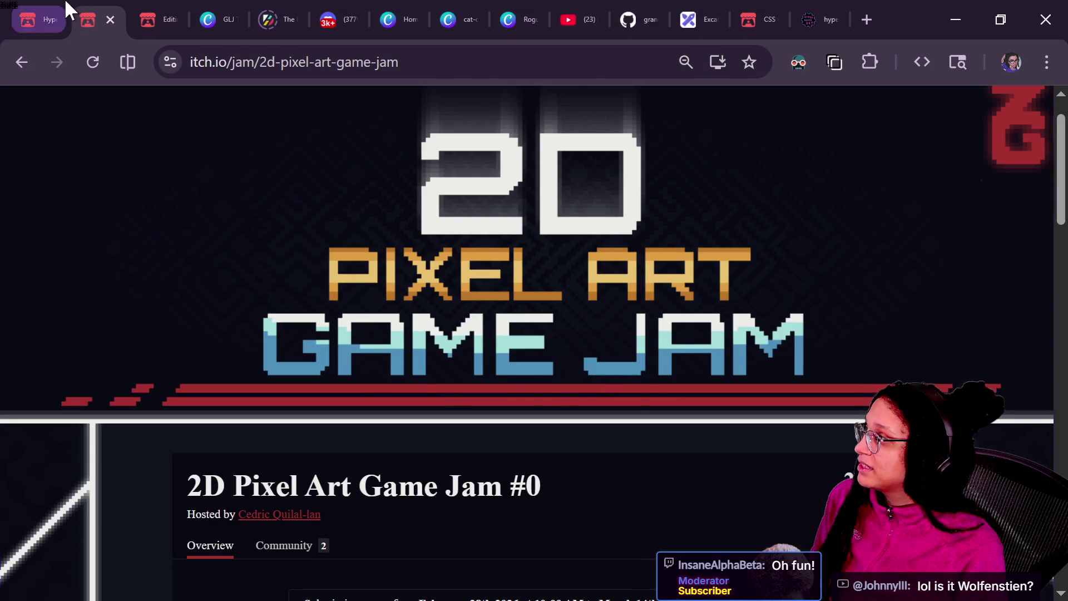
Step: Go to the hypergamedev.itch.io tab and scroll down to the ALL GAME LIKE JAMS table
left_click(50, 20)
scroll(390, 378, "down", 2)
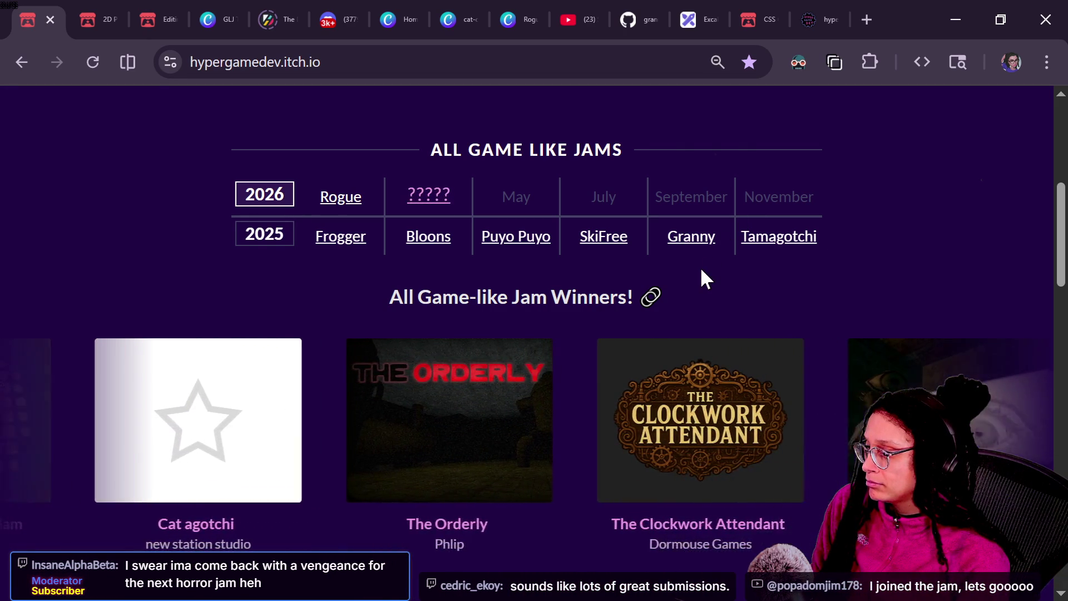
Step: Open The Orderly's game page and its Game-like Jam 5 submission
left_click(270, 528)
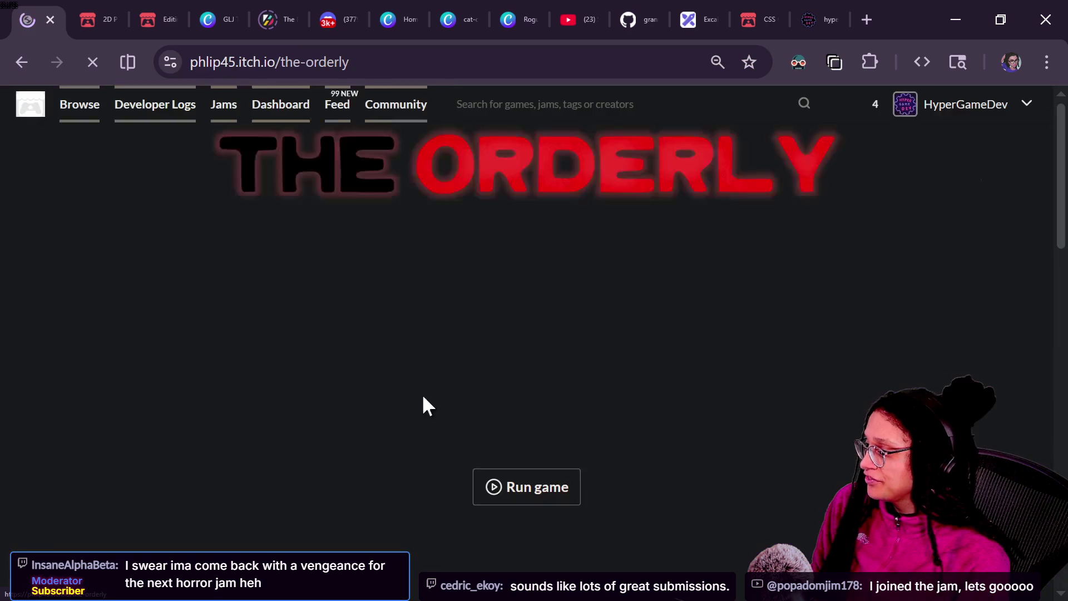
scroll(633, 411, "down", 6)
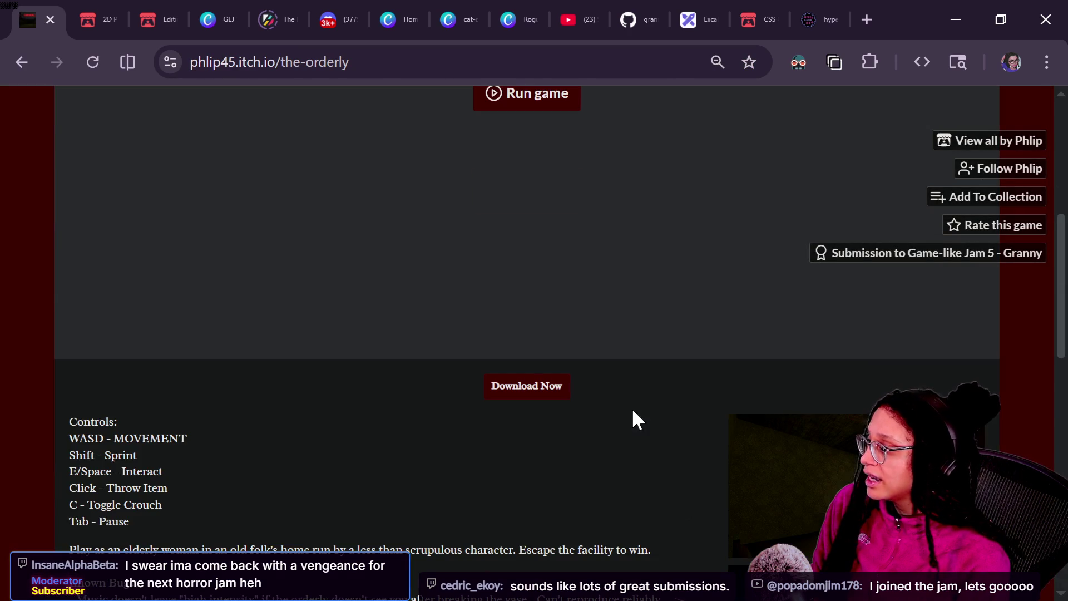
left_click(900, 253)
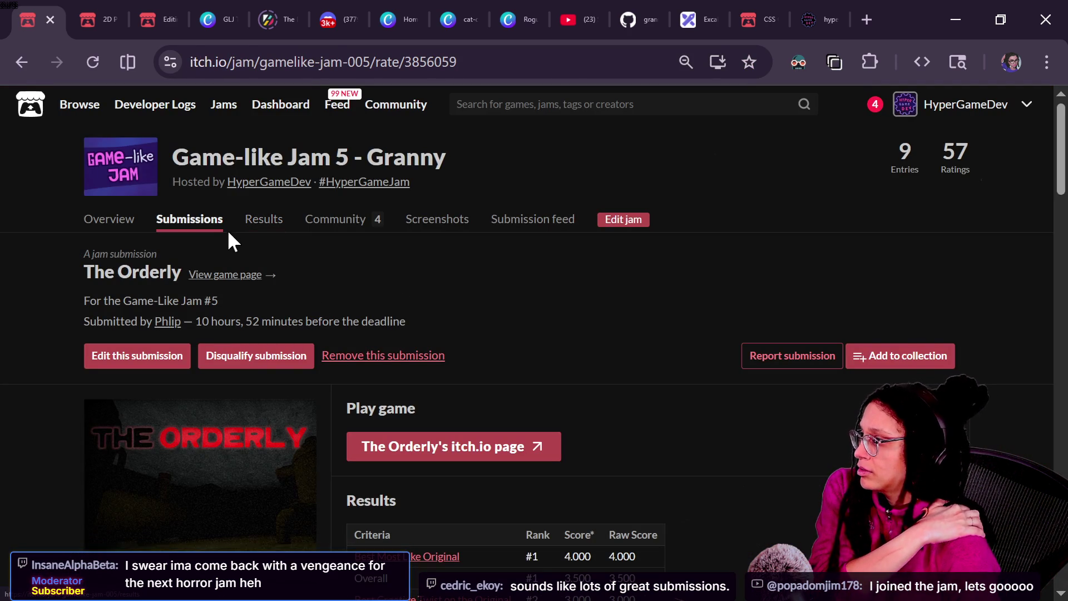
Step: Browse the Game-like Jam 5 - Granny results rankings to find THE LAST EXHIBIT
left_click(255, 231)
scroll(452, 384, "down", 10)
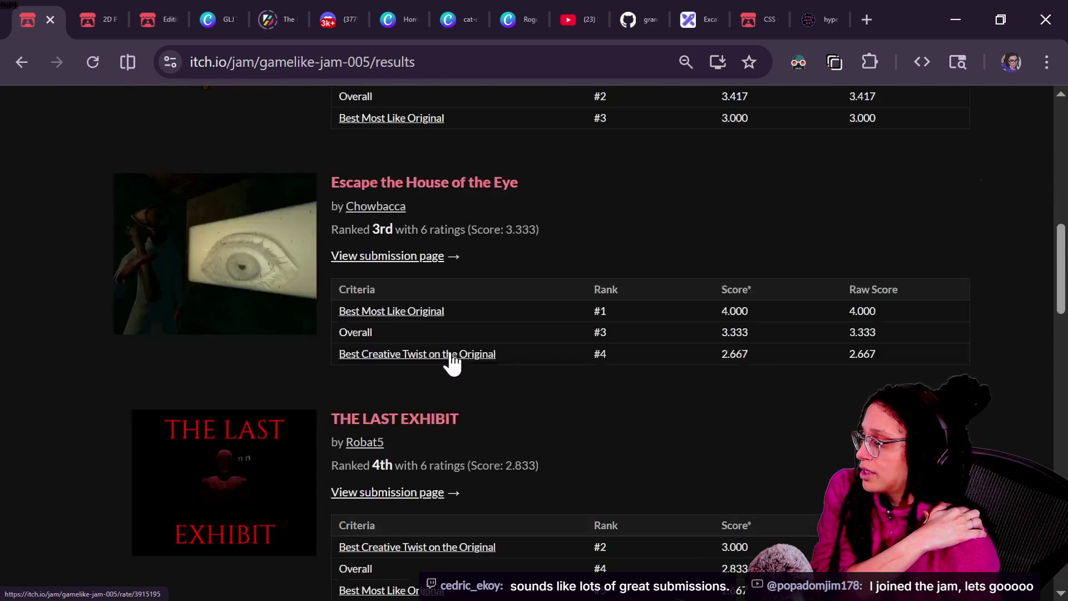
scroll(450, 359, "down", 9)
scroll(450, 359, "up", 7)
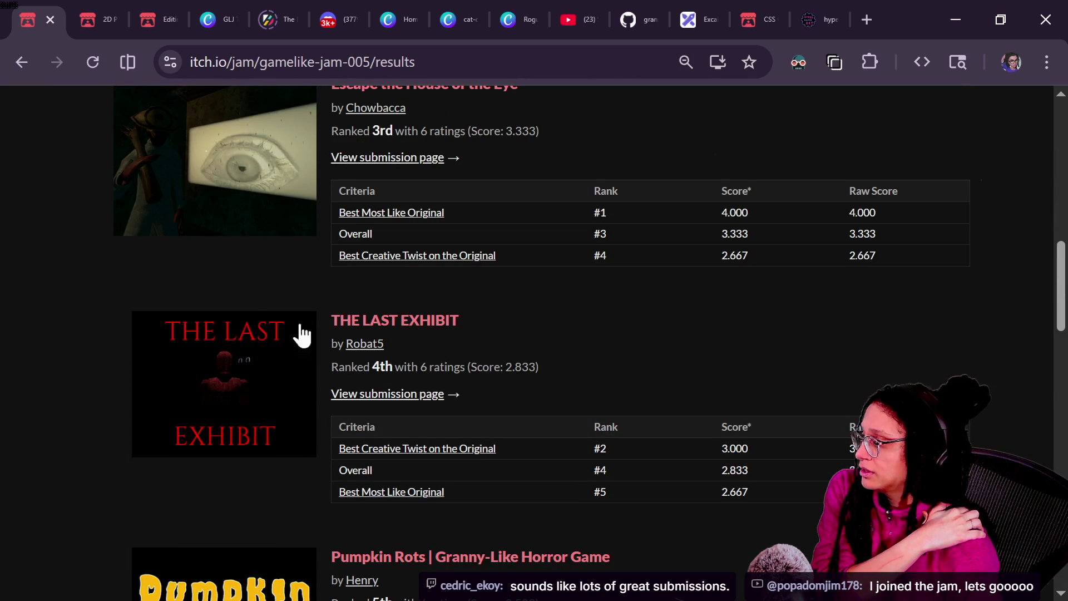
scroll(274, 405, "down", 5)
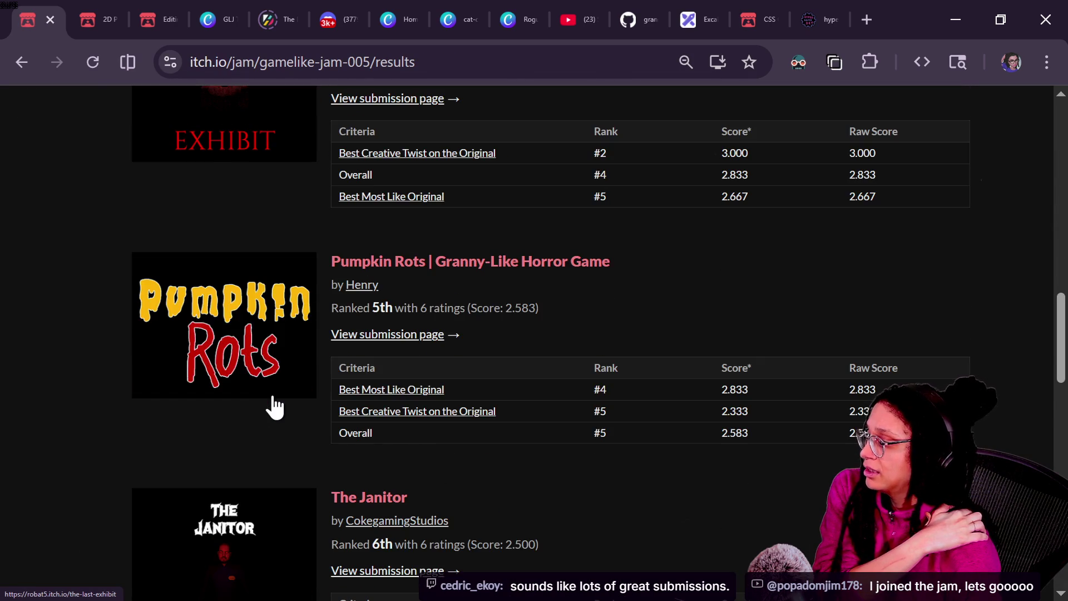
scroll(274, 406, "up", 2)
scroll(275, 405, "down", 15)
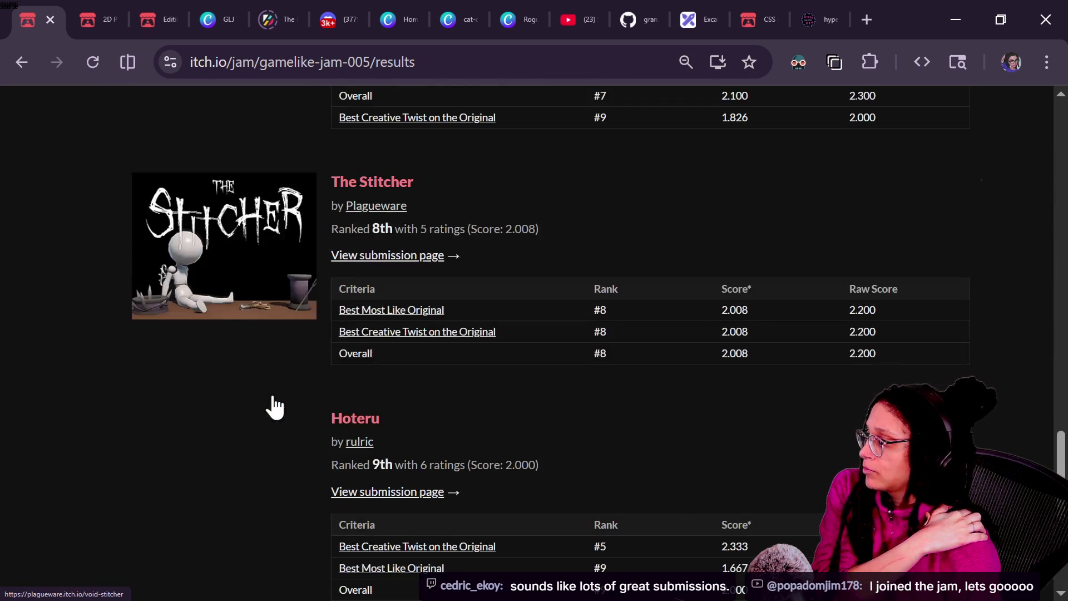
scroll(274, 406, "down", 6)
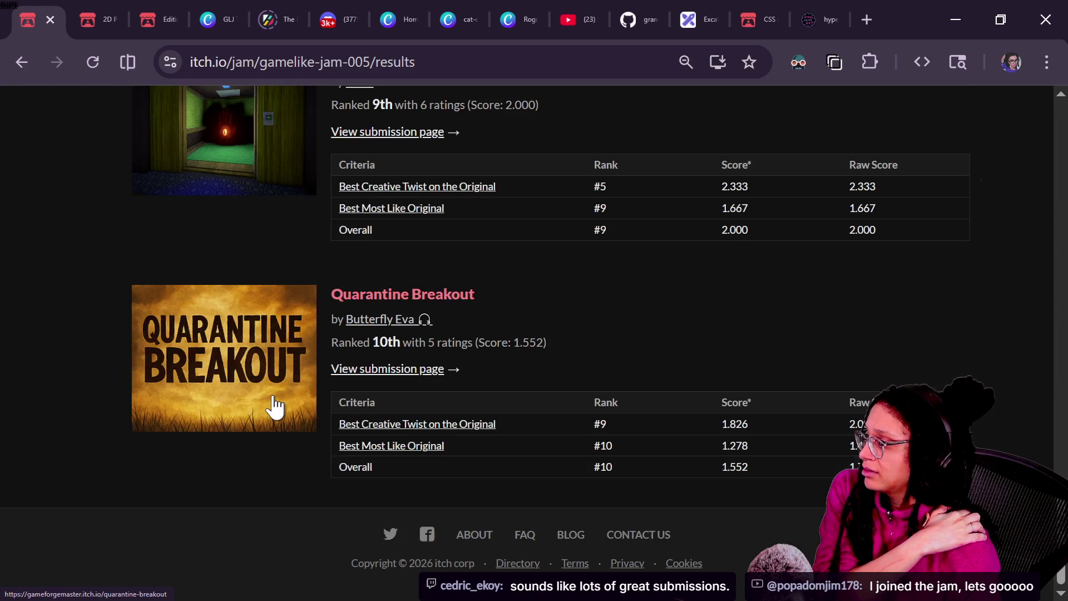
scroll(275, 406, "up", 20)
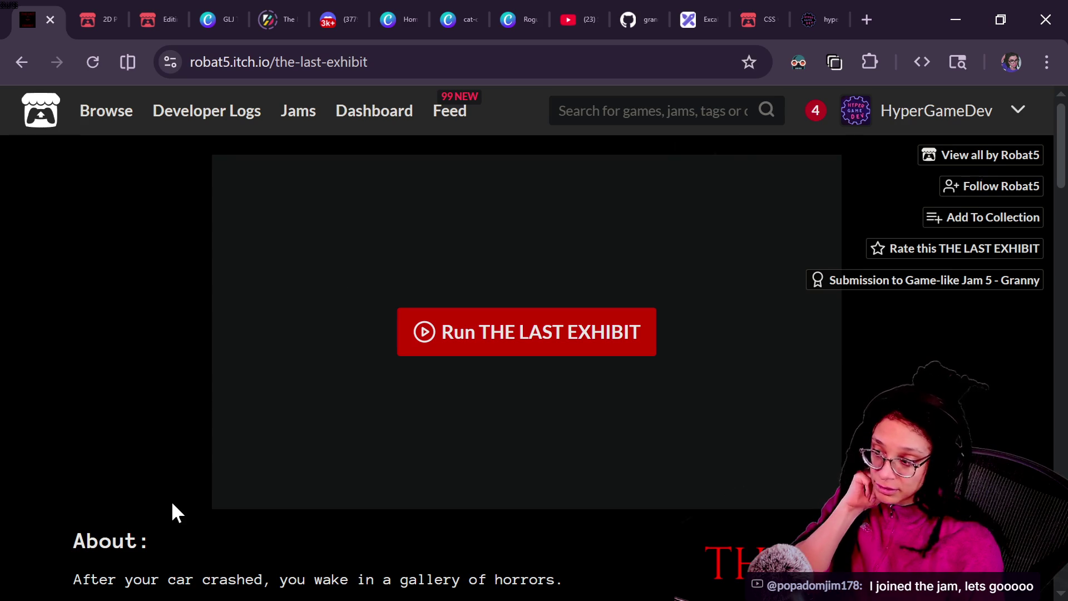
Step: Scroll down through THE LAST EXHIBIT's game page and back up to the top
scroll(172, 504, "down", 8)
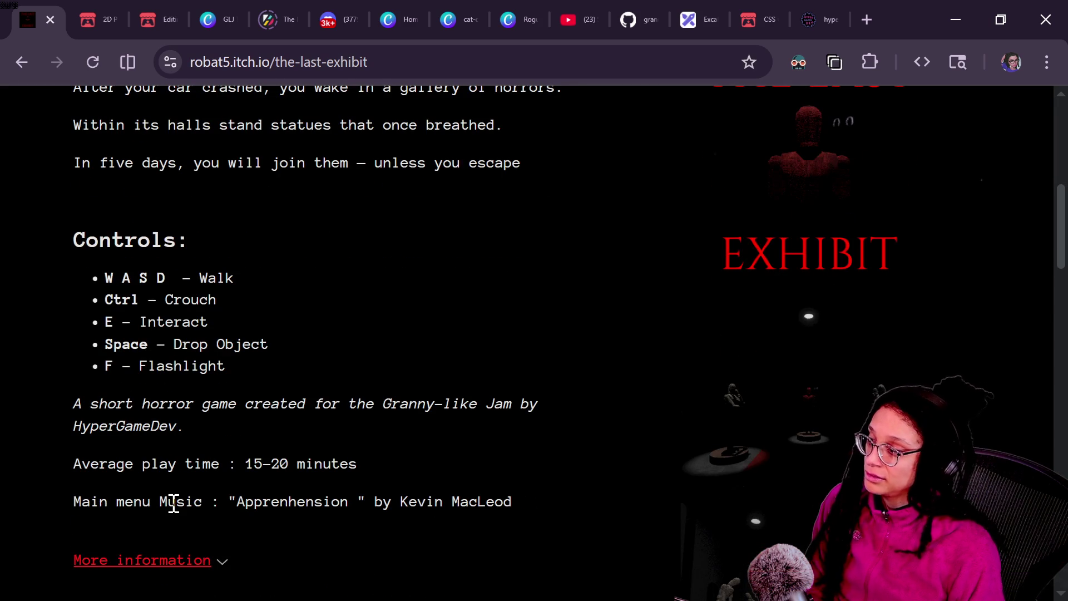
scroll(174, 504, "down", 3)
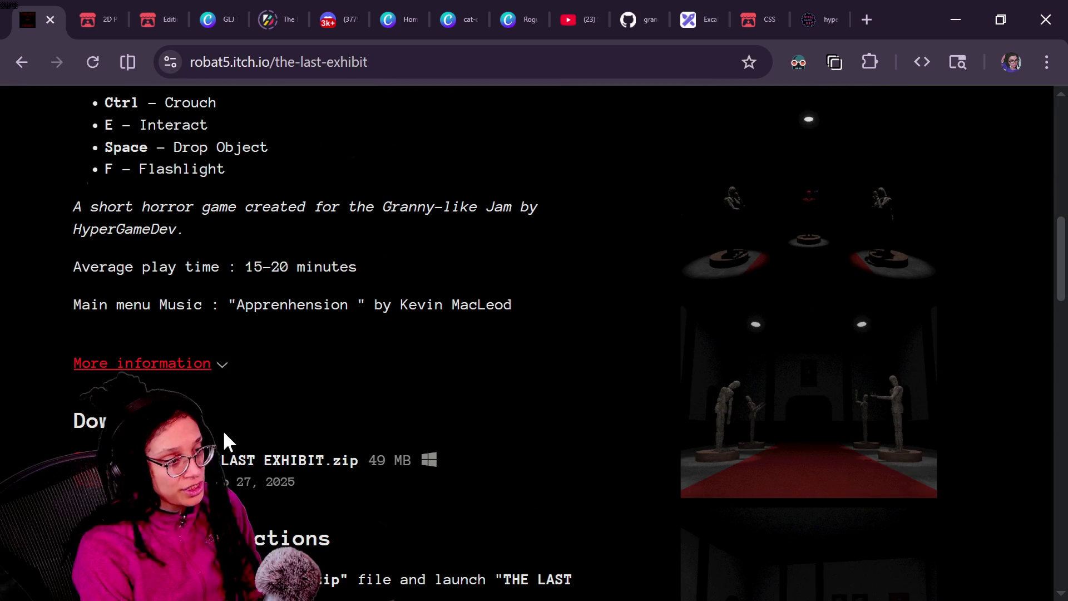
scroll(704, 334, "down", 8)
scroll(705, 334, "up", 2)
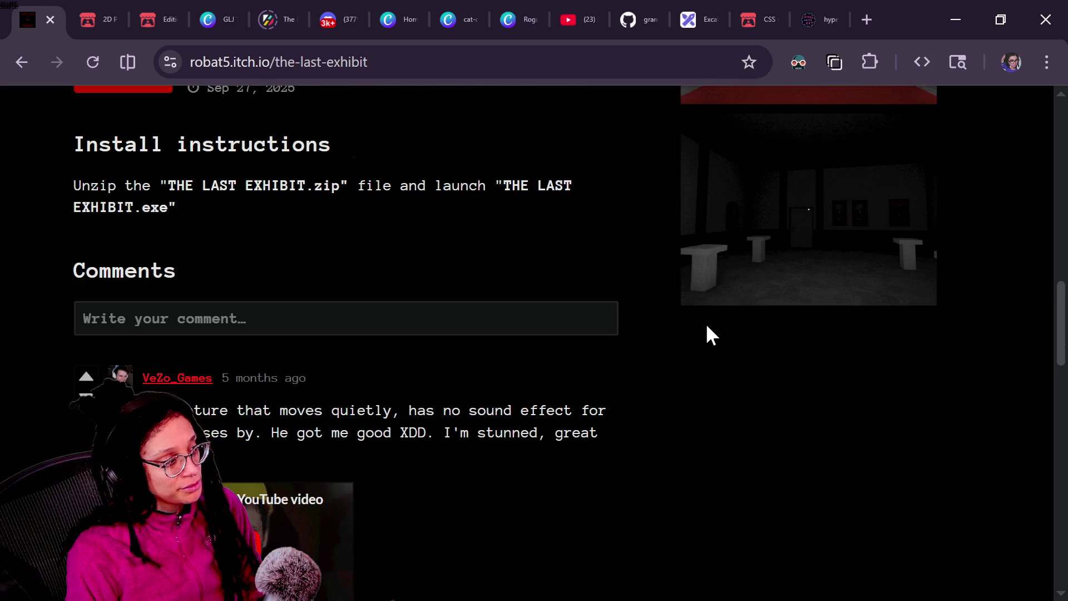
scroll(706, 334, "up", 2)
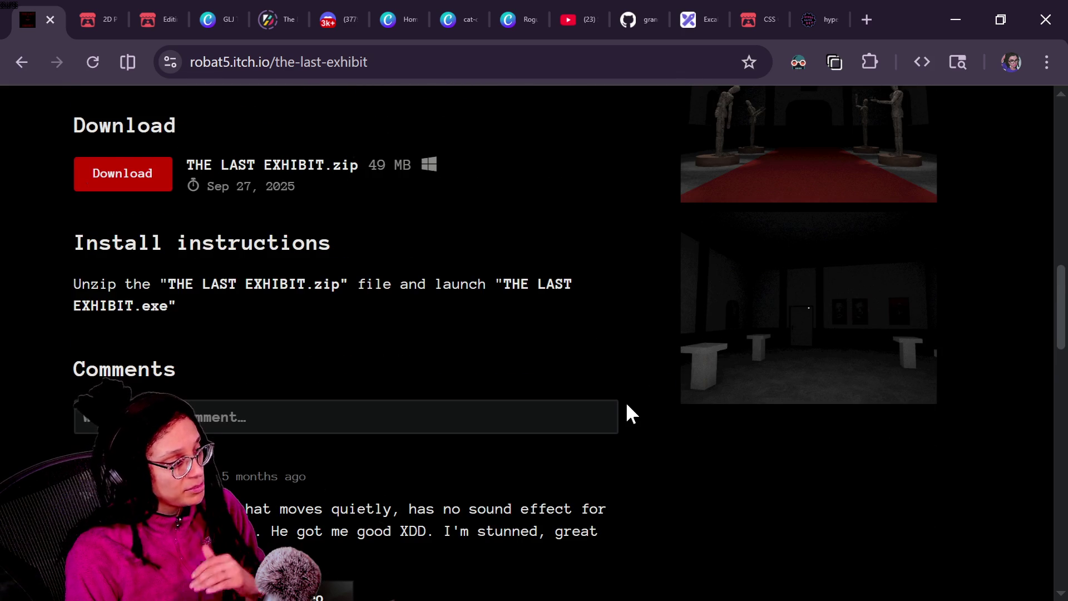
scroll(627, 405, "up", 2)
scroll(628, 406, "up", 2)
scroll(627, 412, "up", 8)
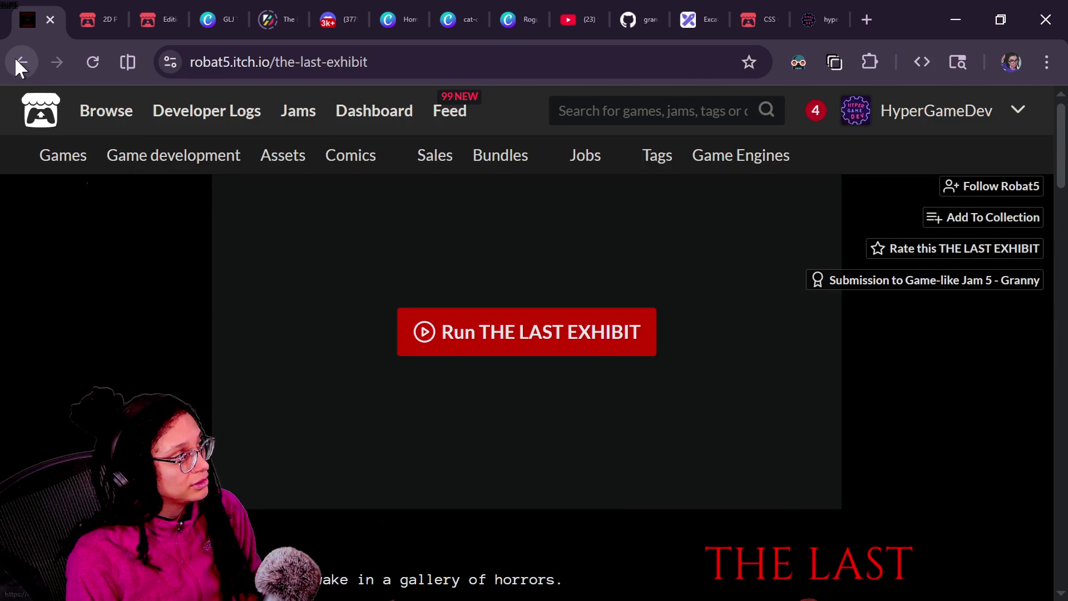
Step: Go back through the jam results, The Orderly's submission and game page to HyperGameDev
left_click(17, 59)
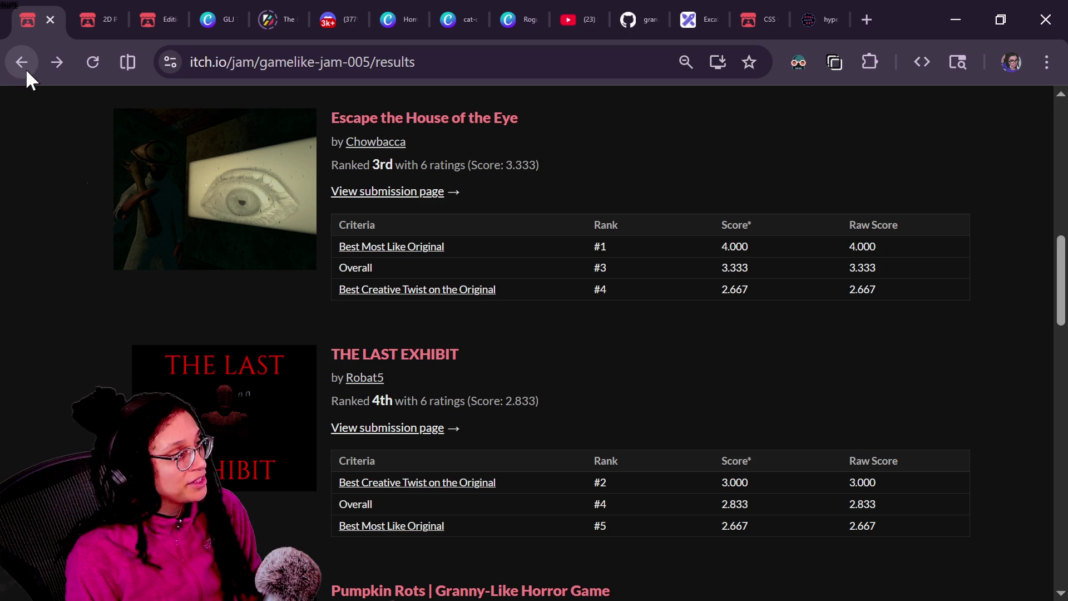
scroll(95, 244, "up", 6)
left_click(17, 55)
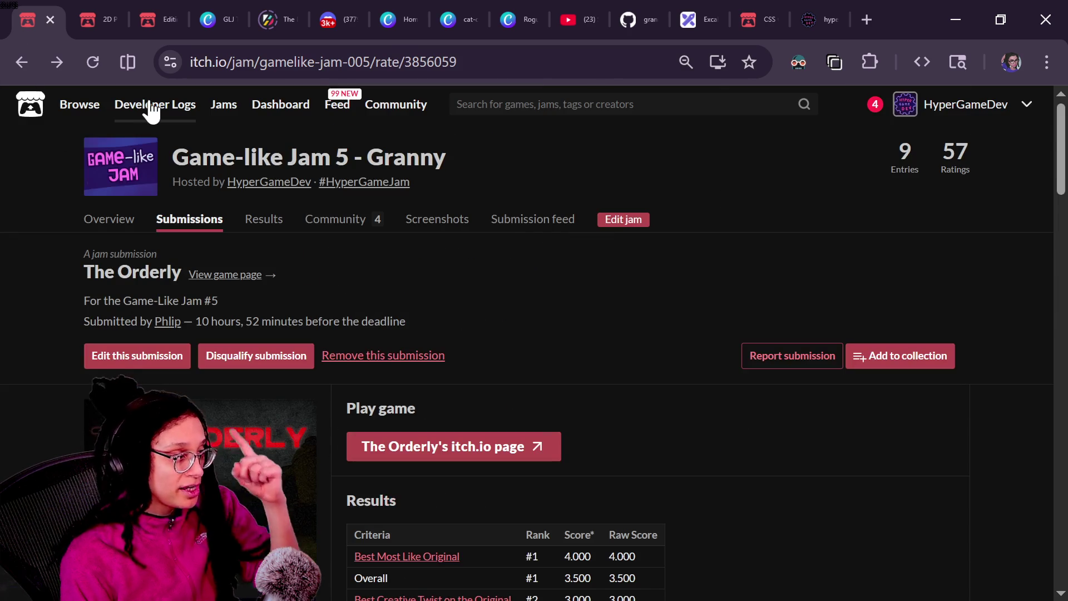
left_click(32, 50)
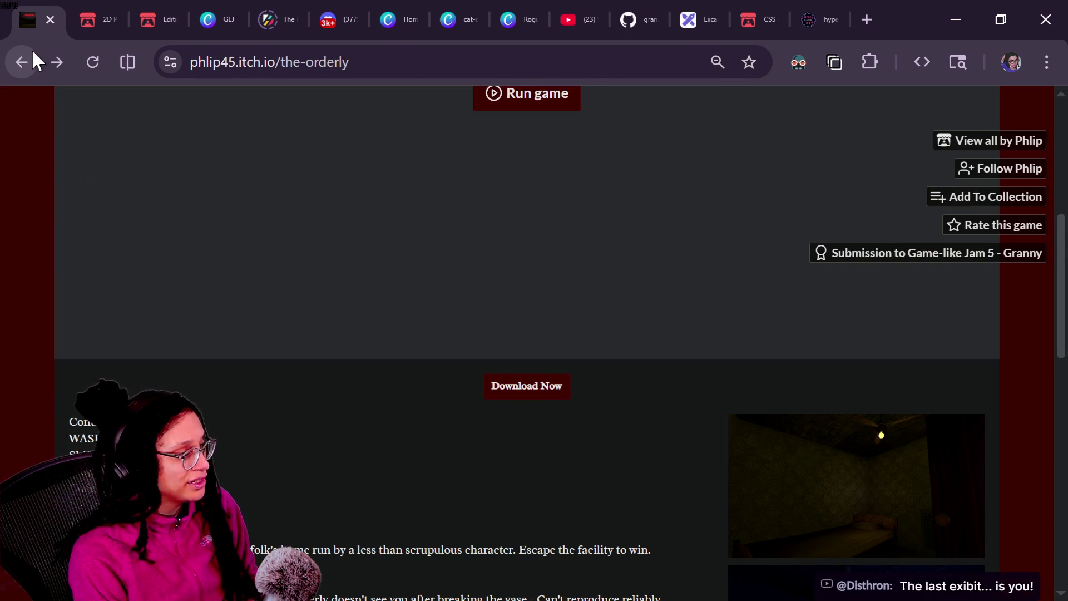
left_click(31, 67)
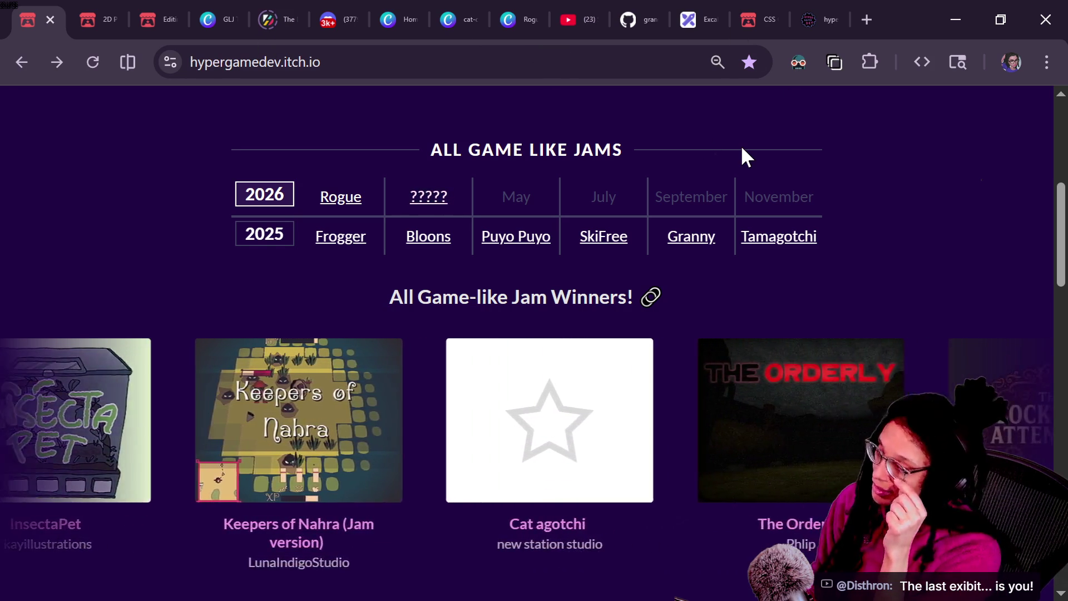
Step: Scroll the HyperGameDev page to the top and bring the Twitch/YouTube chat window forward
scroll(740, 144, "up", 7)
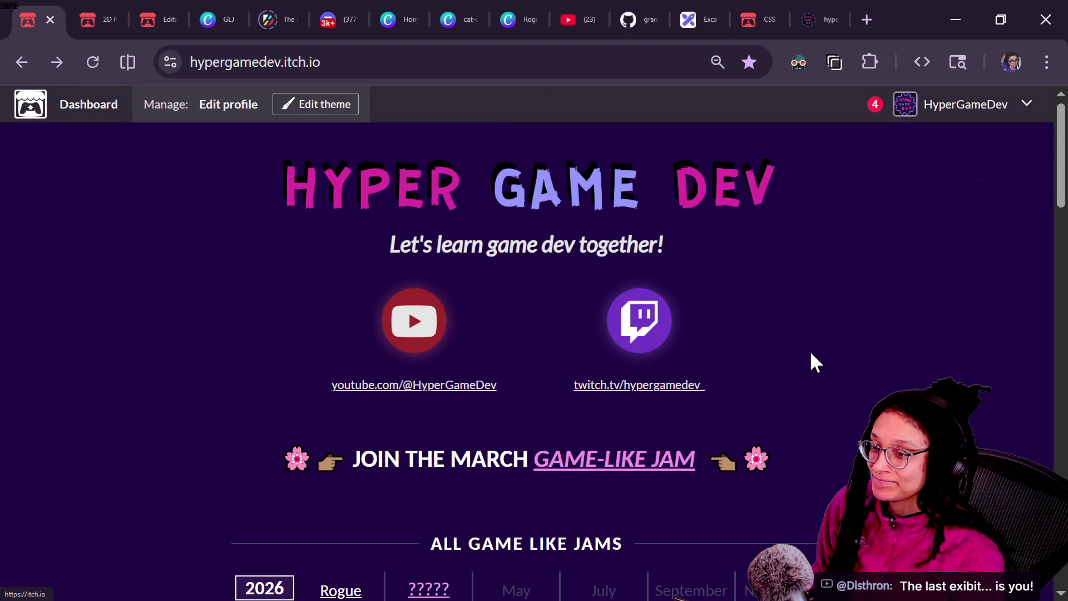
key("alt+Tab")
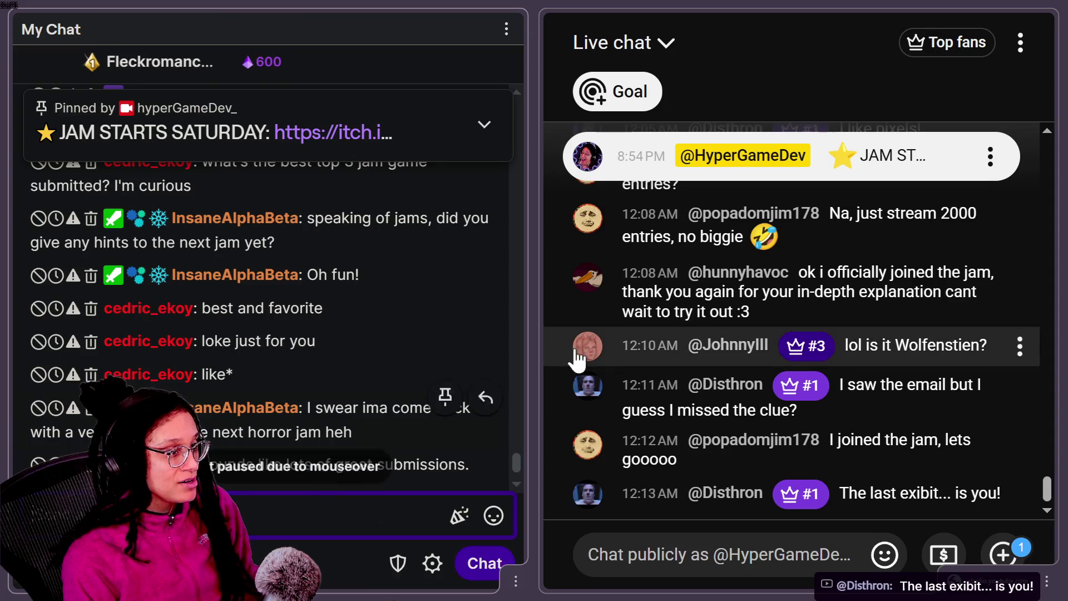
Step: Scroll back through older YouTube chat messages, then return to the newest ones
scroll(842, 384, "up", 5)
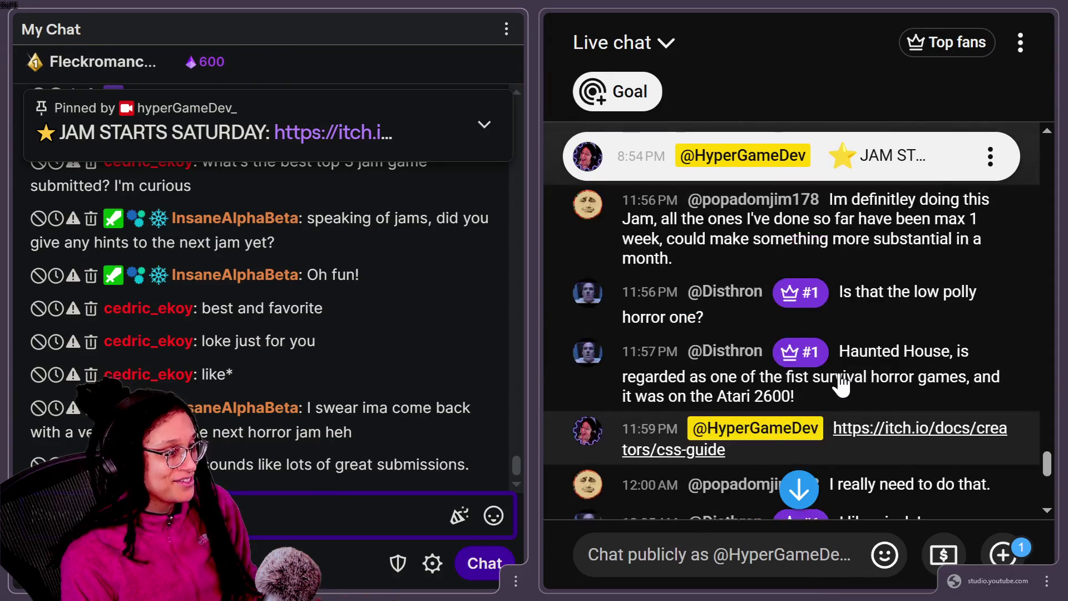
scroll(842, 384, "up", 2)
scroll(949, 398, "up", 4)
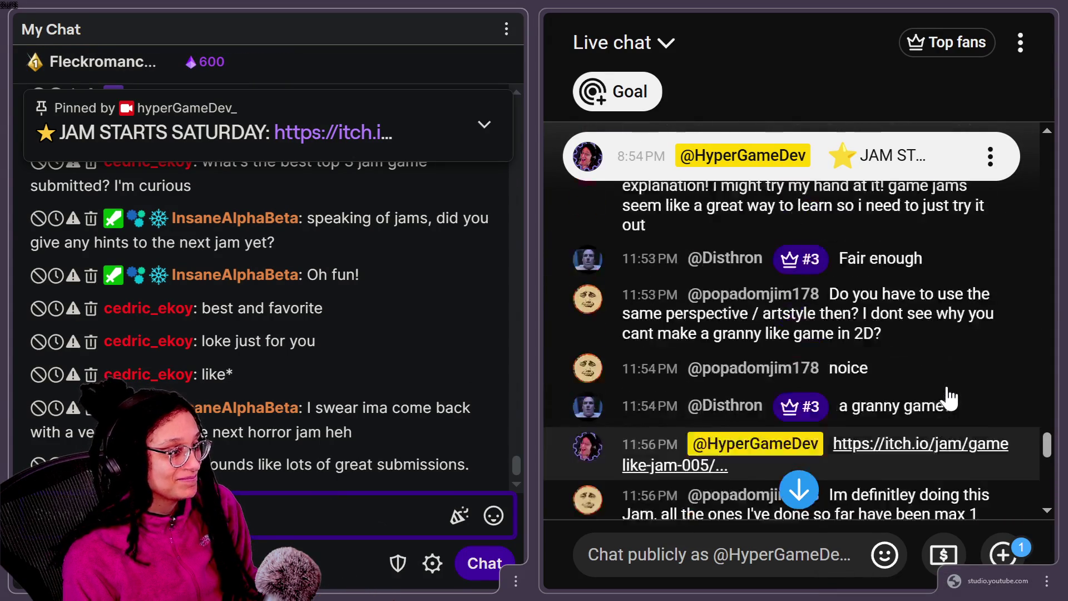
scroll(949, 400, "down", 2)
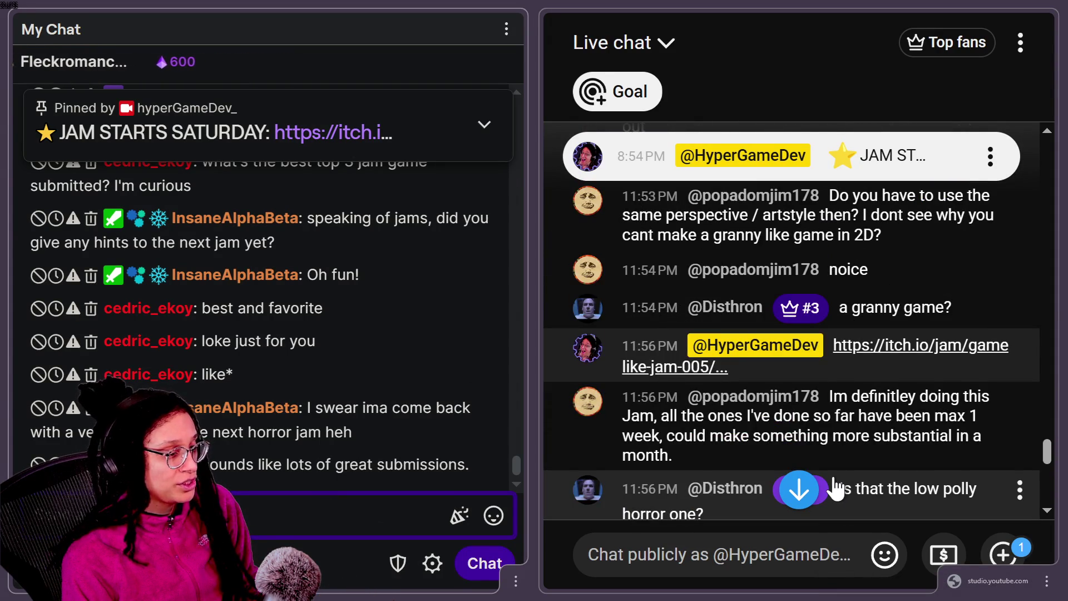
scroll(836, 488, "down", 10)
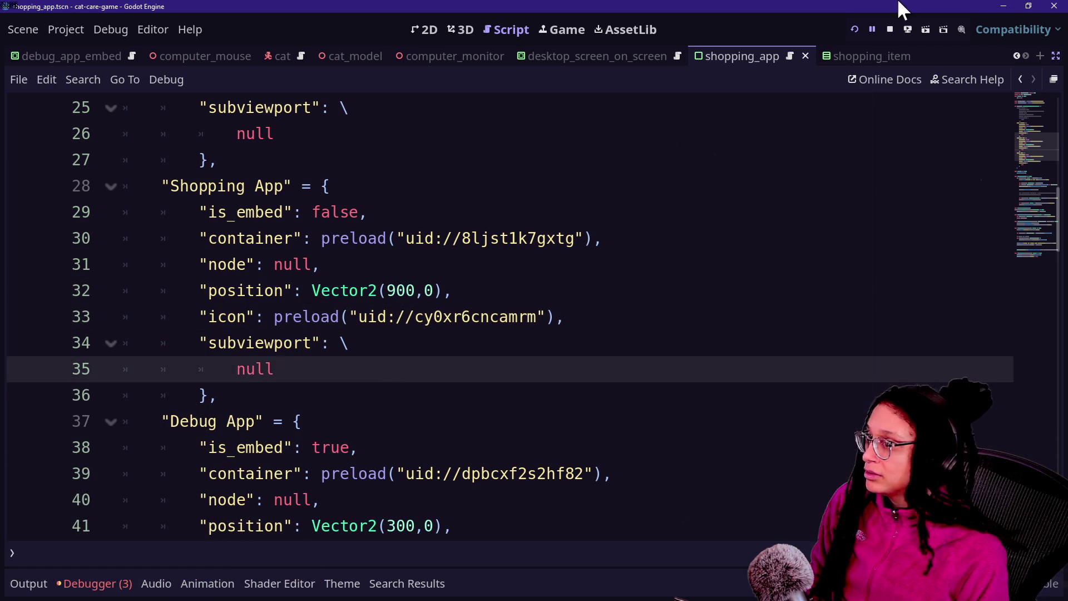
Step: Change the Shopping App's position in shopping_app from x 1200 to Vector2(500,0)
left_click(577, 31)
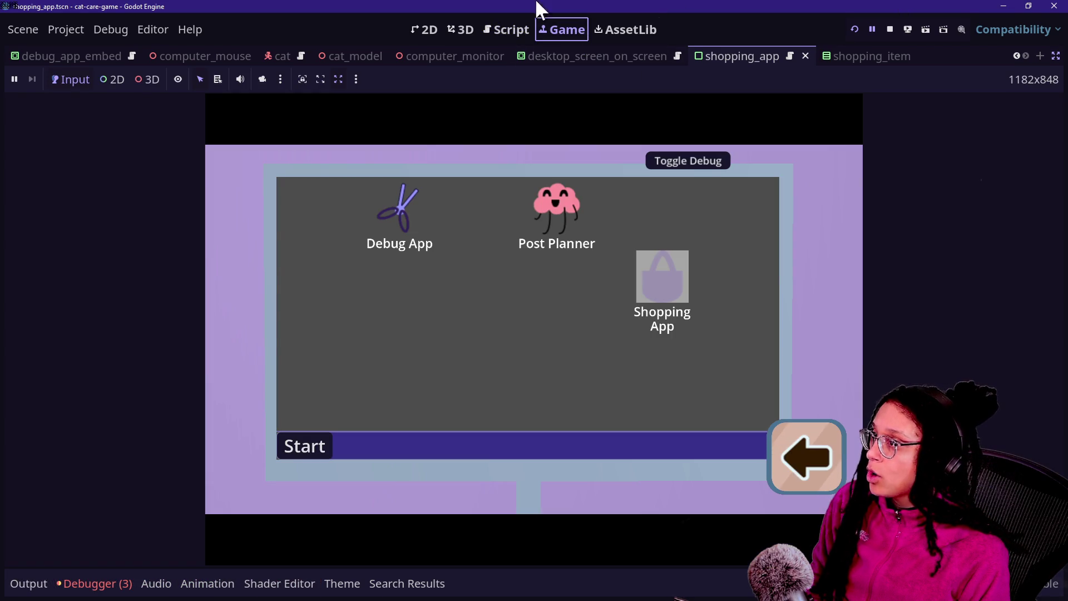
left_click(511, 32)
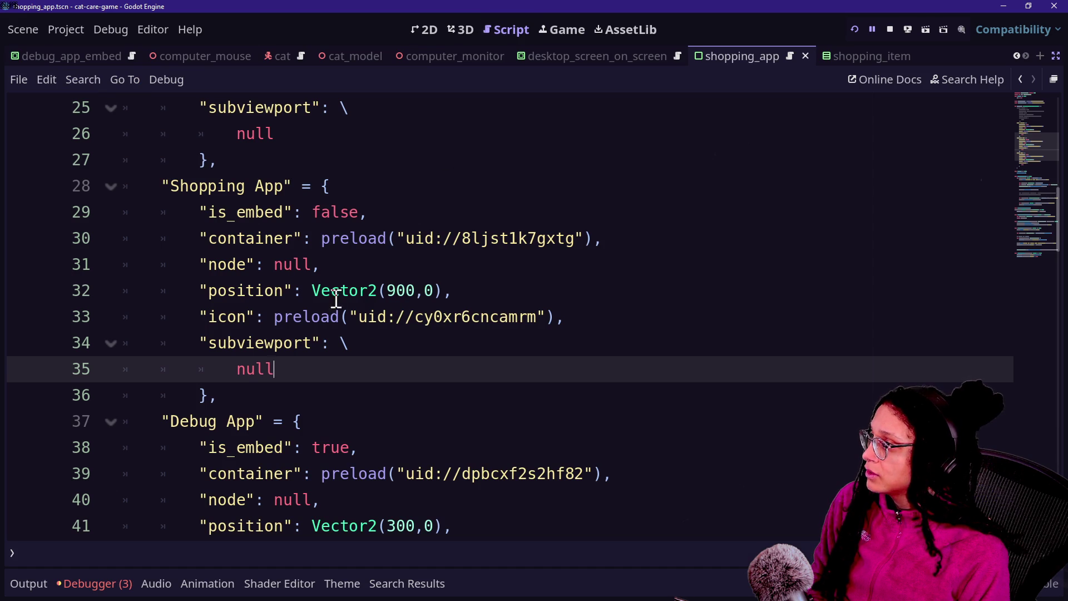
left_click(395, 289)
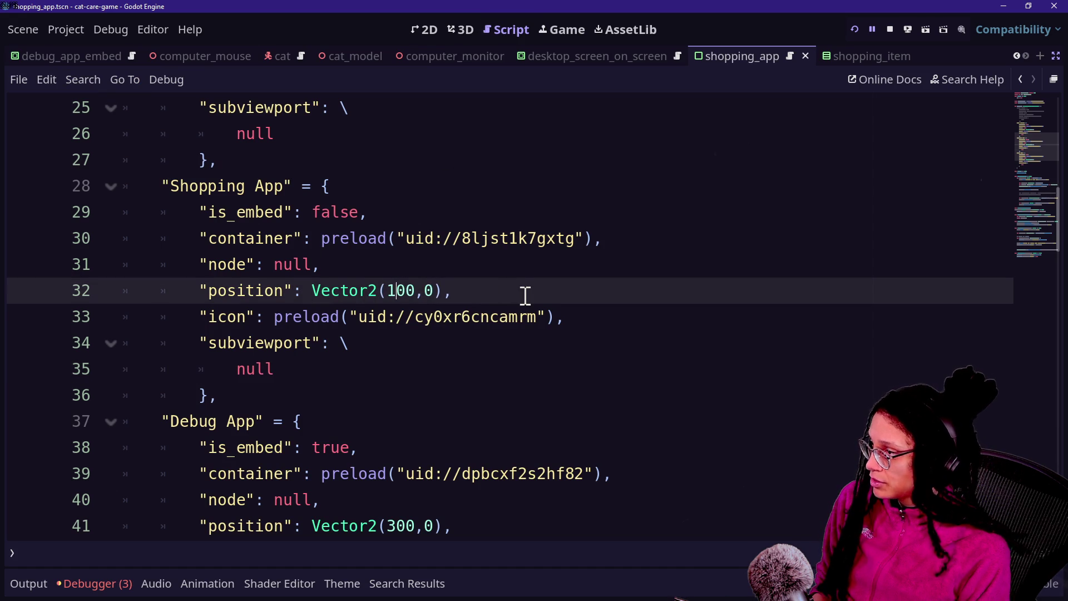
type("2")
left_click(462, 238)
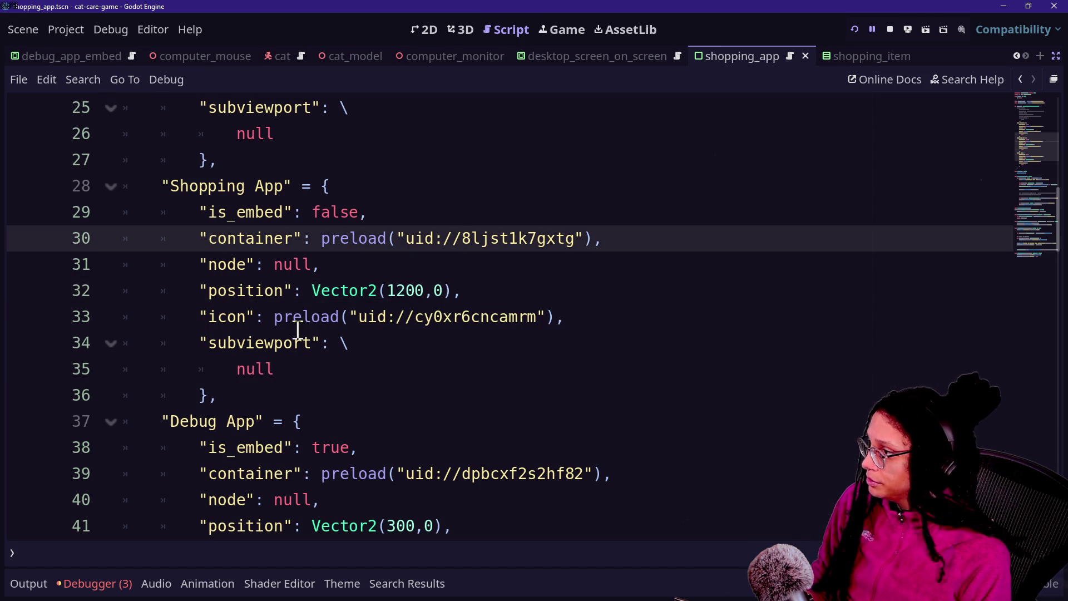
left_click(408, 288)
key("BackSpace")
key("BackSpace")
type("5")
left_click(357, 171)
Step: Check the Shopping App's is_embed false line, then bring up the Asset Library
scroll(356, 171, "up", 3)
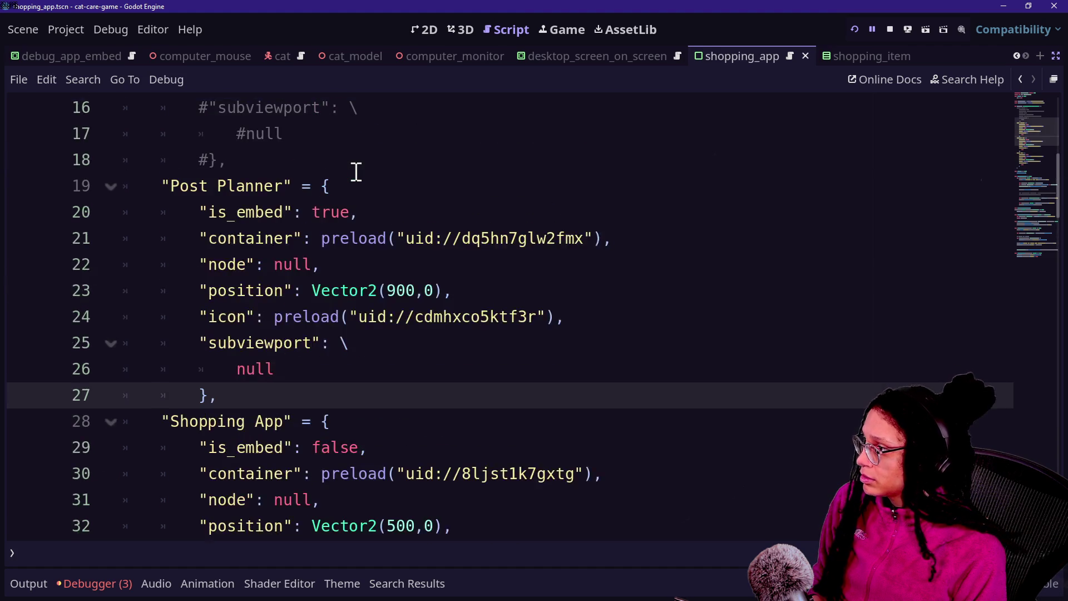
scroll(363, 166, "down", 4)
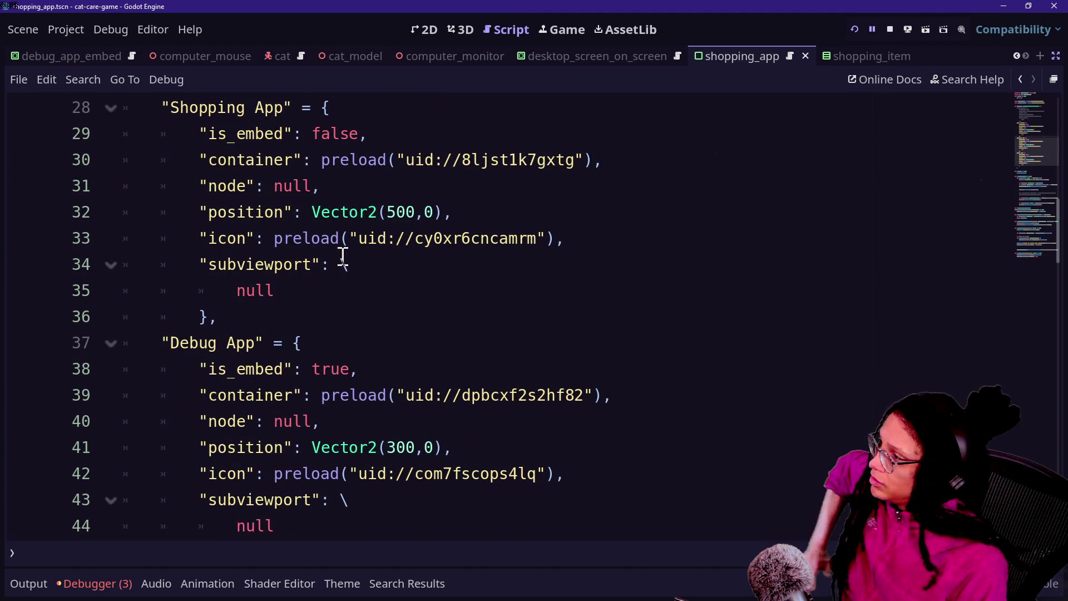
scroll(342, 245, "up", 1)
left_click(370, 214)
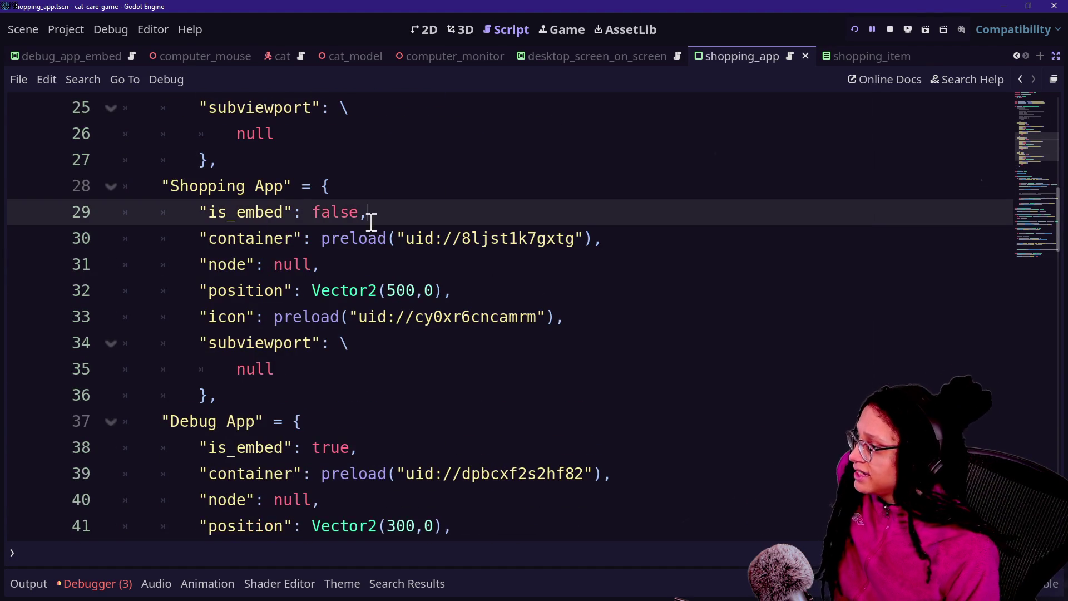
scroll(217, 465, "down", 4)
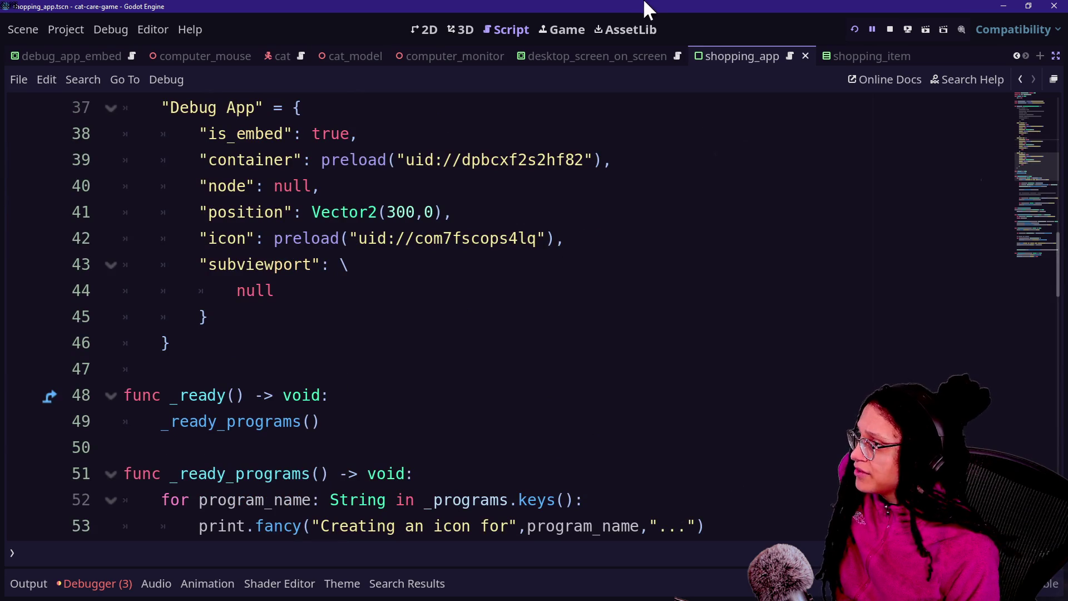
left_click(595, 32)
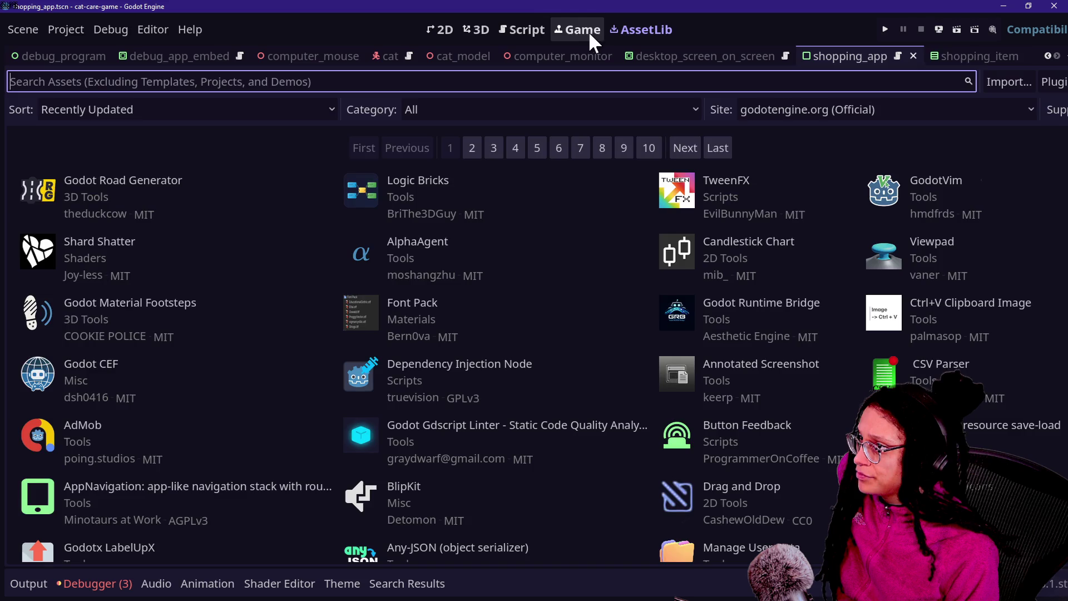
Step: Run the game, zoom into the desk monitor and move the Shopping App icon lower
left_click(590, 31)
left_click(851, 30)
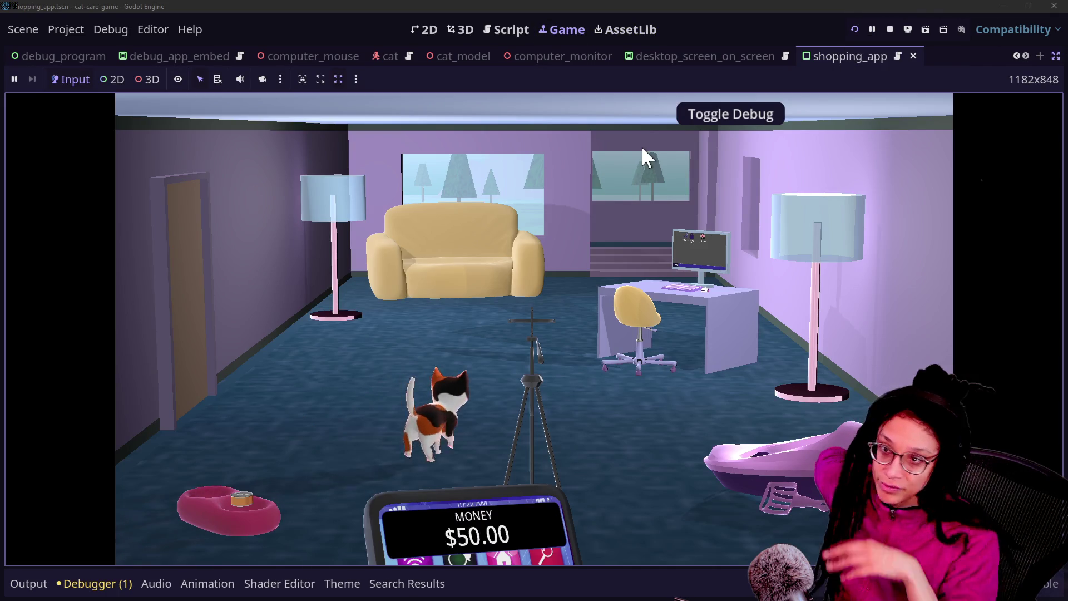
left_click(615, 285)
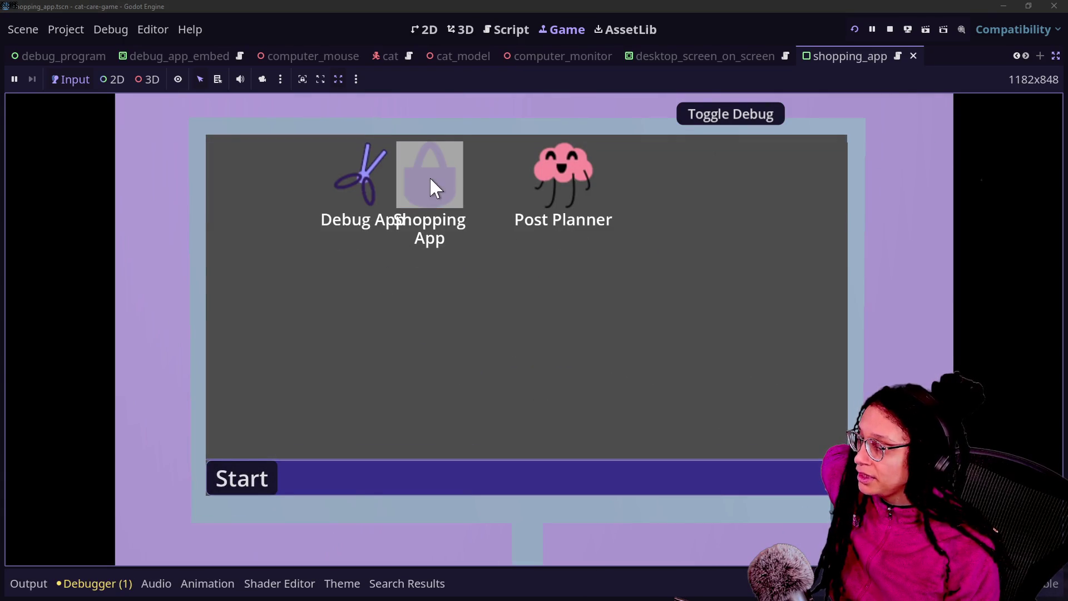
double_click(429, 176)
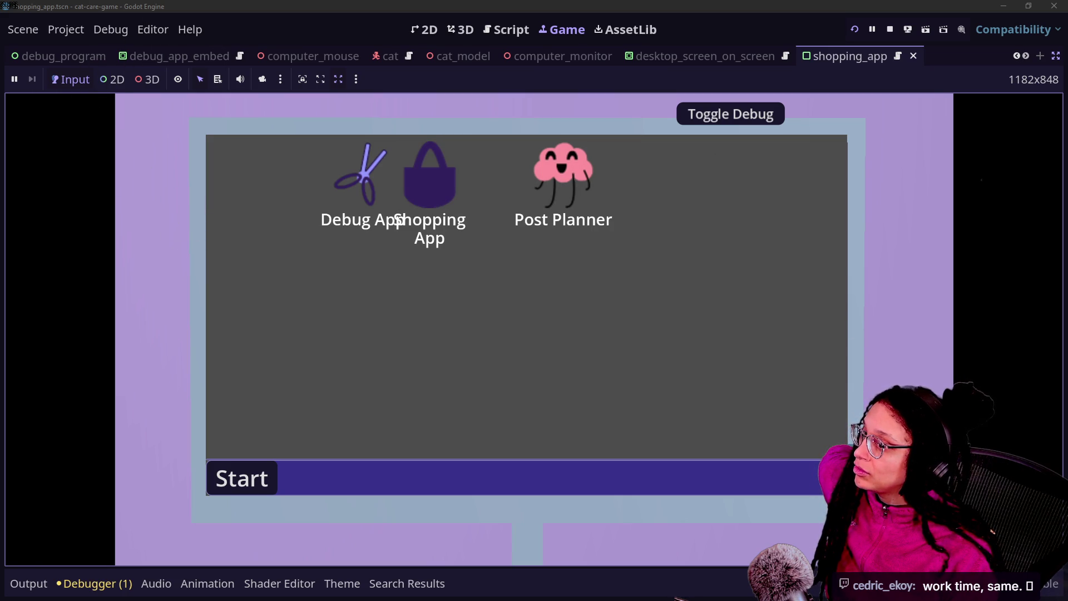
left_click_drag(460, 165, 532, 320)
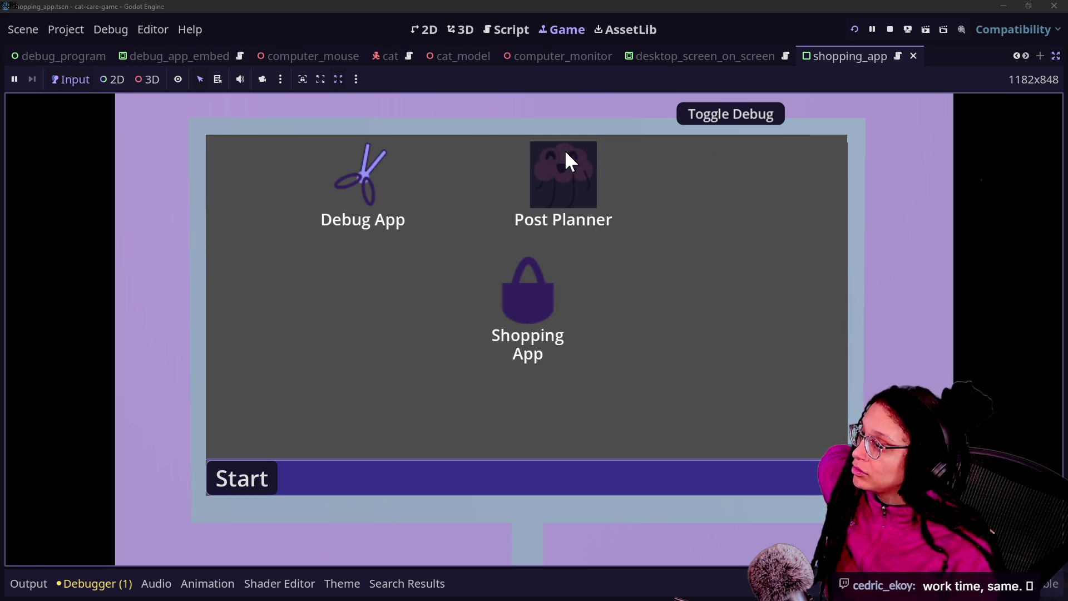
Step: Open Post Planner, choose Mewsky as the platform, then close the app
double_click(563, 172)
left_click(556, 303)
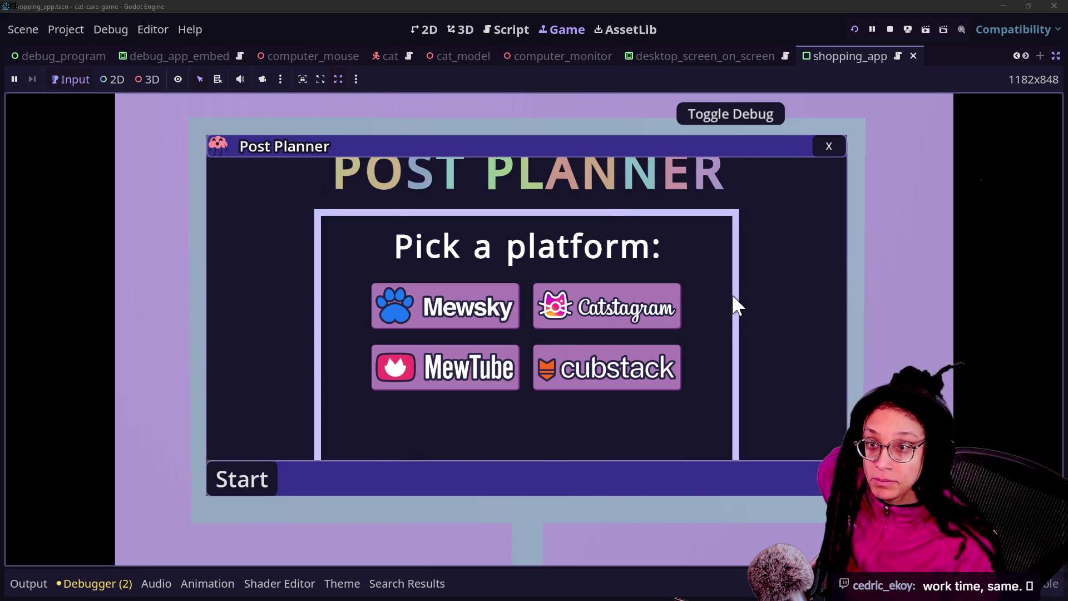
left_click(434, 295)
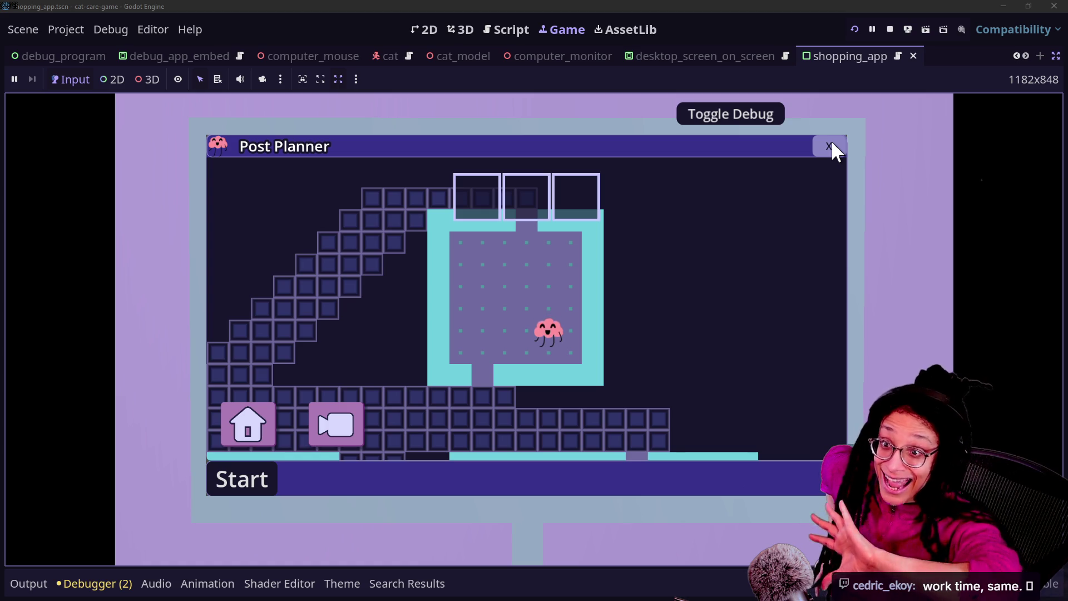
left_click(831, 147)
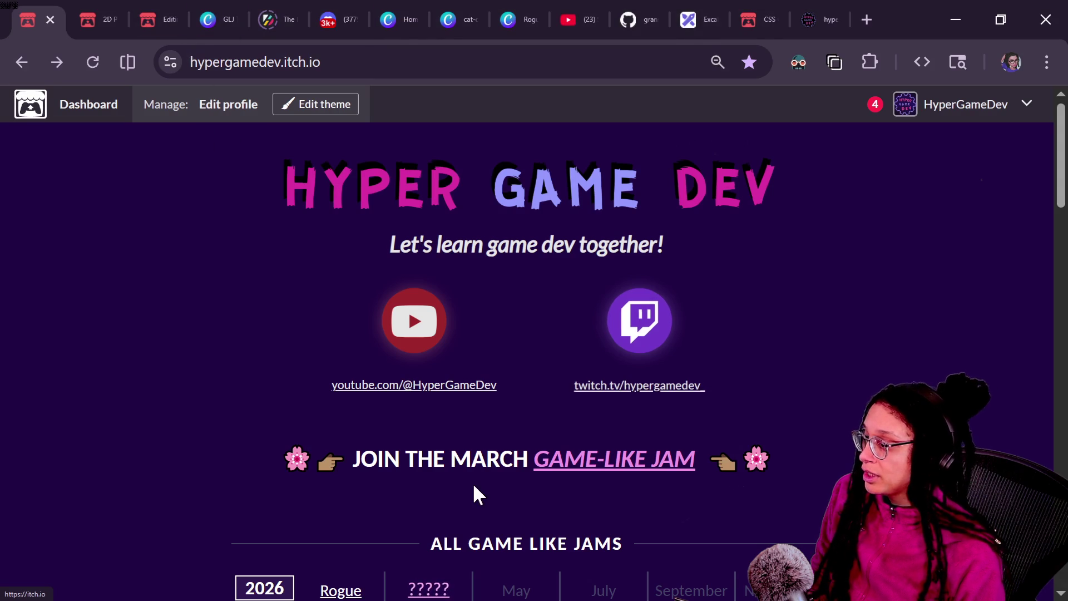
Step: Scroll to Live Learn-Along Projects and open the External DLC in Godot page
scroll(474, 493, "down", 5)
scroll(473, 485, "down", 10)
left_click(300, 258)
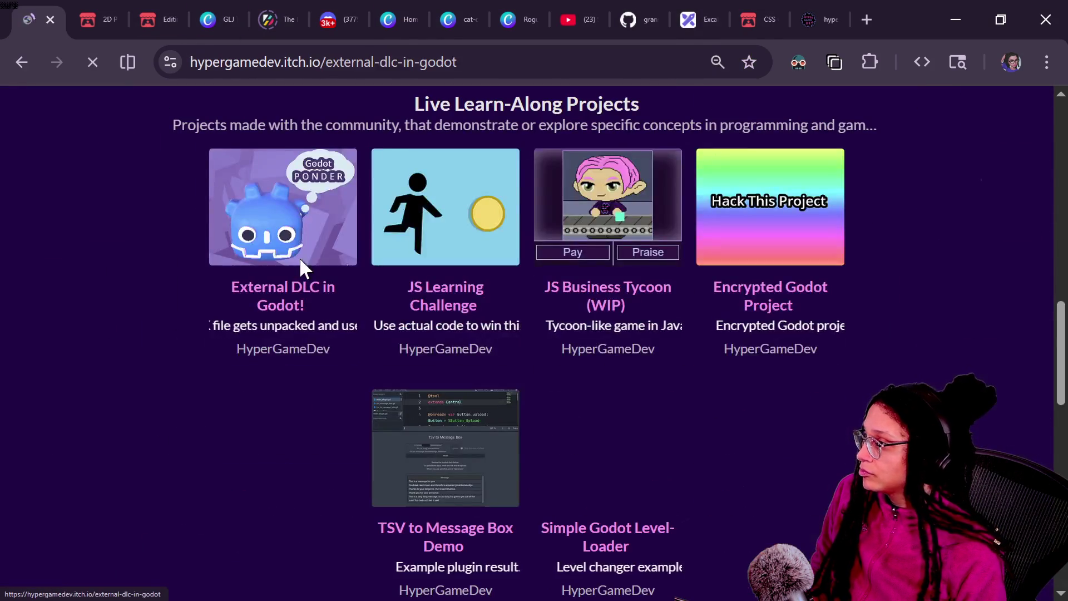
Step: Copy the External DLC in Godot page URL and post it in both Twitch and YouTube chats
left_click(285, 62)
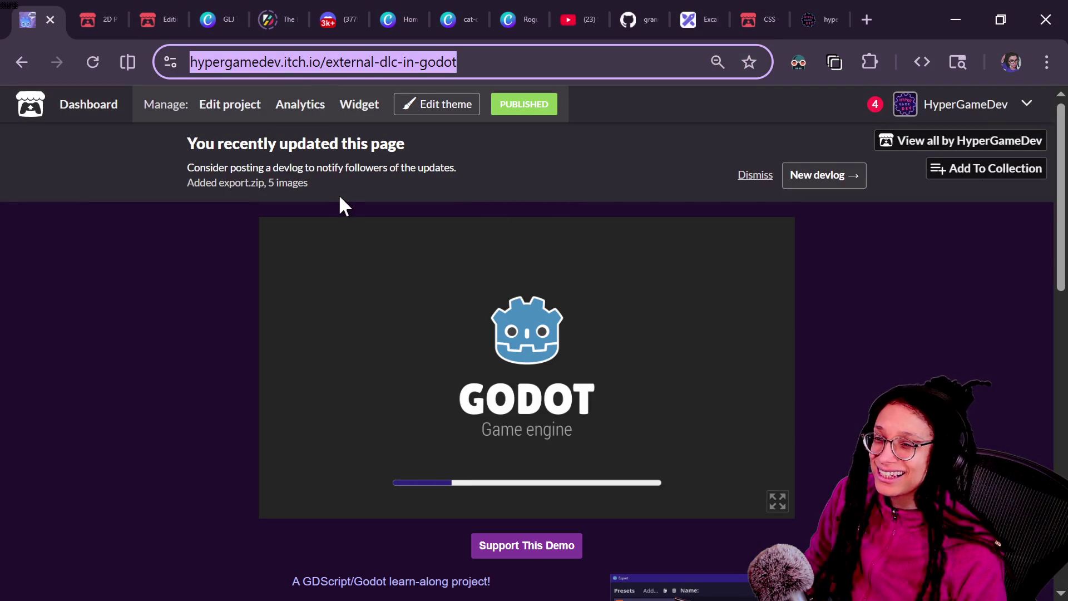
key("ctrl+c")
key("alt+Tab")
key("ctrl+v")
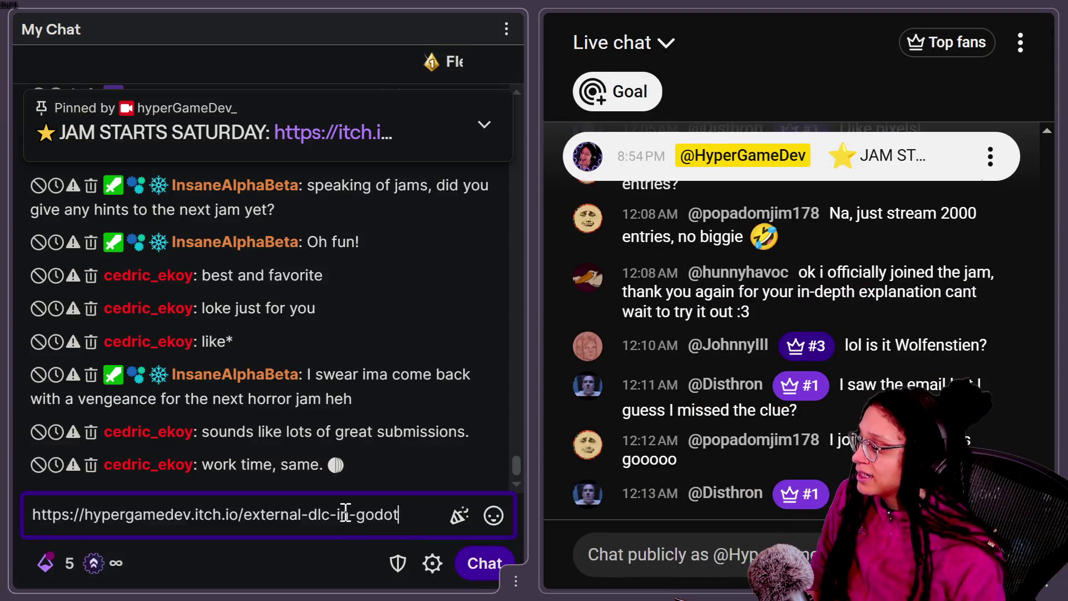
key("Return")
left_click(683, 538)
key("ctrl+v")
key("Return")
key("alt+Tab")
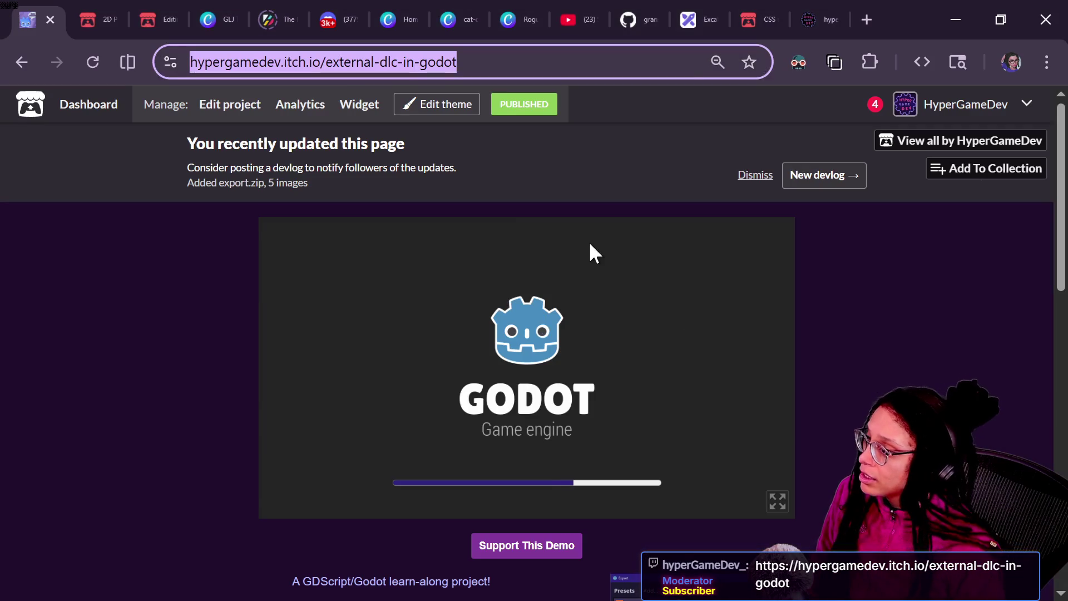
scroll(910, 329, "down", 3)
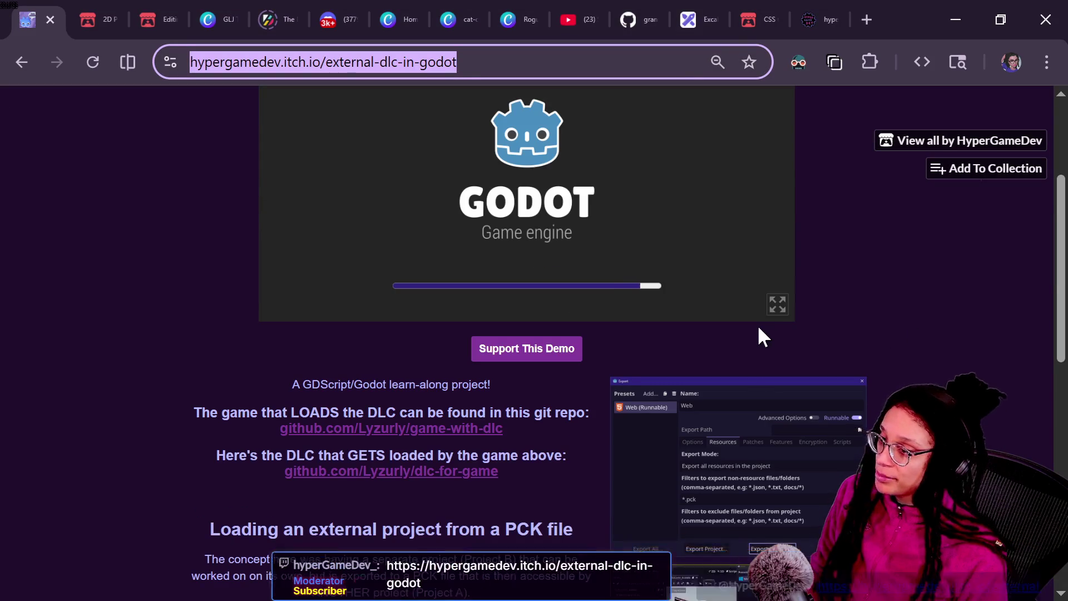
scroll(758, 337, "up", 3)
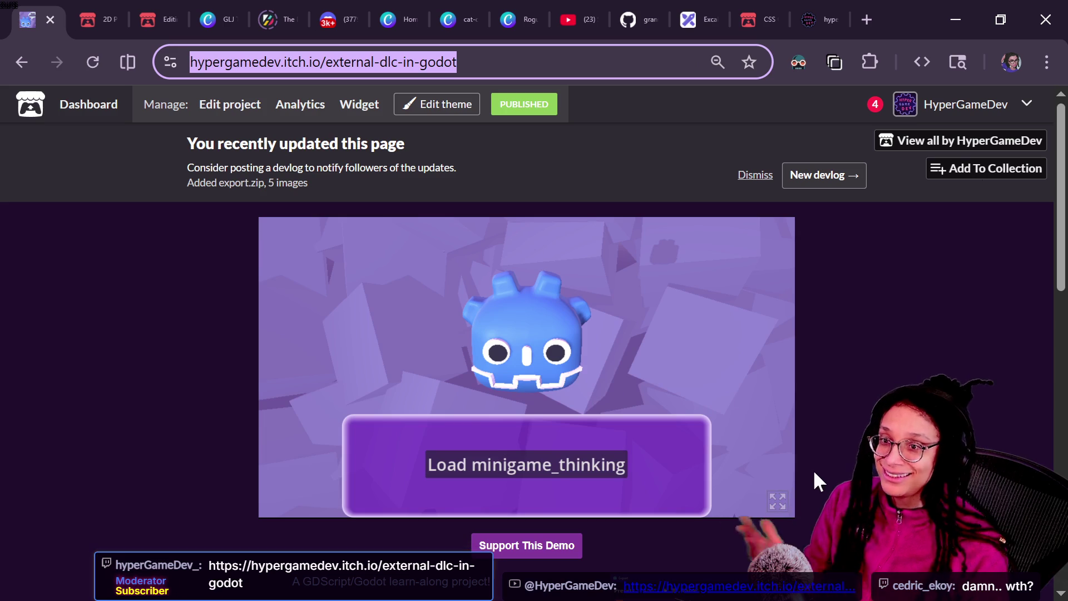
Step: Load the minigame_thinking DLC into the demo, toggling it off and on again
left_click(854, 434)
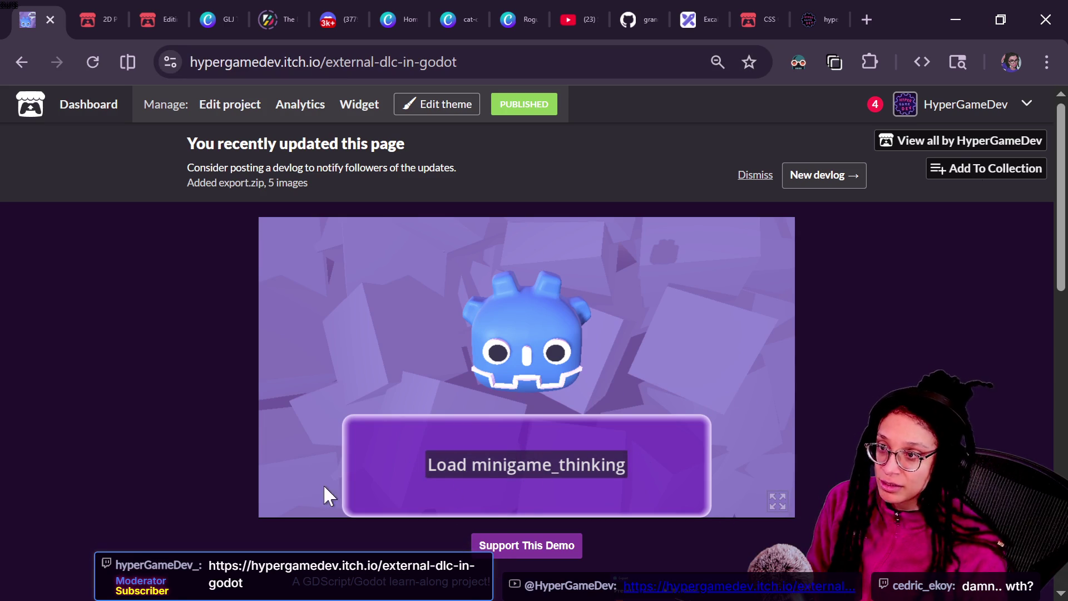
left_click(438, 464)
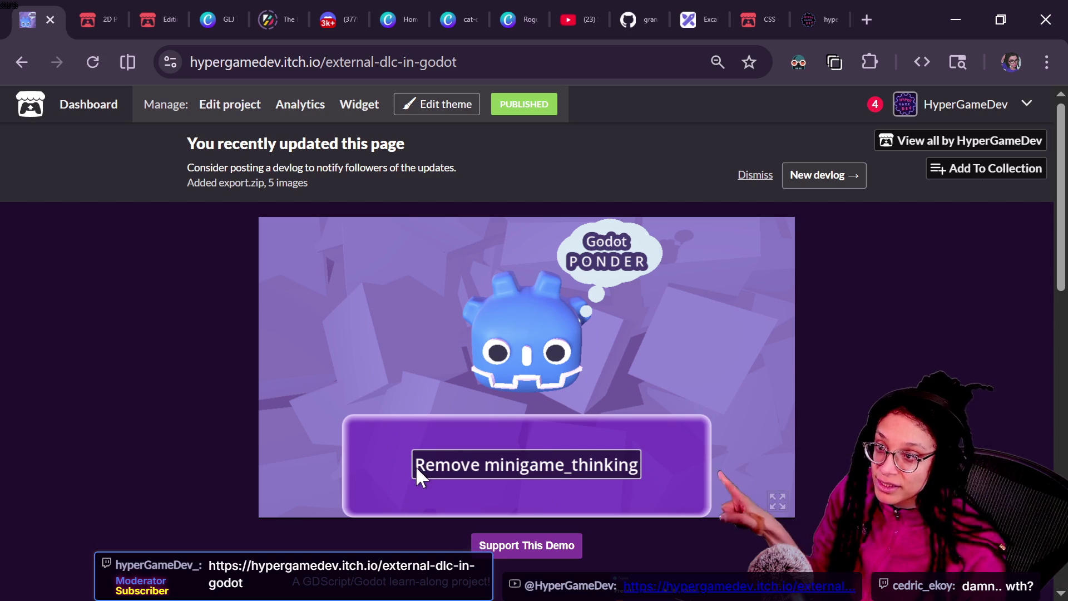
left_click(532, 472)
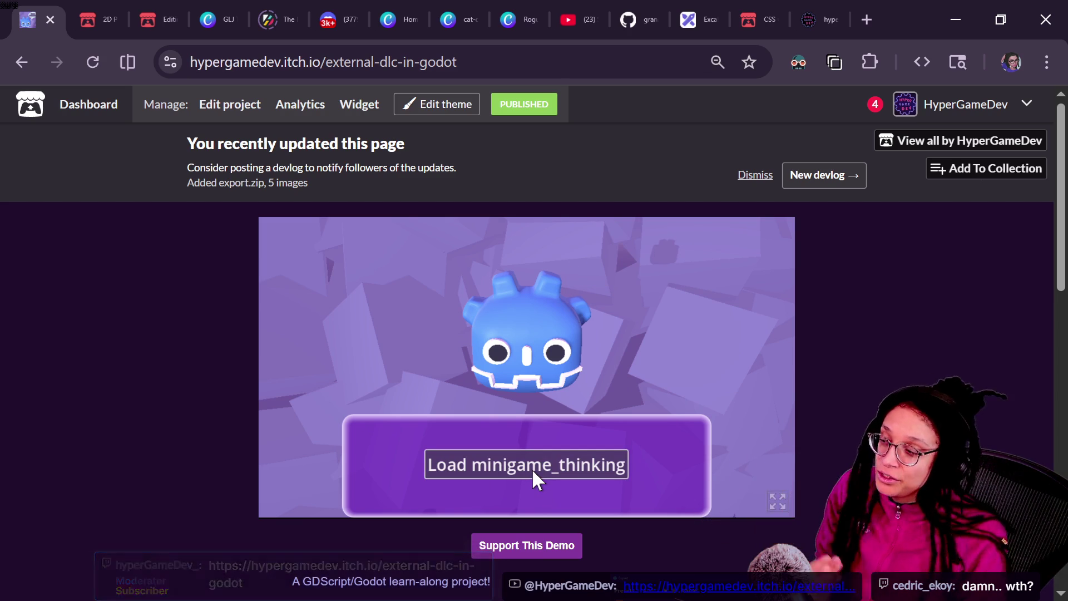
left_click(531, 469)
left_click(624, 463)
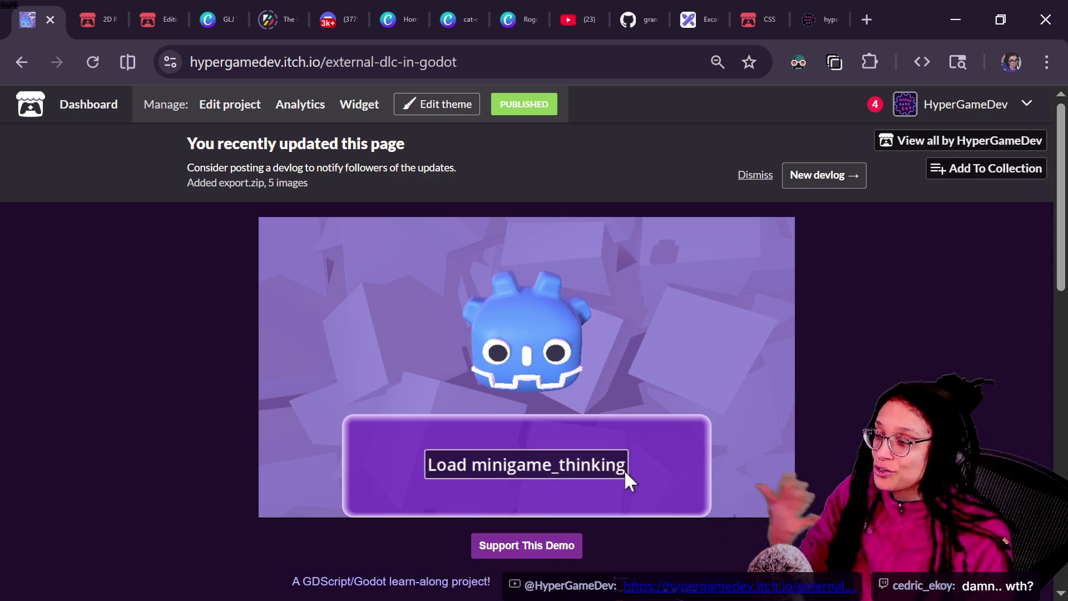
left_click(624, 470)
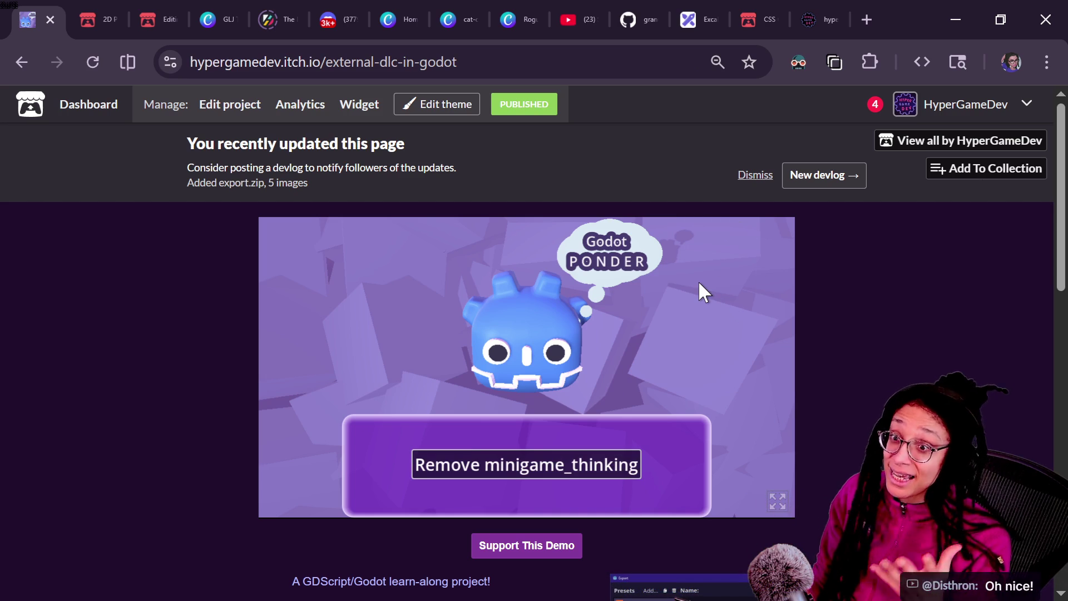
Step: Scroll through the External DLC page description, then return to the Godot editor
scroll(816, 323, "down", 3)
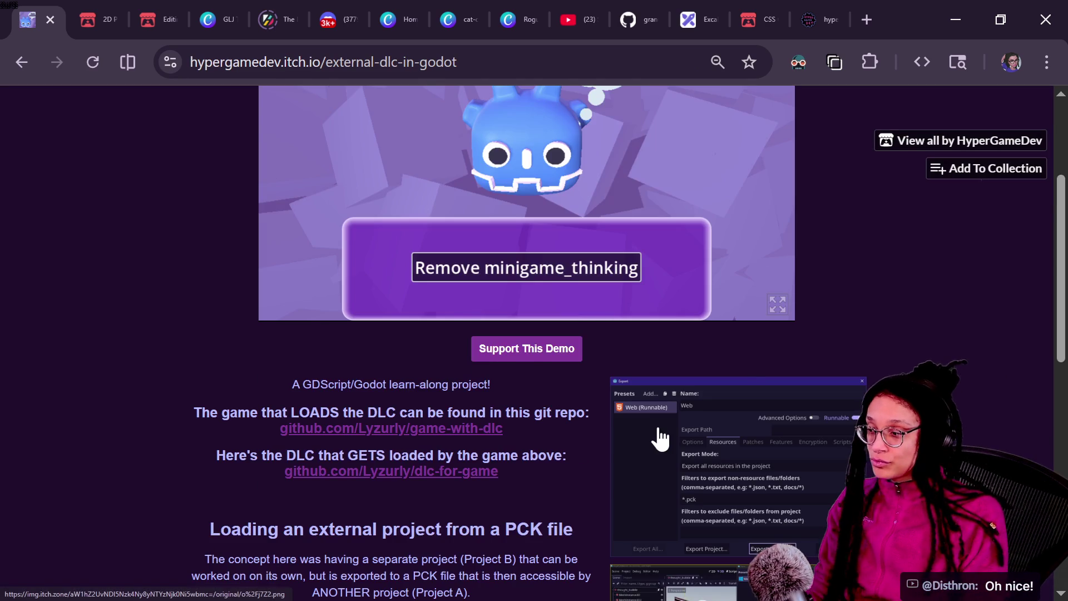
scroll(660, 438, "down", 2)
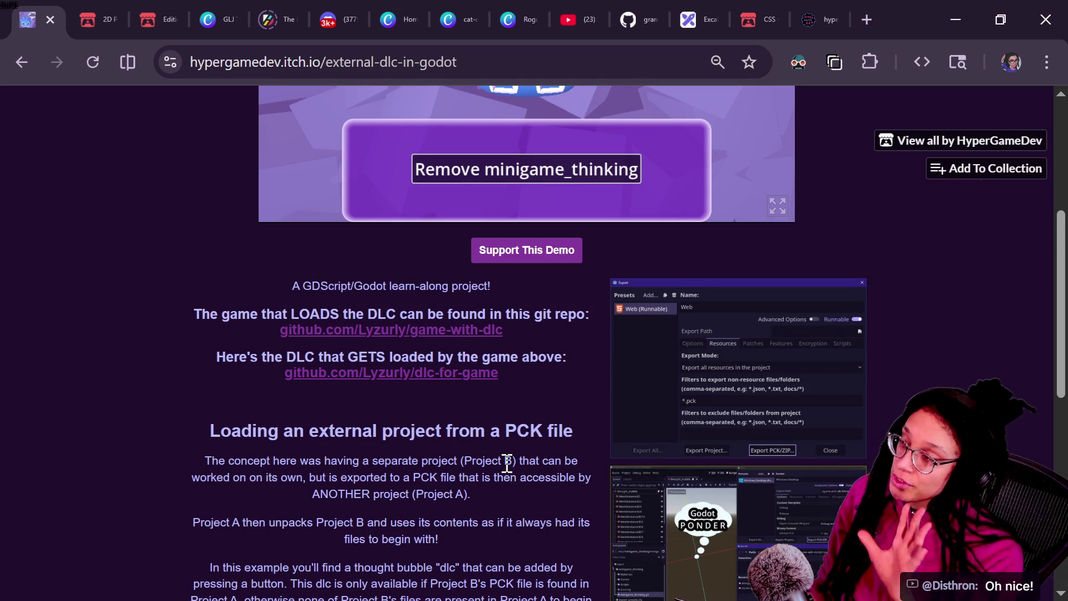
scroll(507, 464, "up", 5)
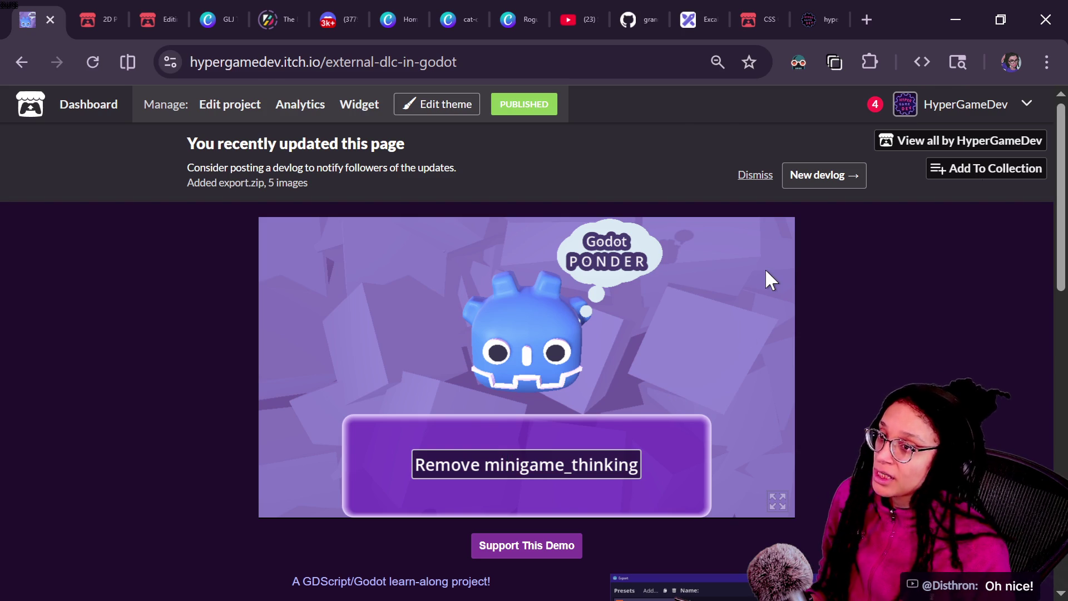
key("alt+Tab")
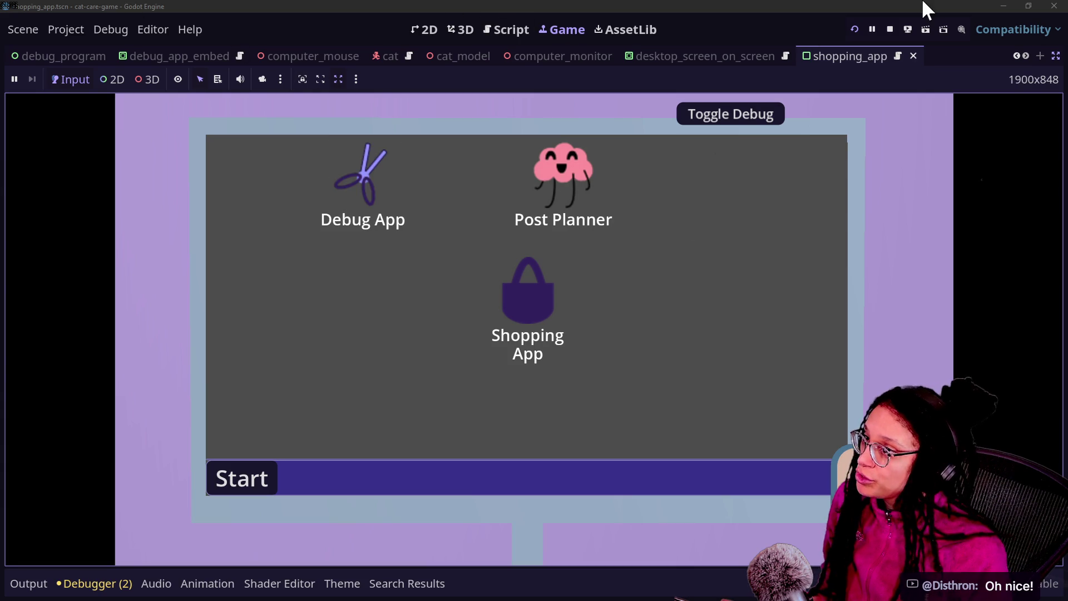
left_click(897, 36)
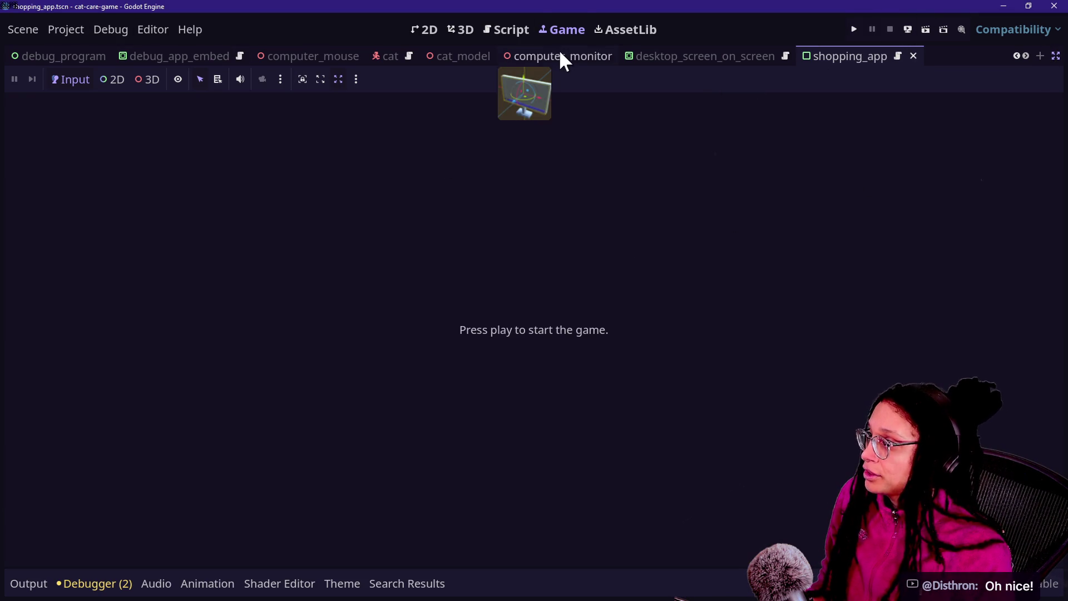
left_click(506, 30)
left_click(417, 221)
key("shift+alt+o")
type("globals")
key("Return")
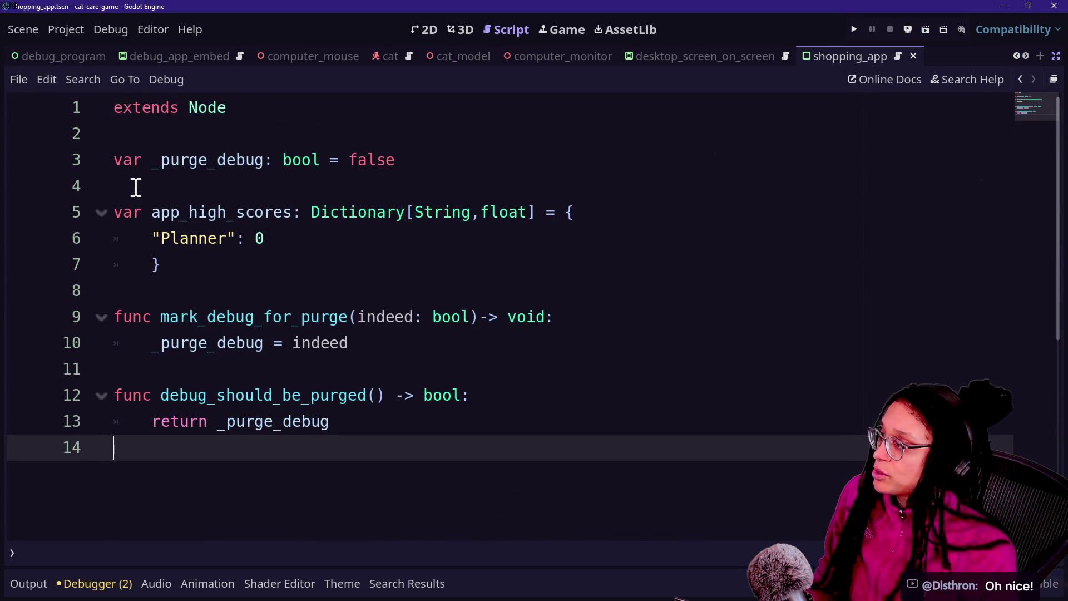
left_click(281, 217)
left_click(286, 241)
left_click(199, 238)
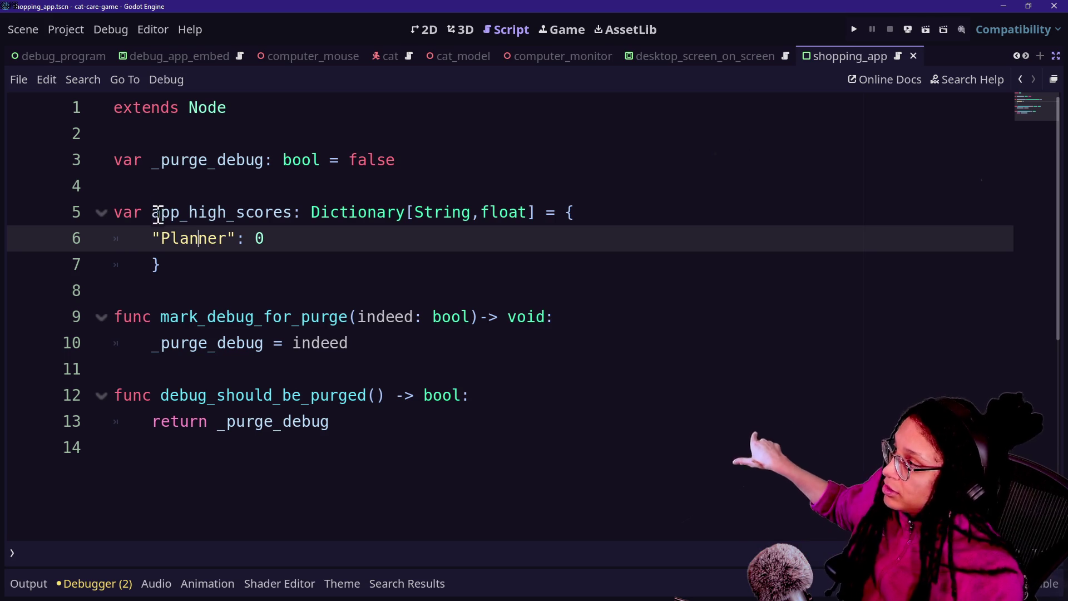
left_click(153, 219)
left_click_drag(169, 108, 279, 420)
left_click(279, 420)
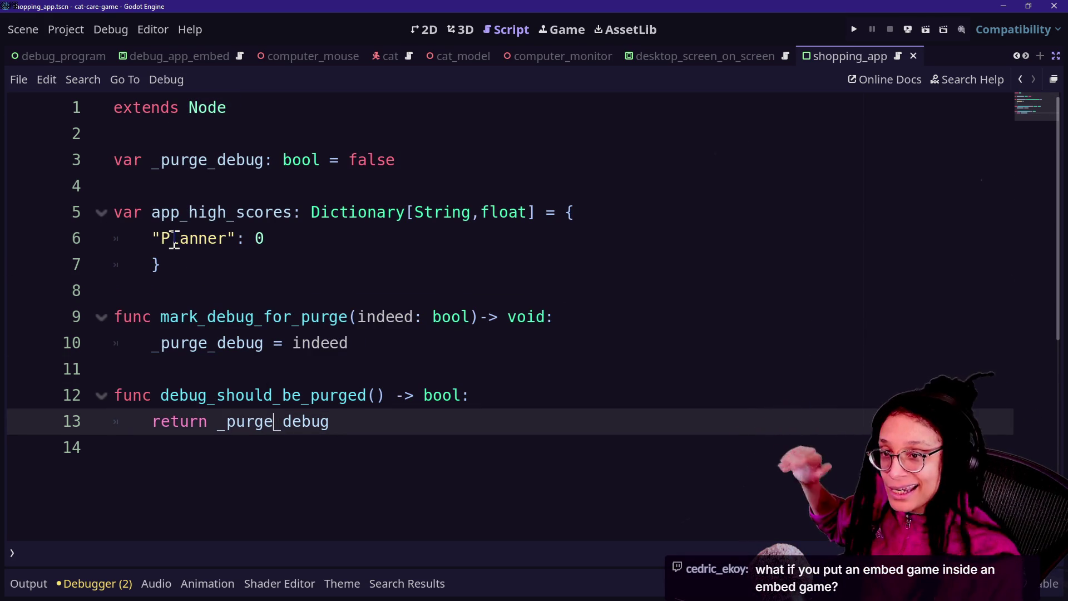
mouse_move(142, 211)
left_mouse_down()
mouse_move(178, 262)
mouse_move(159, 241)
left_mouse_up()
left_click(151, 212)
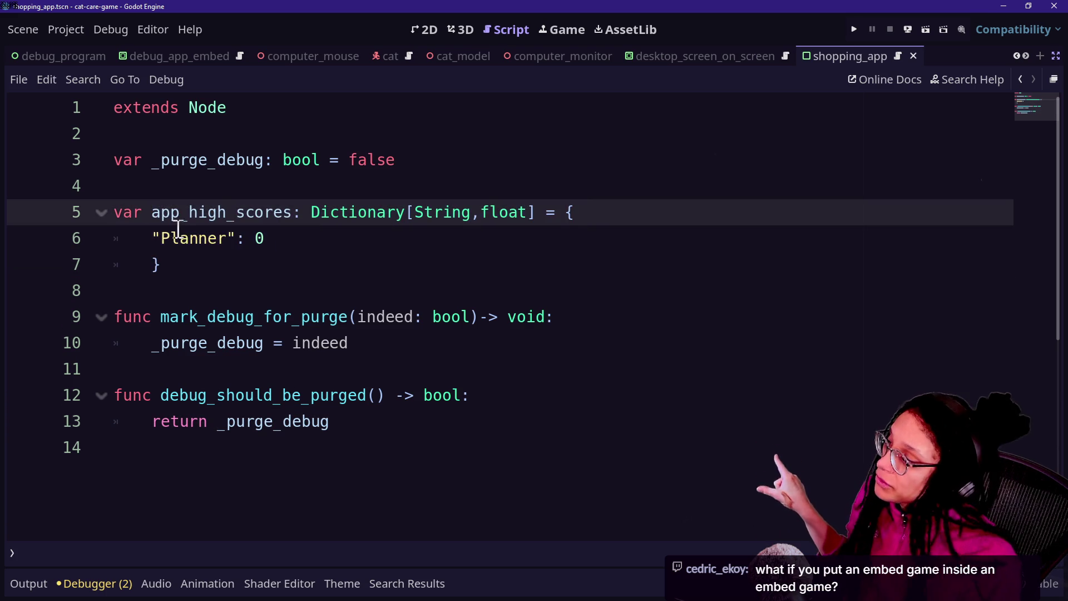
left_click(194, 263)
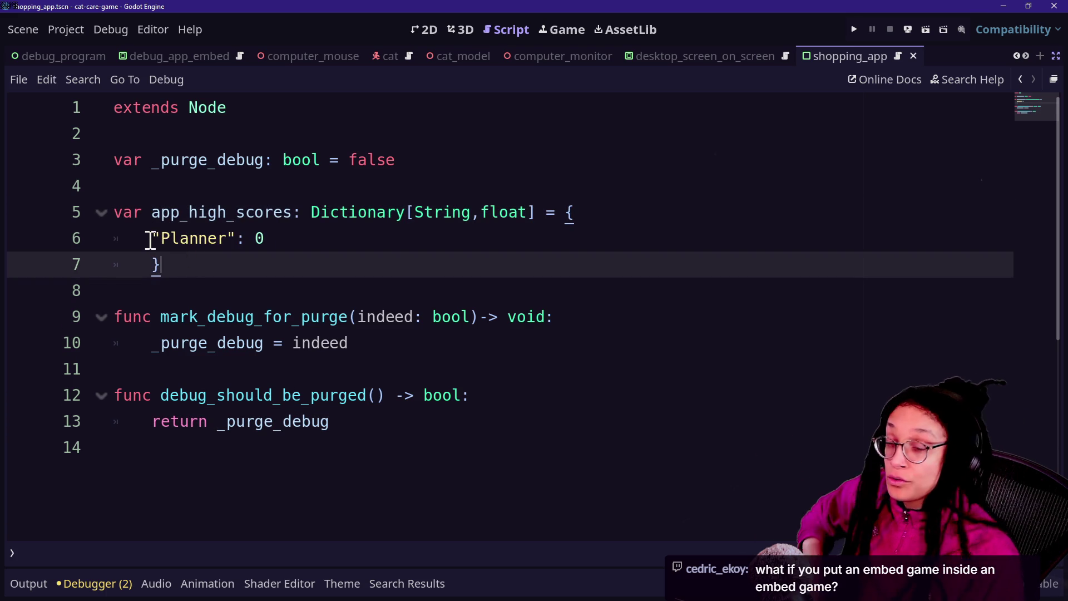
mouse_move(150, 240)
left_mouse_down()
mouse_move(270, 238)
mouse_move(139, 237)
left_mouse_up()
left_click(298, 241)
left_click(301, 240)
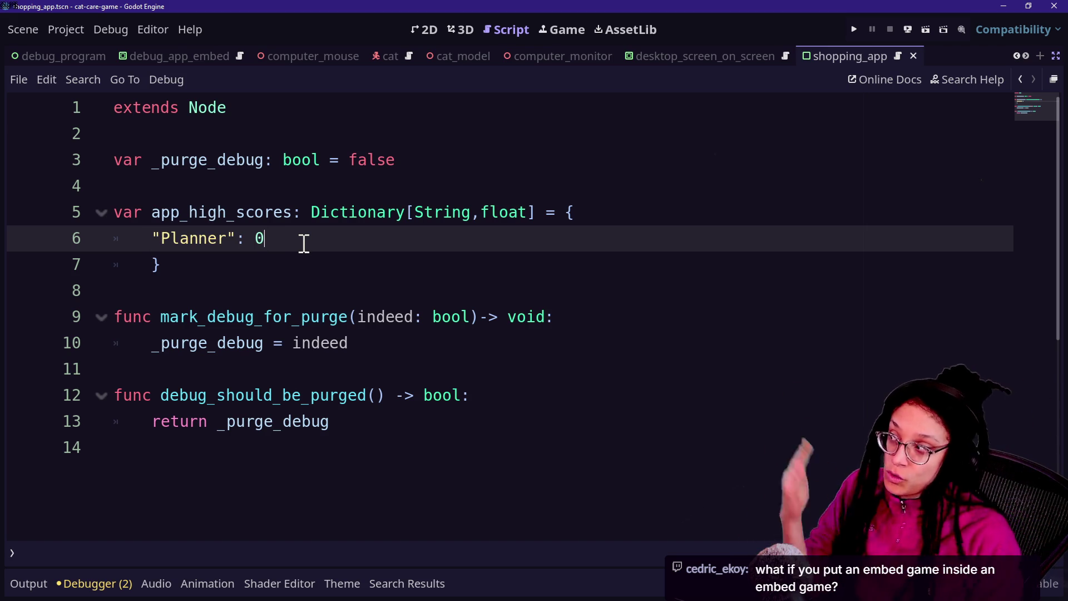
left_click(251, 195)
left_click(400, 294)
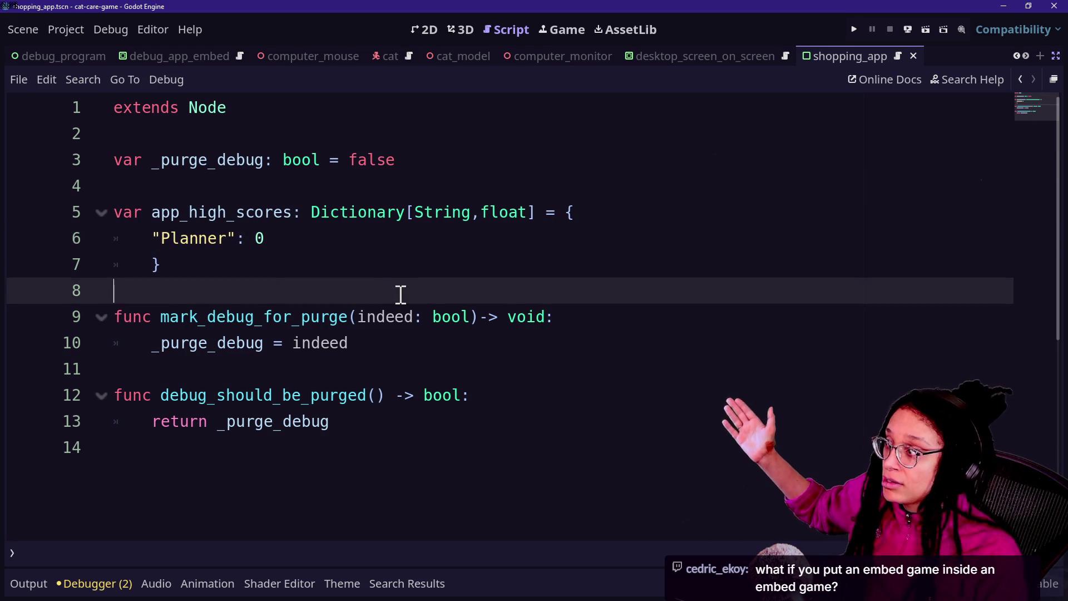
left_click_drag(152, 212, 213, 253)
left_click(243, 269)
left_click(148, 167)
left_click_drag(207, 193, 325, 314)
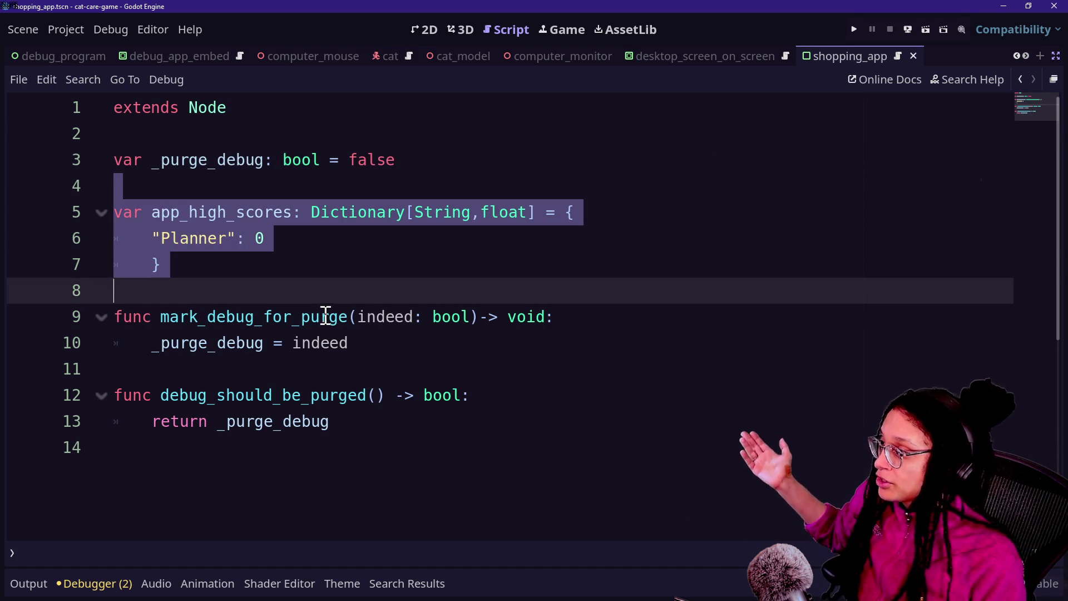
left_click(326, 314)
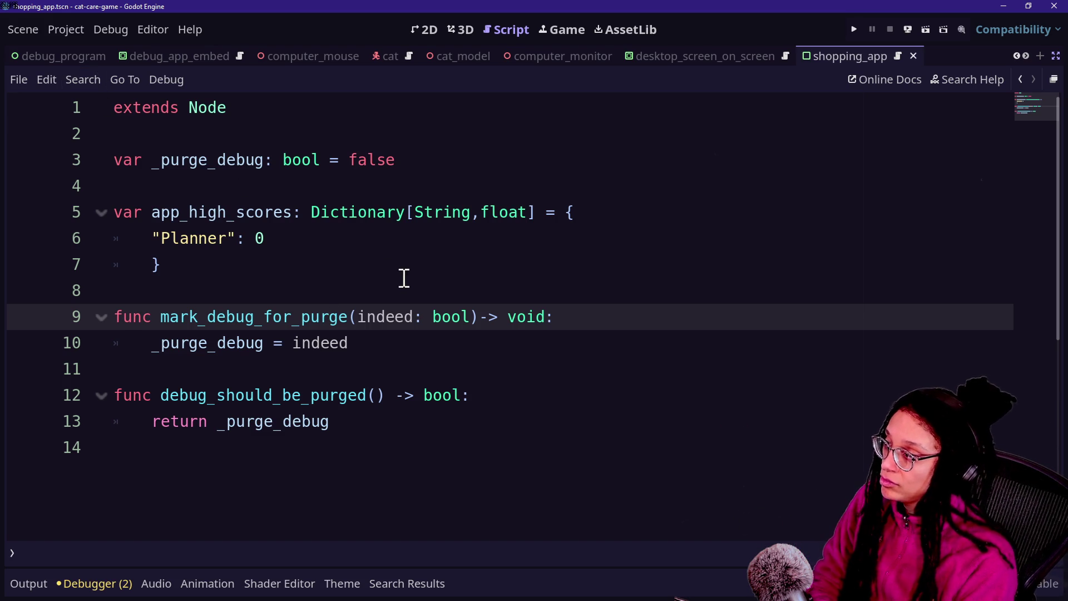
left_click_drag(404, 278, 386, 207)
left_click(334, 140)
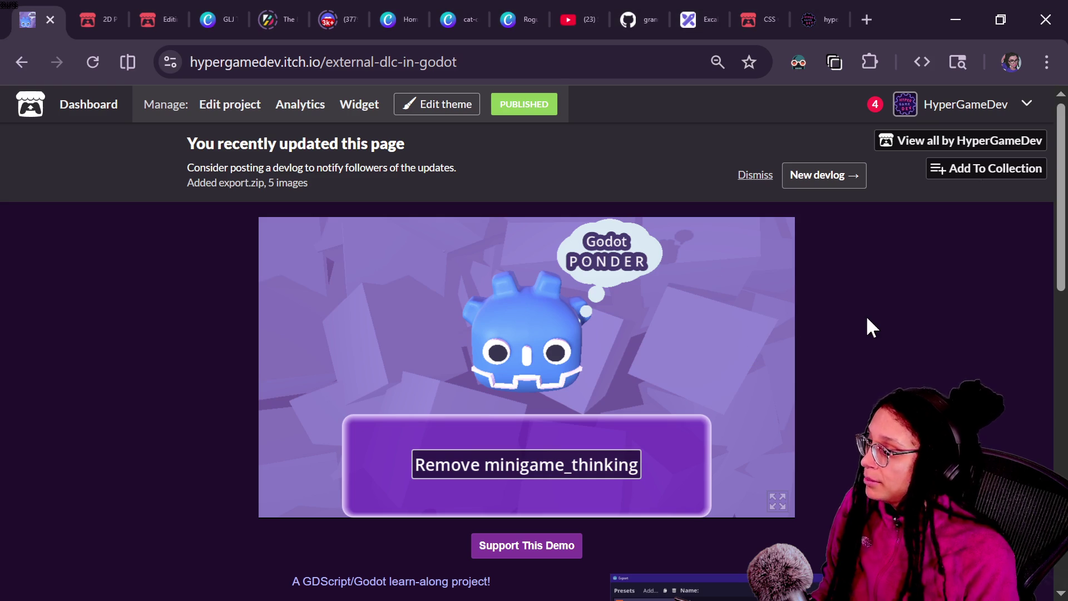
Step: Scroll to the git repo links on the External DLC itch.io page and open the game-with-dlc repository
scroll(867, 318, "down", 10)
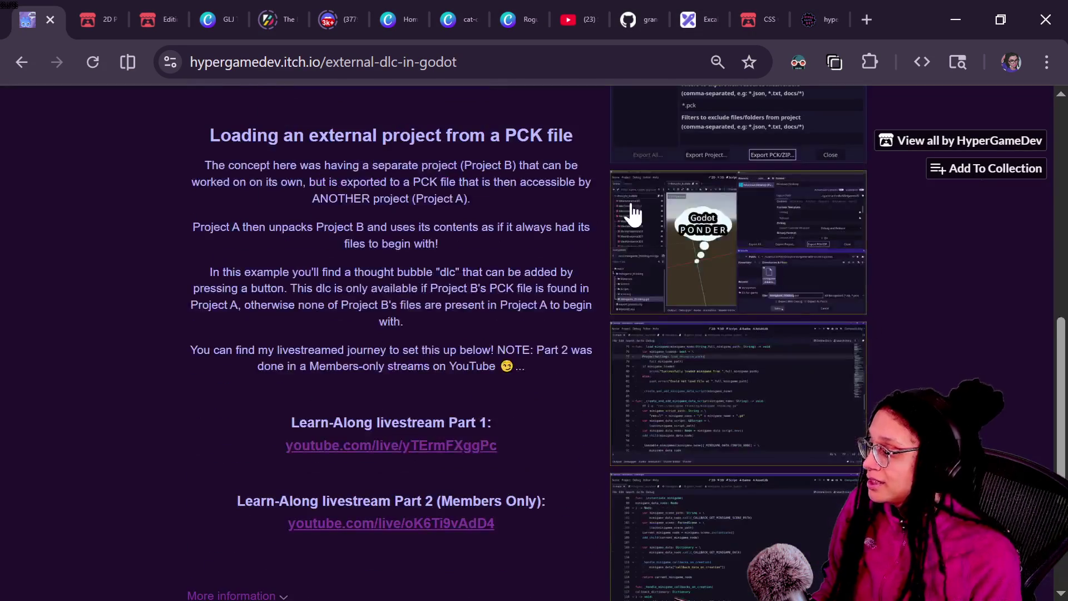
scroll(823, 351, "down", 2)
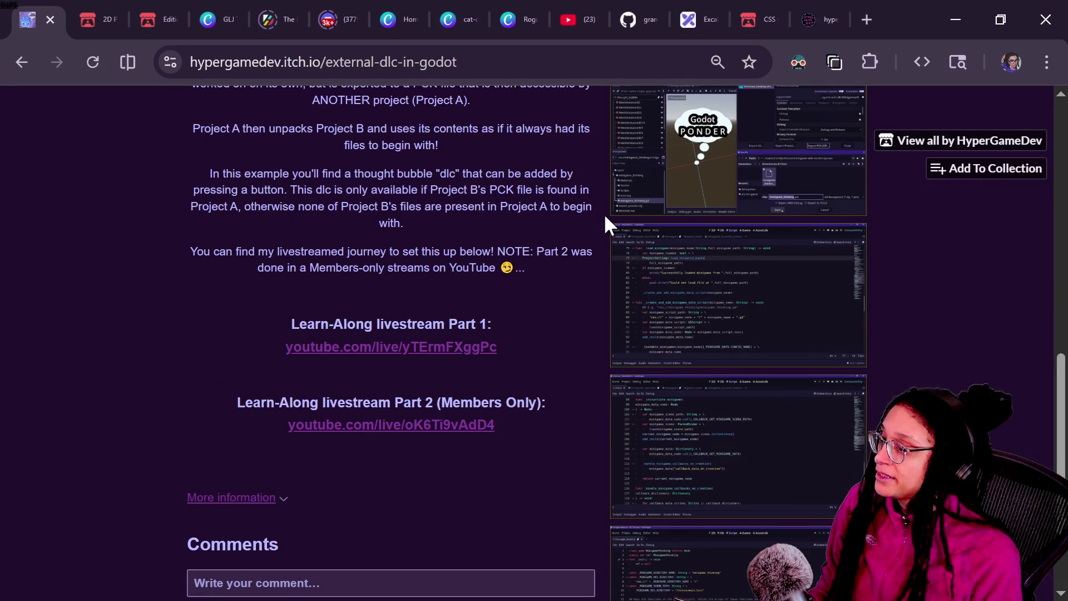
scroll(792, 298, "down", 2)
scroll(794, 305, "up", 8)
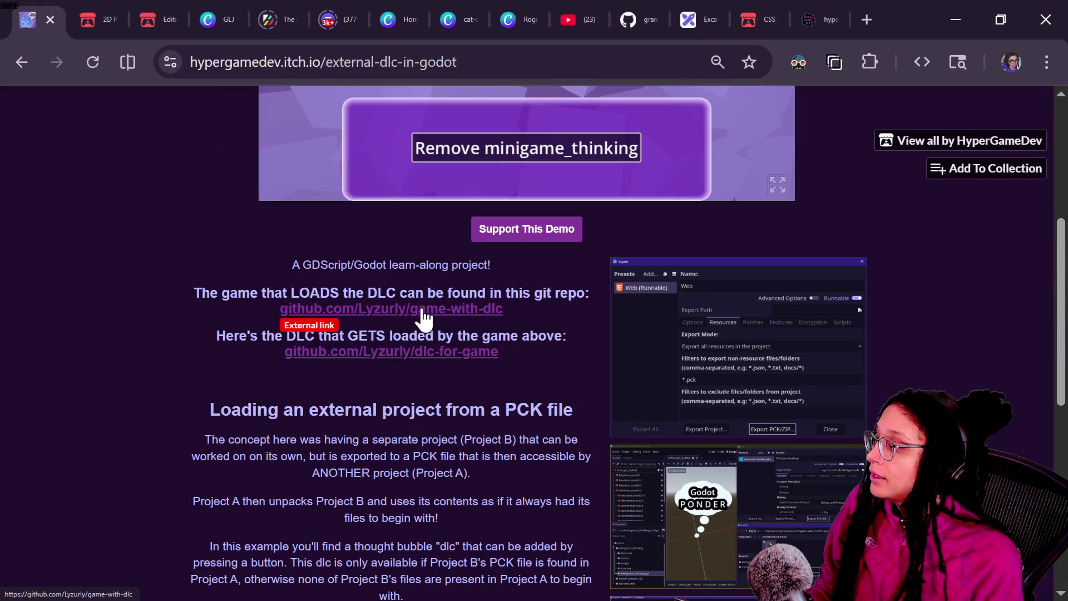
left_click(382, 309)
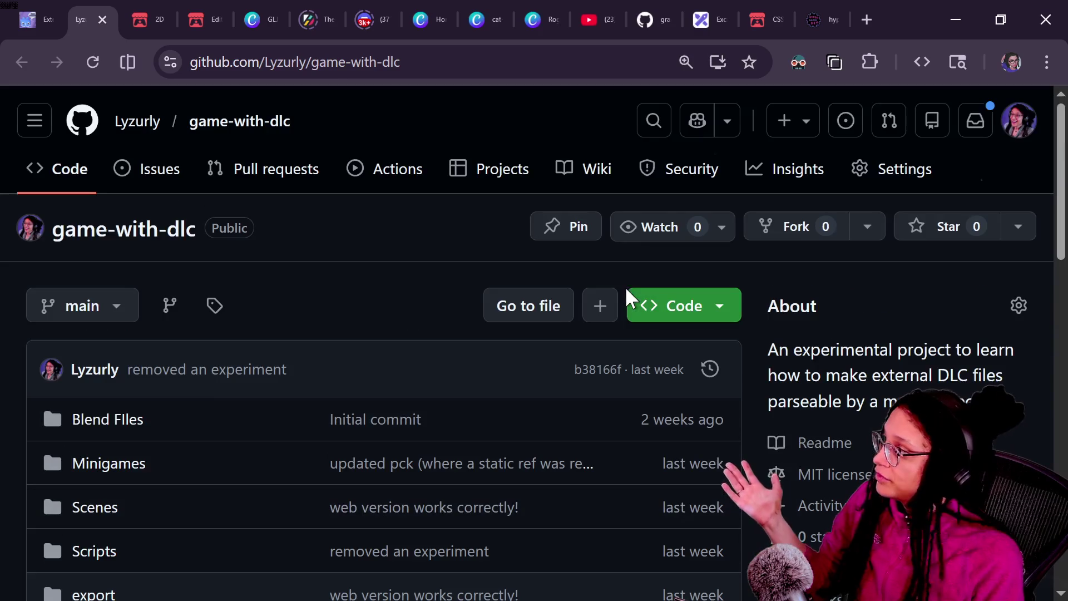
Step: Browse the game-with-dlc repo's Minigames folder, then return to the itch.io page
left_click(109, 463)
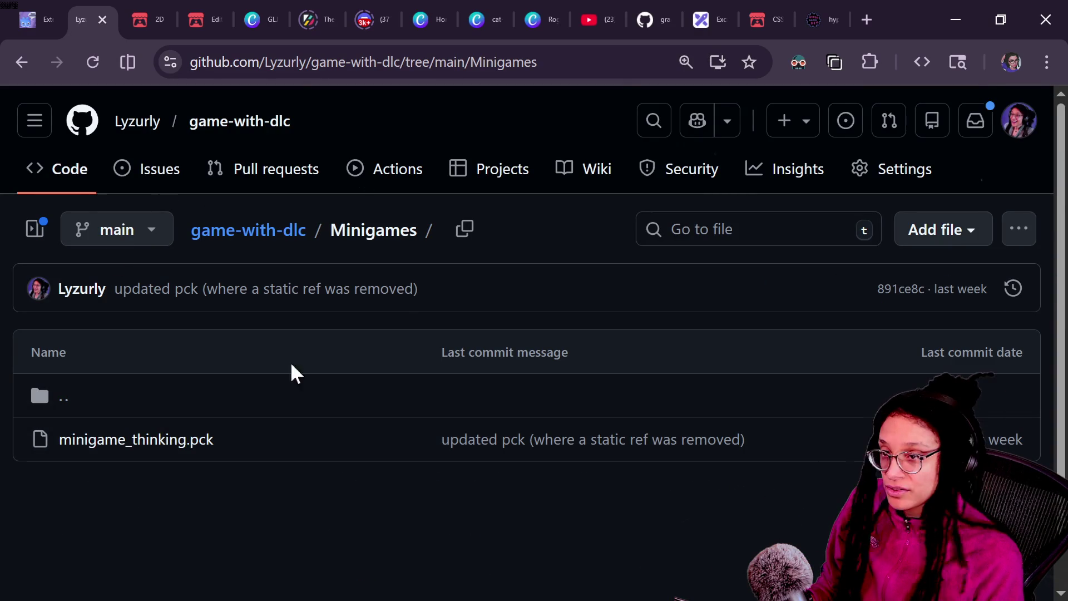
left_click(21, 62)
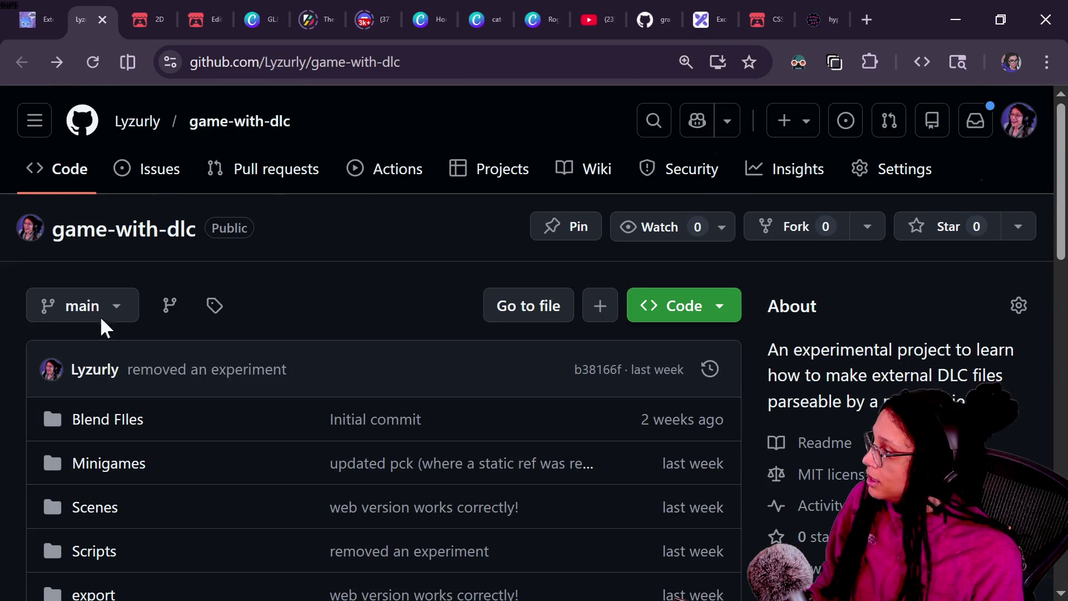
left_click(41, 18)
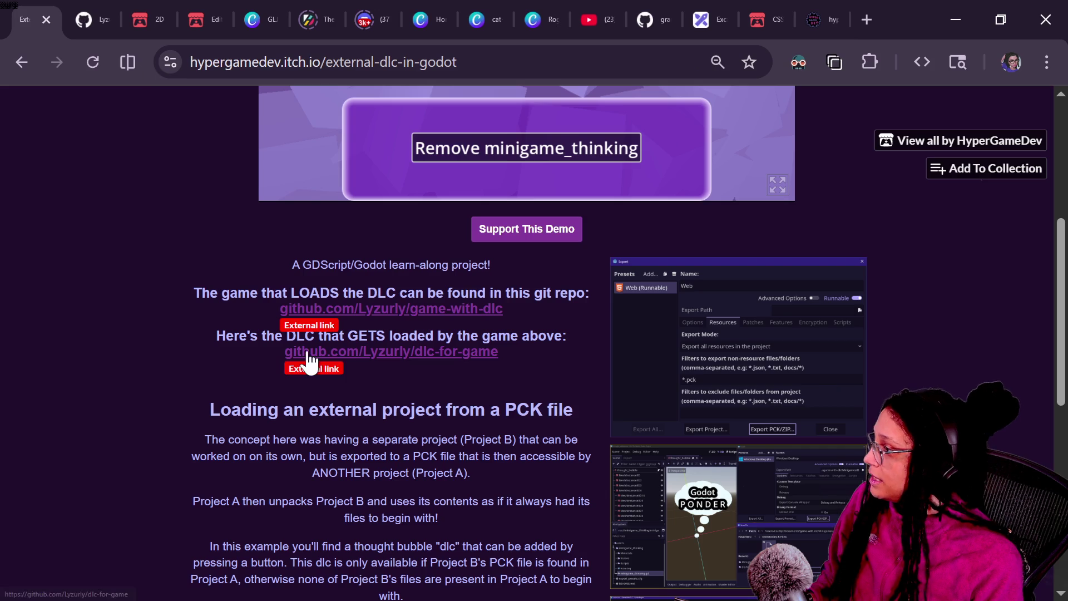
Step: Open and review the dlc-for-game repository, then switch back to the Godot editor
left_click(403, 355)
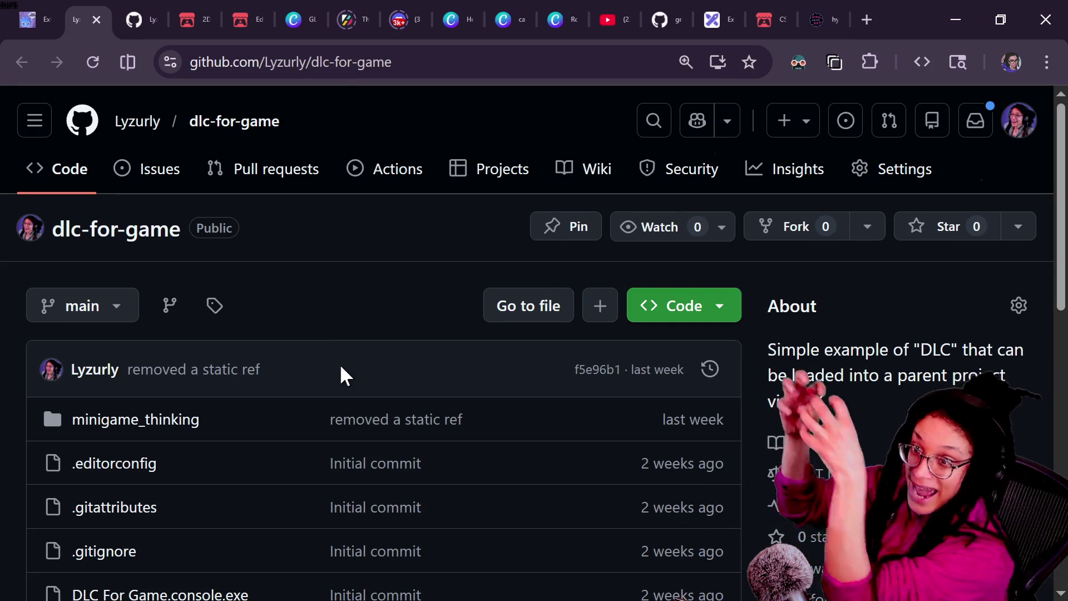
scroll(219, 395, "down", 3)
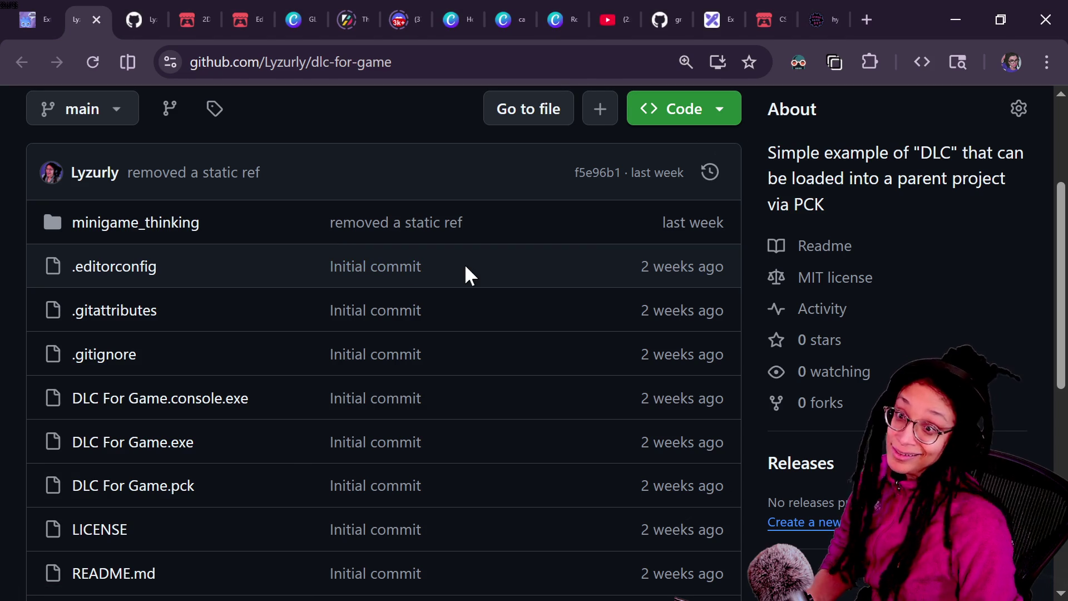
key("alt+Tab")
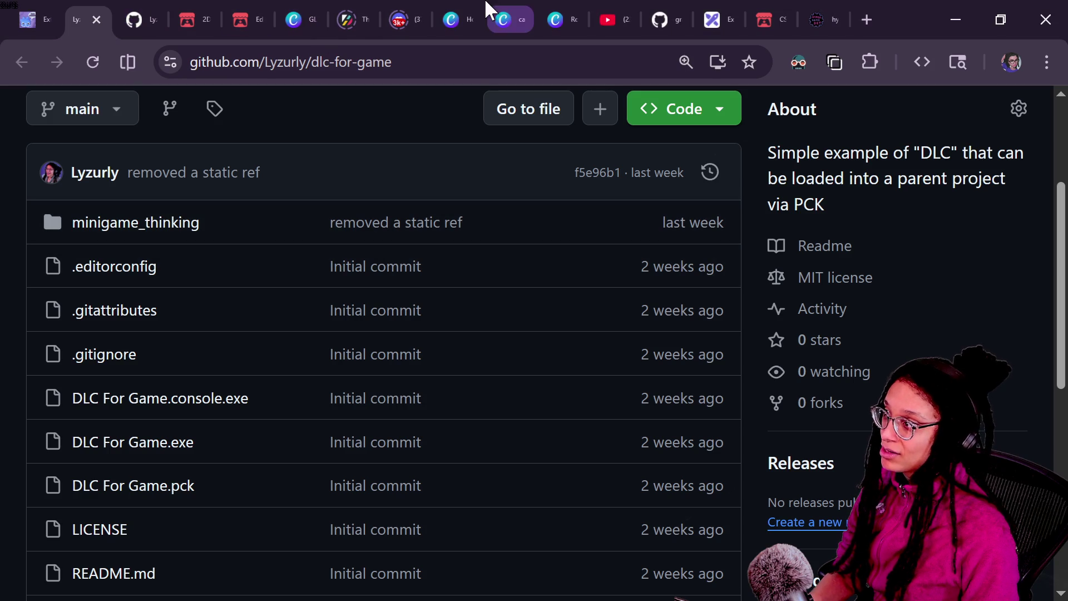
left_click(25, 20)
scroll(541, 312, "up", 5)
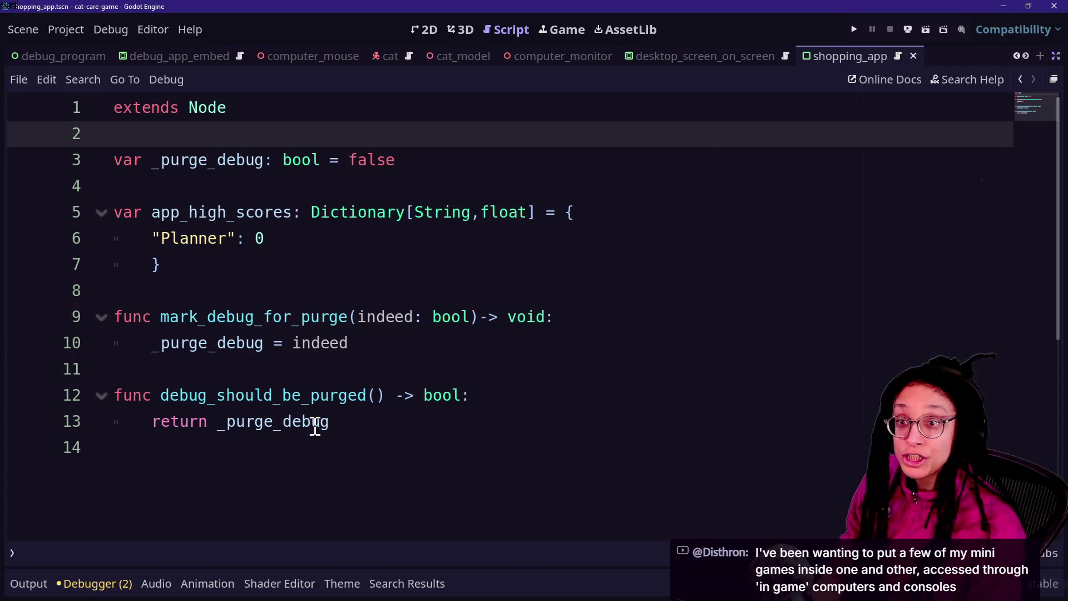
Step: Run the game with F5, move the Post Planner icon right, and open Shopping App, hitting the line-56 error
mouse_move(315, 427)
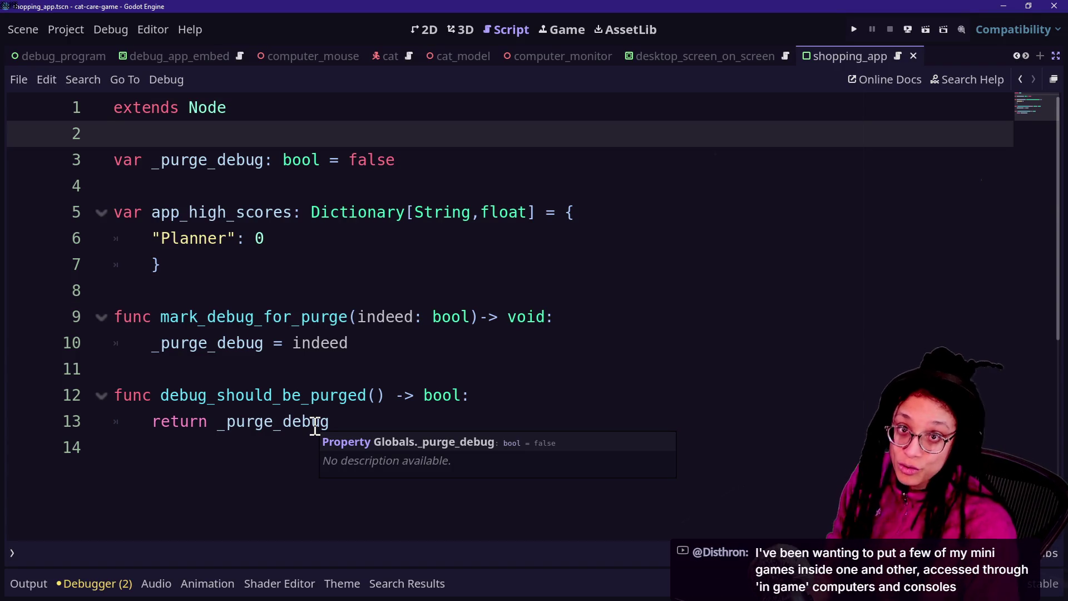
left_click(412, 310)
left_click(408, 283)
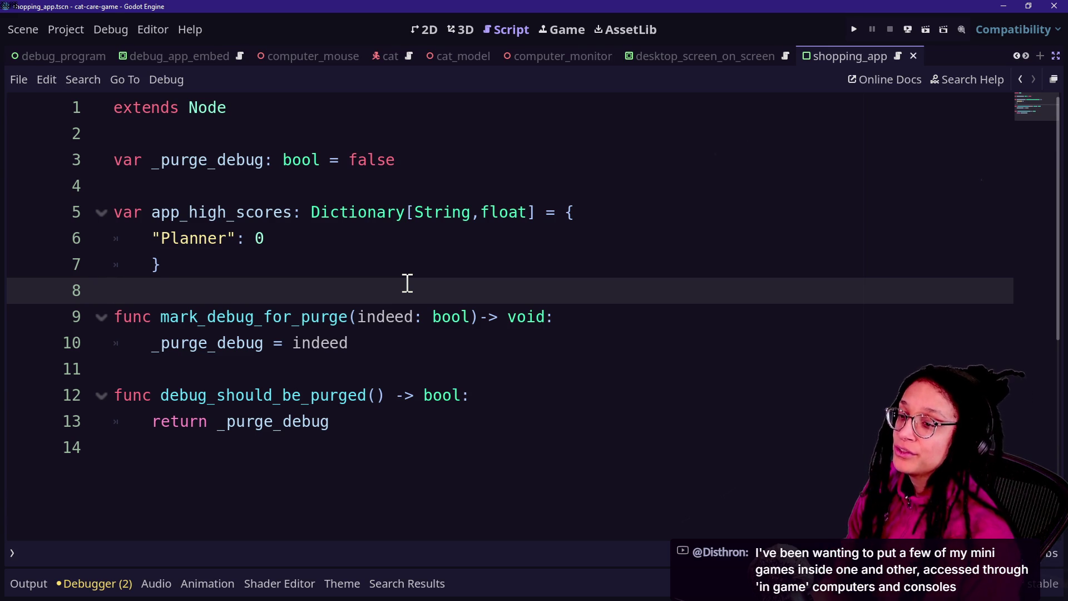
key("F5")
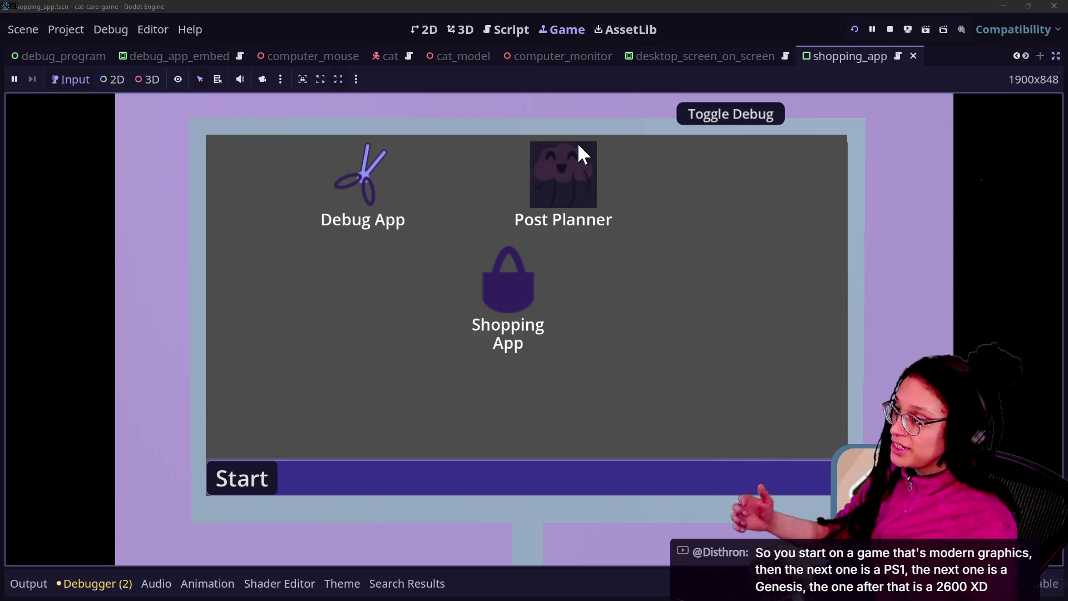
left_click_drag(576, 141, 666, 207)
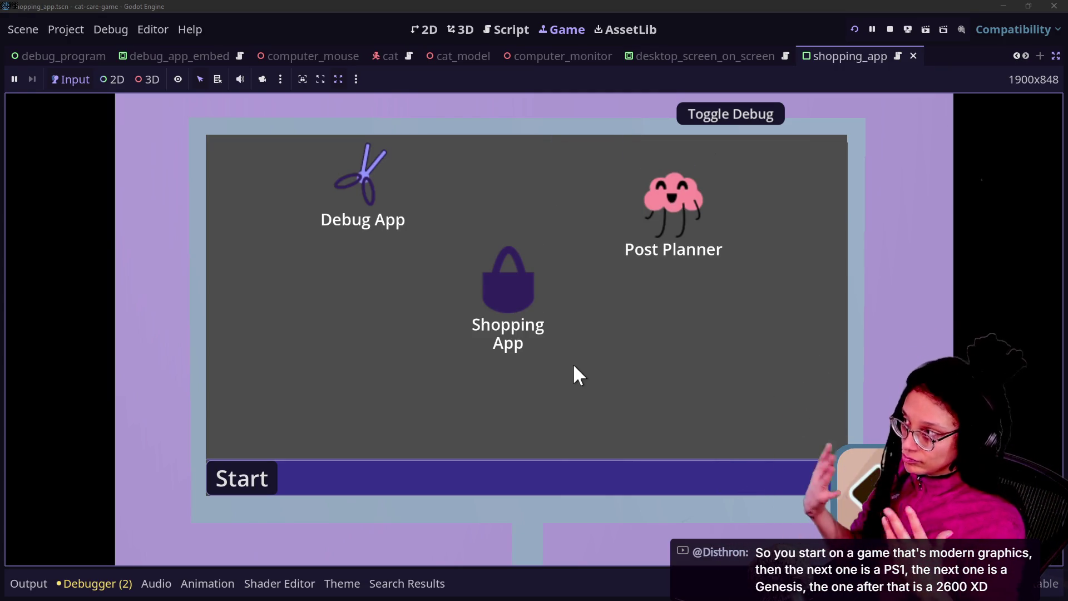
double_click(516, 312)
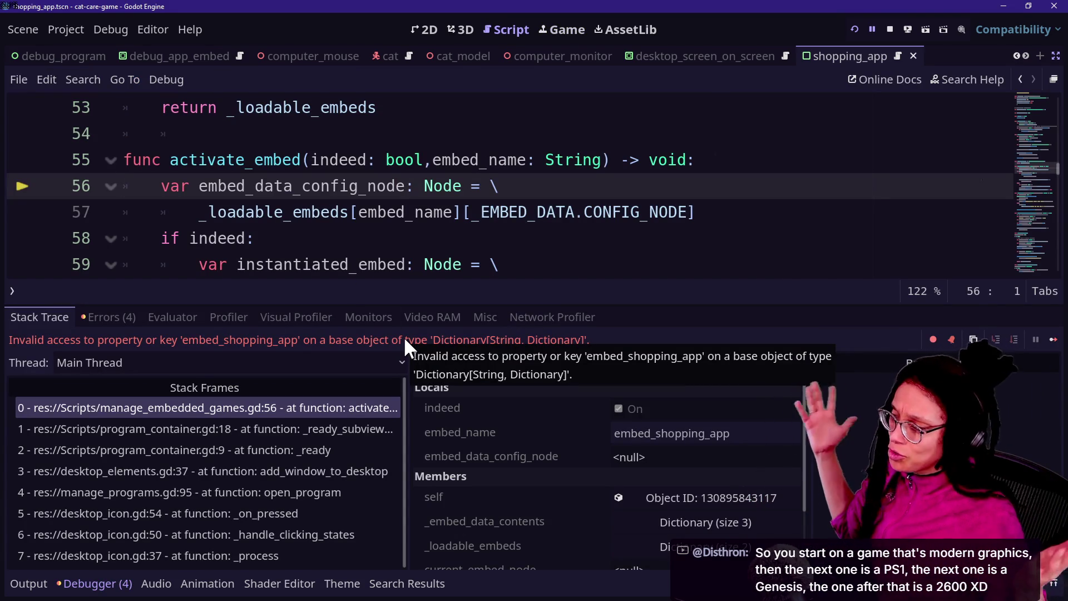
left_click(304, 187)
Step: Quick-open manage_programs.gd, scroll up to the Shopping App entry, and reshow the error stack trace
key("ctrl+j")
left_click(350, 230)
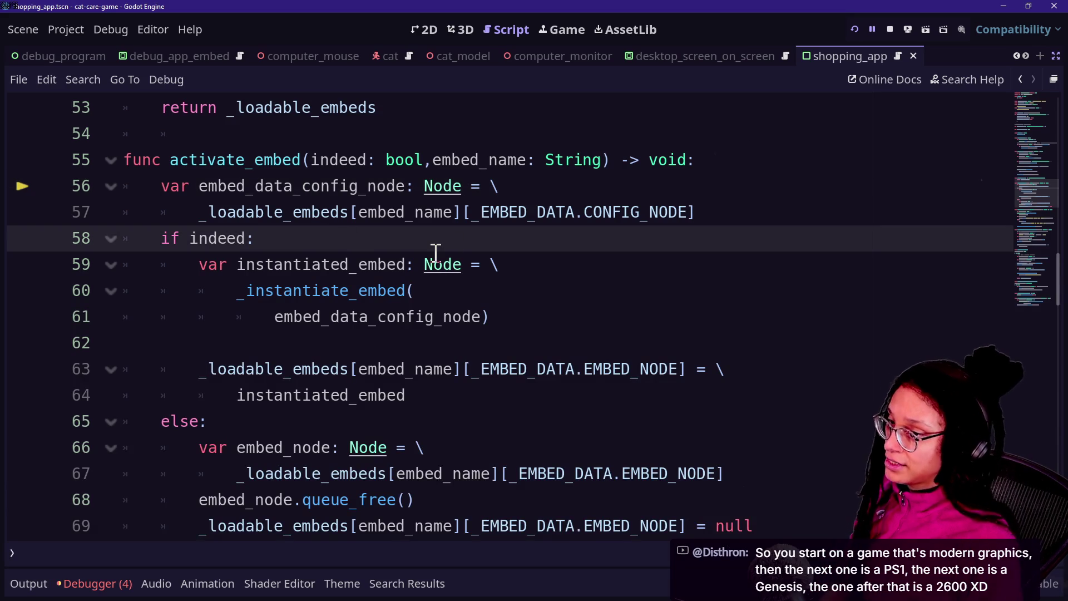
key("shift+alt+o")
key("Down")
key("Down")
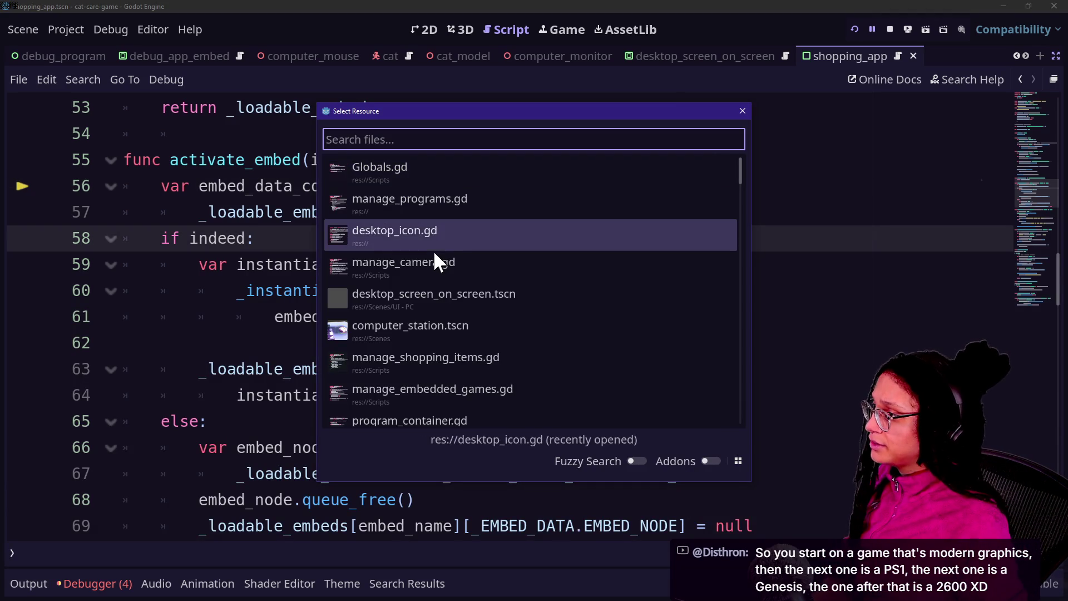
key("Up")
key("Return")
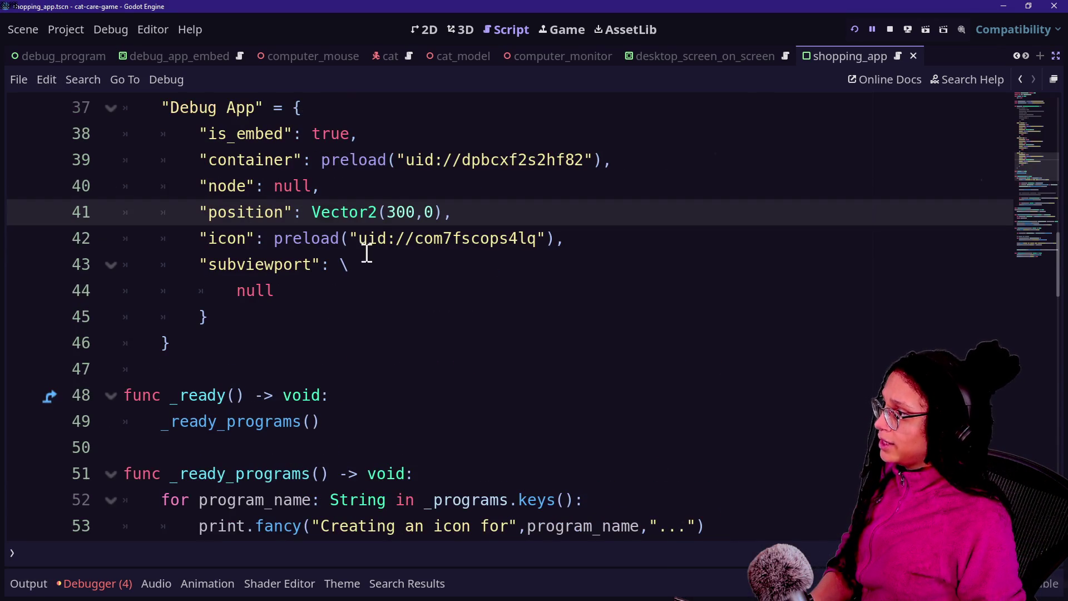
scroll(436, 256, "up", 3)
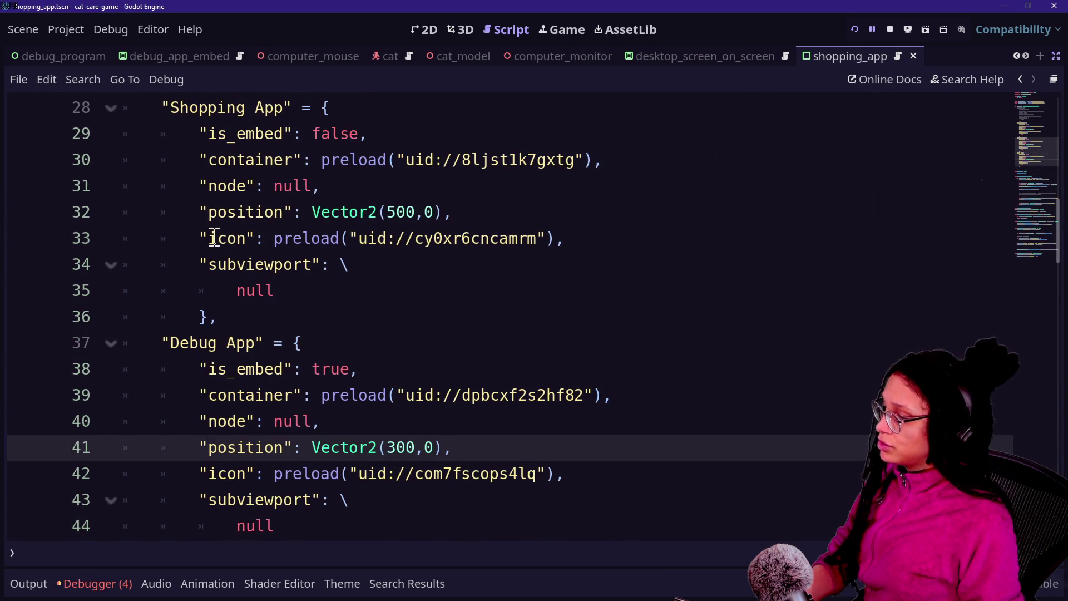
scroll(215, 239, "up", 2, "ctrl")
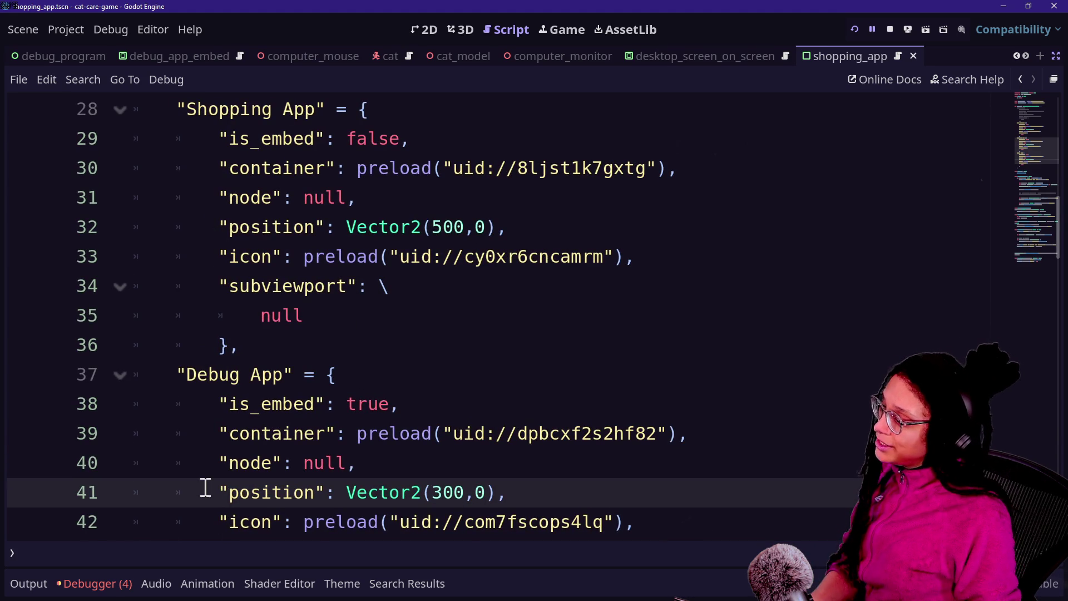
left_click(95, 583)
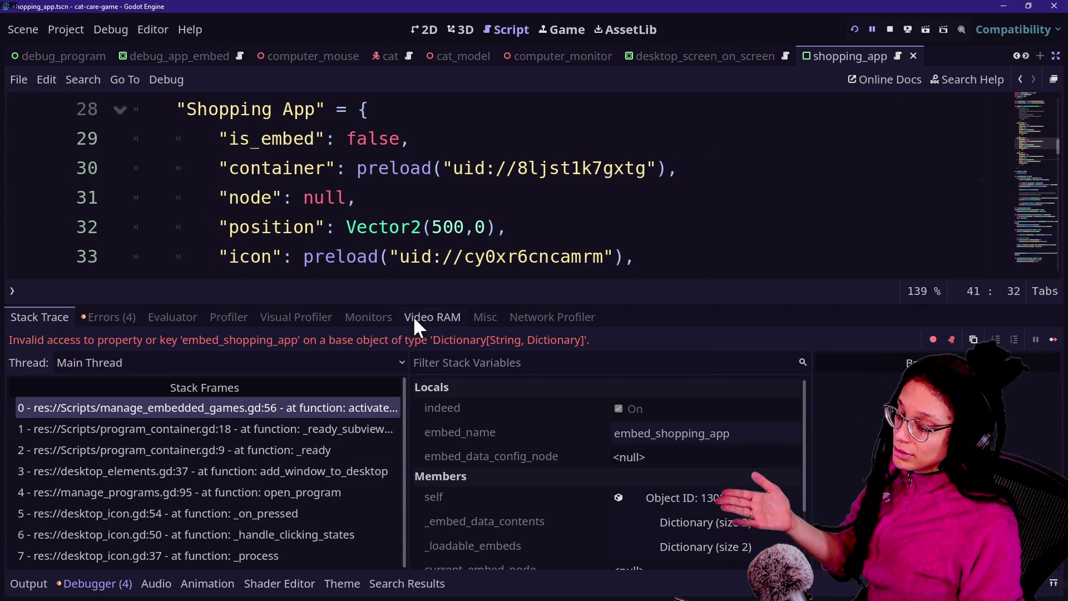
Step: Jump from the top stack frame to activate_embed at line 56 in manage_embedded_games.gd
left_click(209, 413)
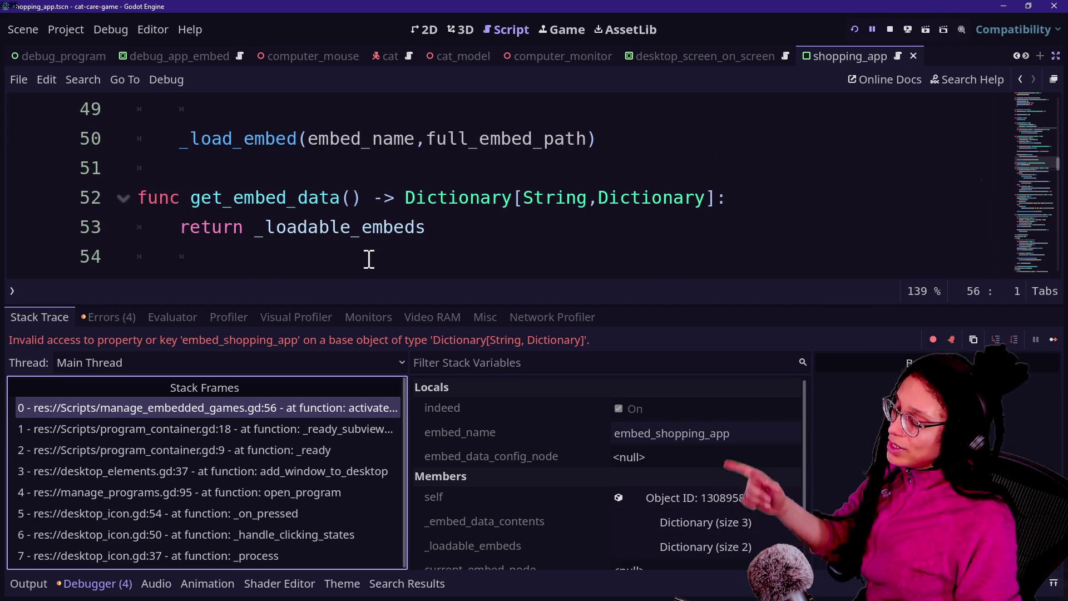
left_click(351, 256)
key("ctrl+j")
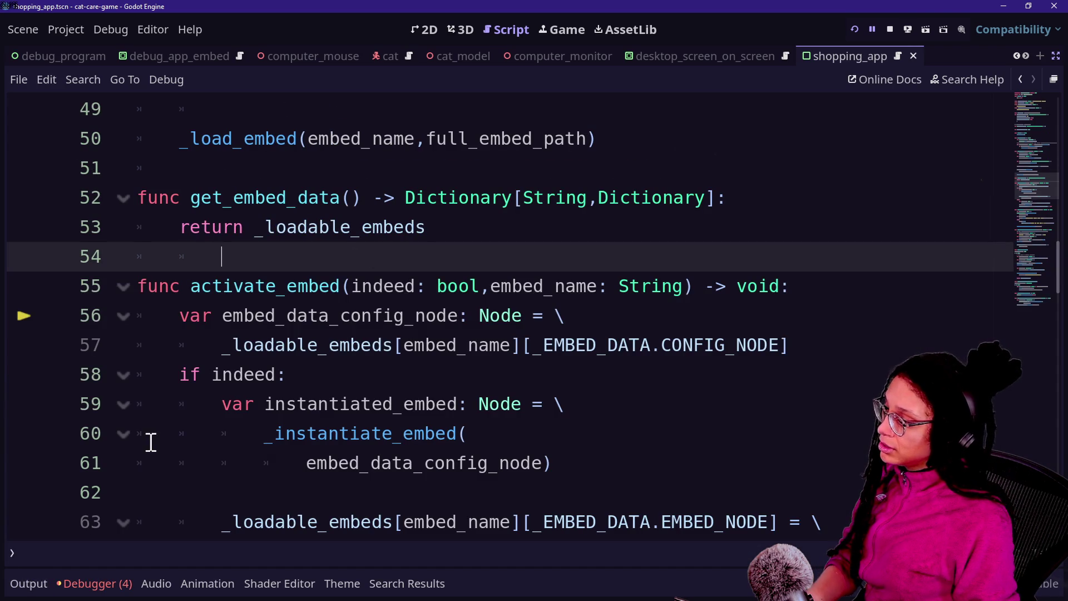
left_click(116, 583)
left_click(285, 199)
key("Down")
key("Down")
key("Down")
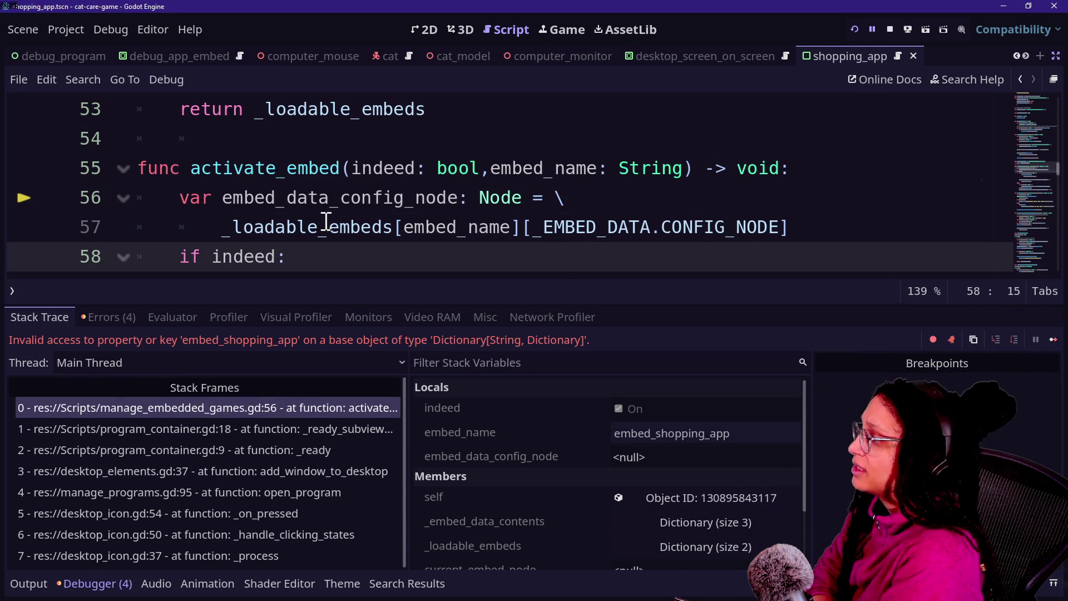
Step: Inspect the _EMBED_DATA config-node lookup on lines 56–59 where embed_shopping_app is missing
left_click_drag(327, 221, 506, 227)
left_click(393, 227)
left_click_drag(393, 227, 567, 228)
left_click(607, 227)
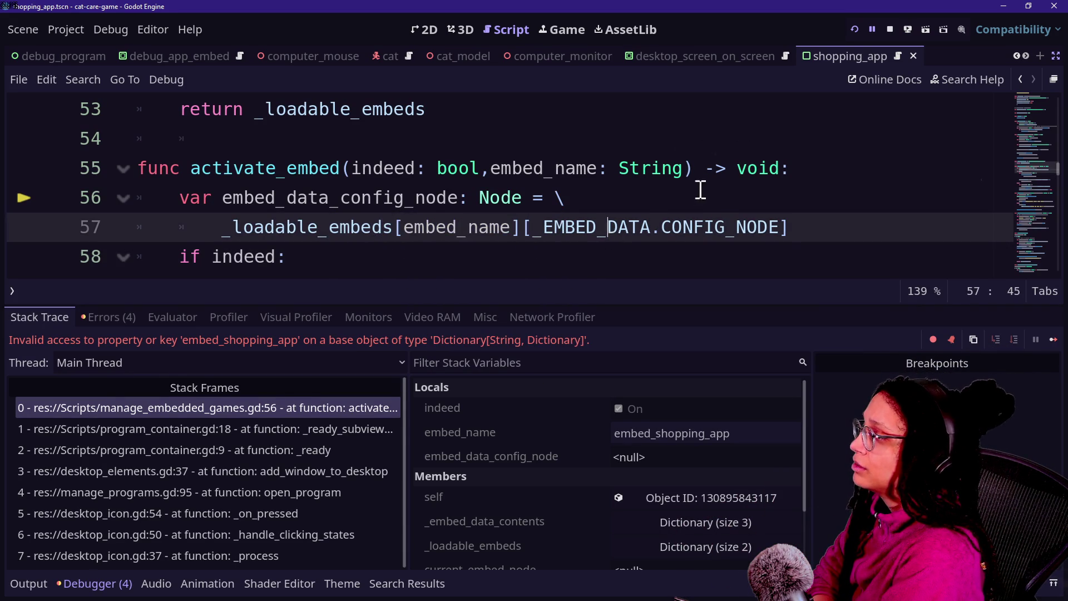
left_click(700, 190)
key("Down")
key("Down")
key("Down")
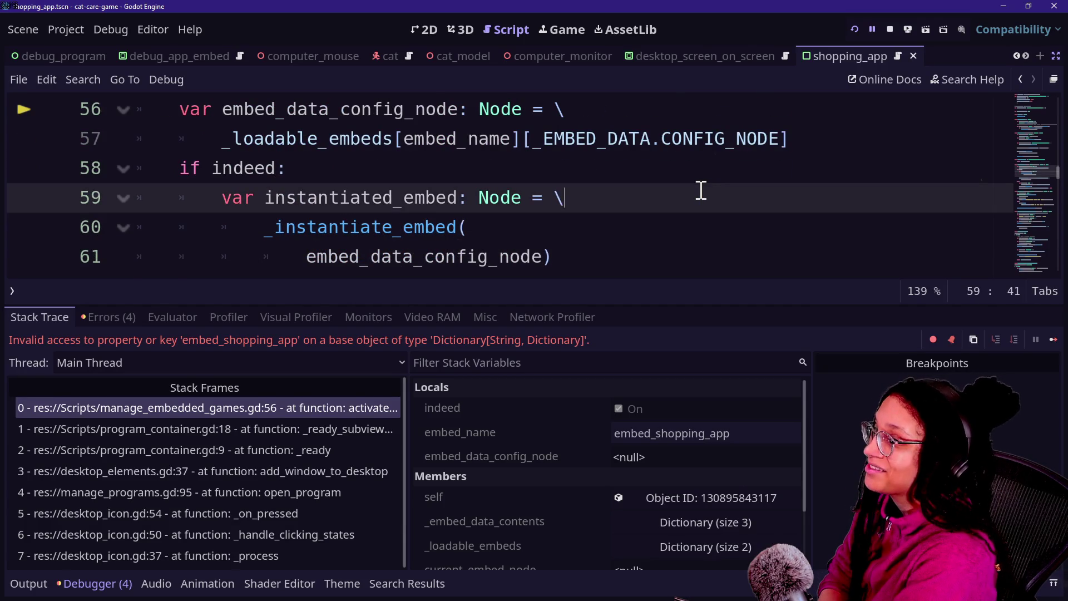
key("Down")
key("Up")
key("Up")
key("Up")
key("Up")
key("Up")
key("Up")
key("Down")
key("Down")
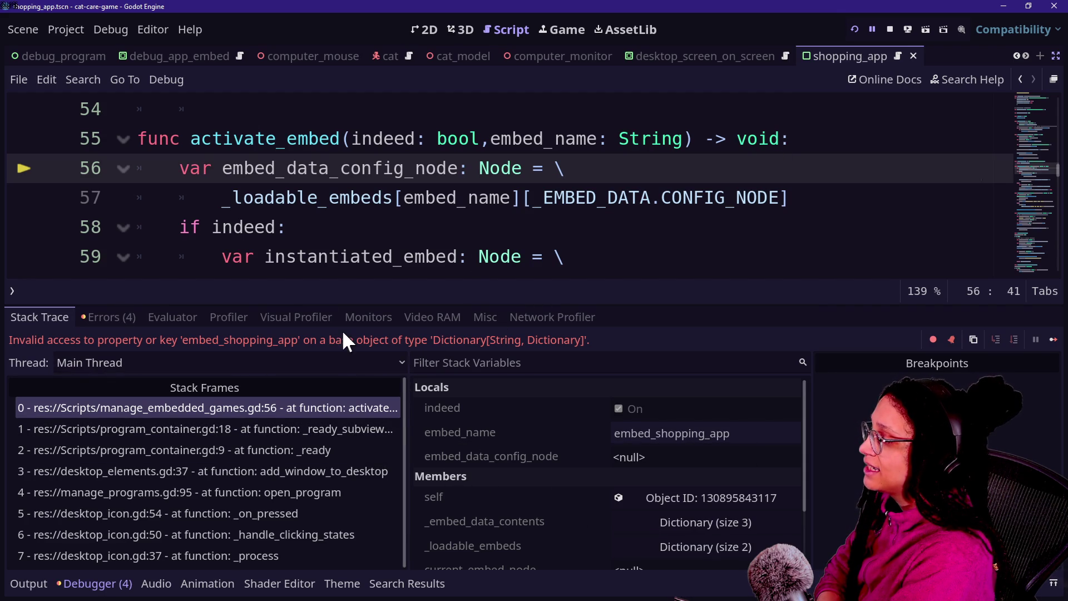
left_click_drag(233, 195, 438, 168)
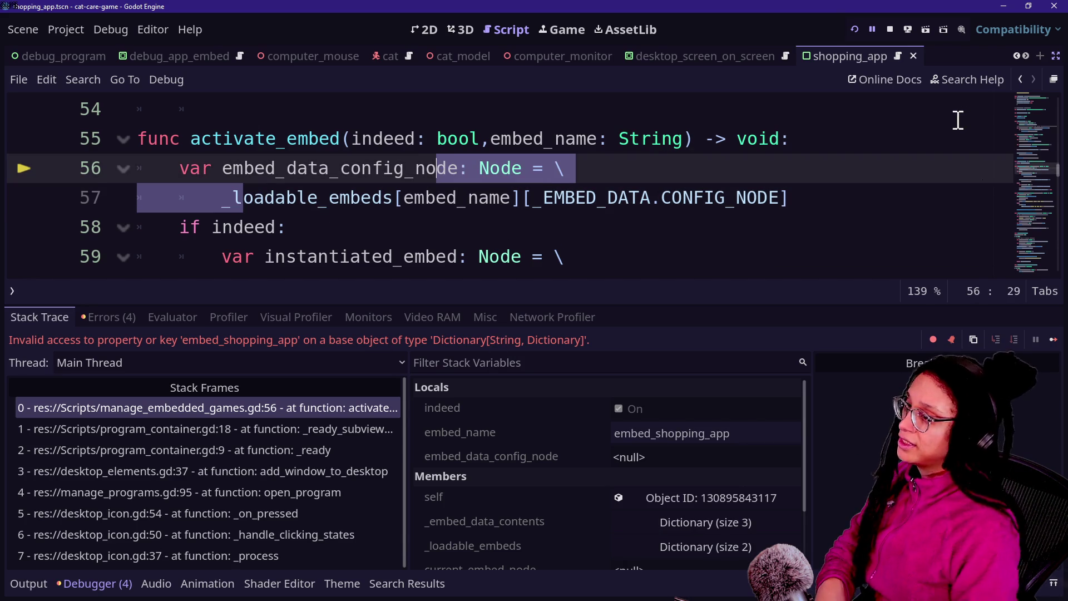
Step: Insert a new first line in activate_embed starting 'if _loadable_embeds'
triple_click(937, 132)
left_click(937, 132)
key("Return")
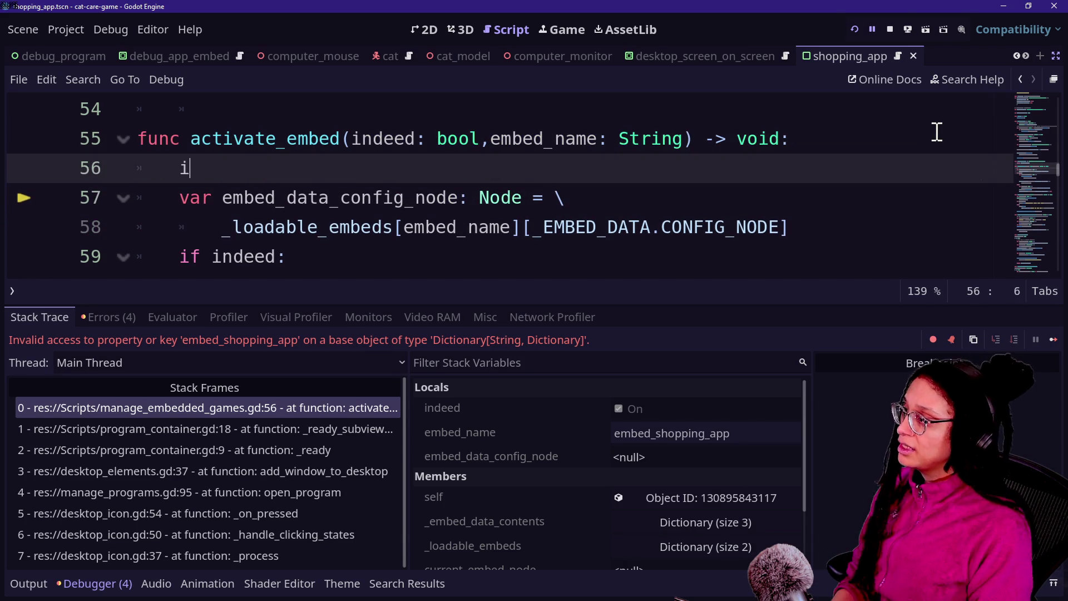
type("if embed")
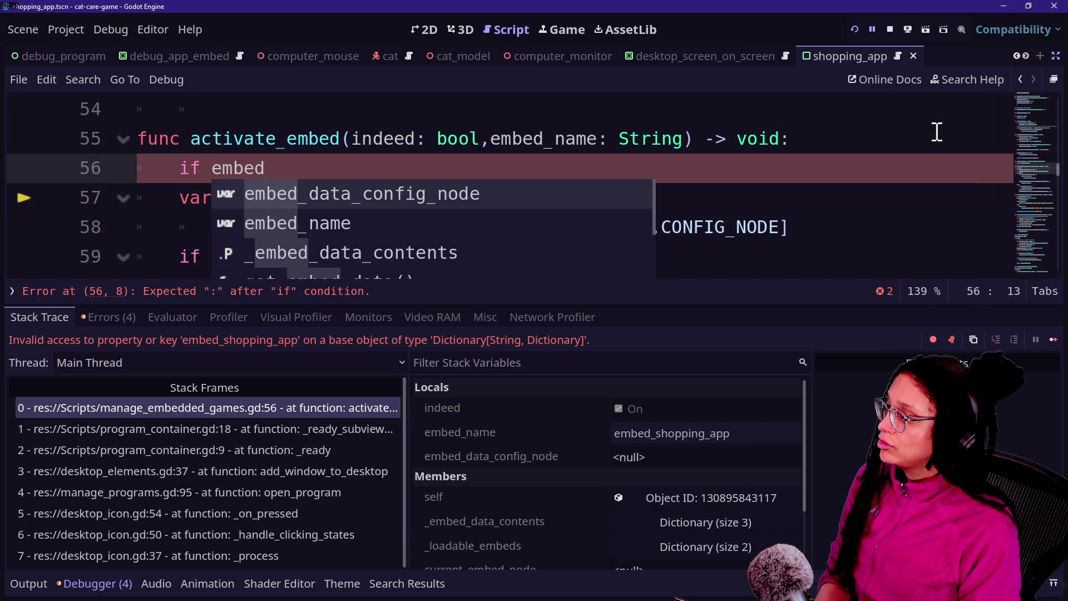
key("BackSpace")
key("BackSpace")
key("BackSpace")
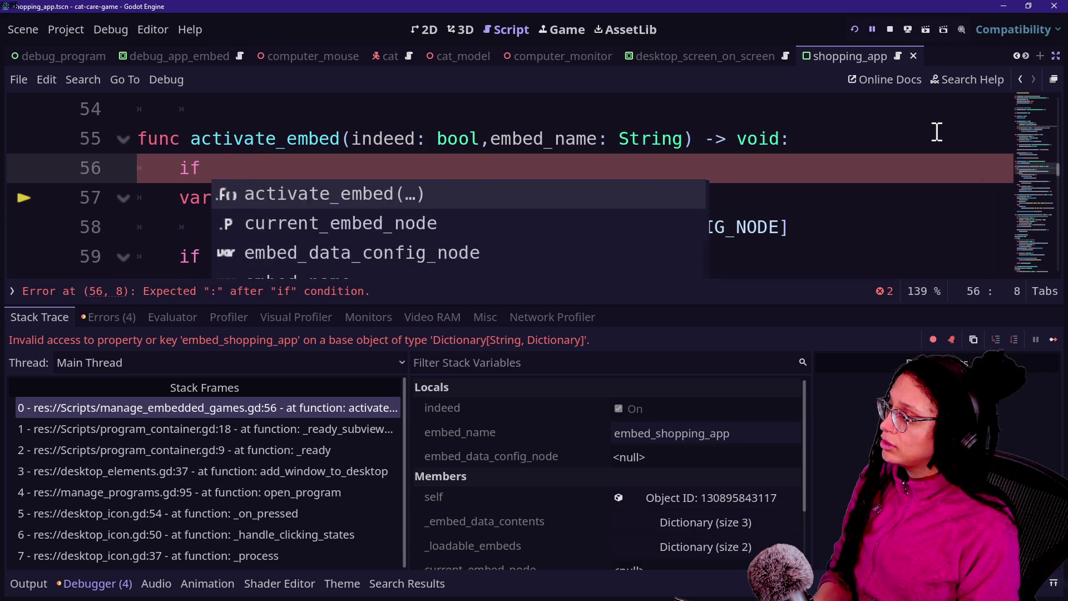
type("f _loaded")
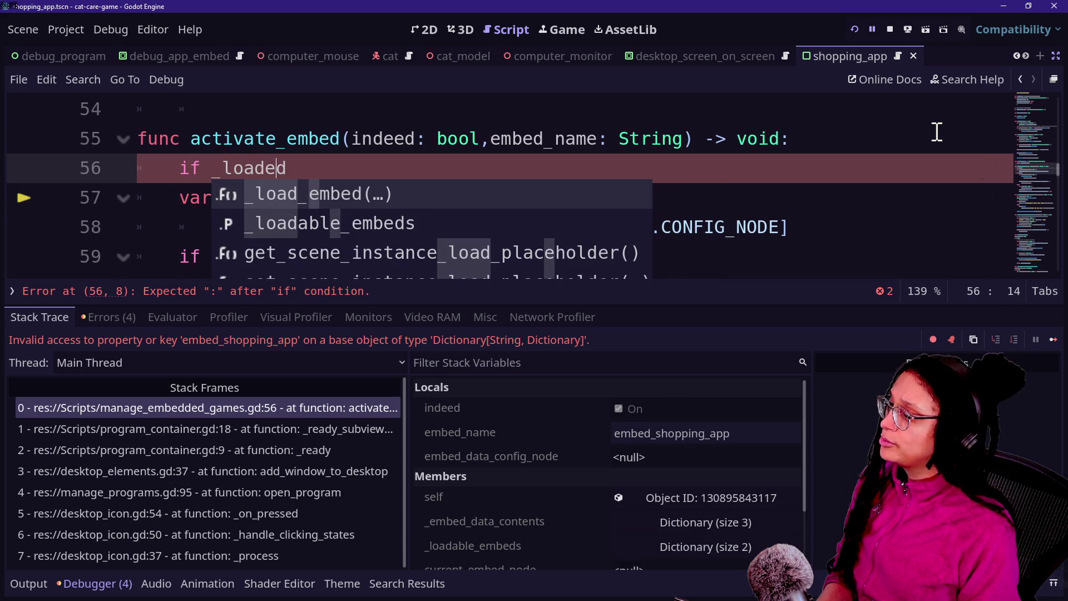
key("Down")
key("Return")
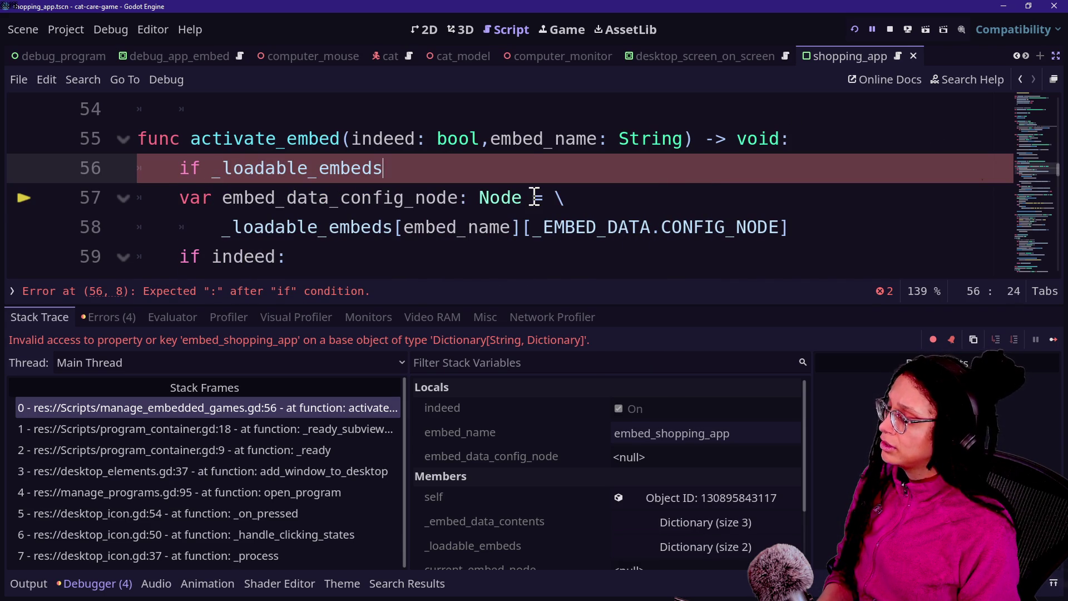
Step: Highlight _loadable_embeds and the new condition while explaining them
mouse_move(205, 171)
left_mouse_down()
mouse_move(446, 184)
mouse_move(240, 140)
mouse_move(200, 167)
left_mouse_up()
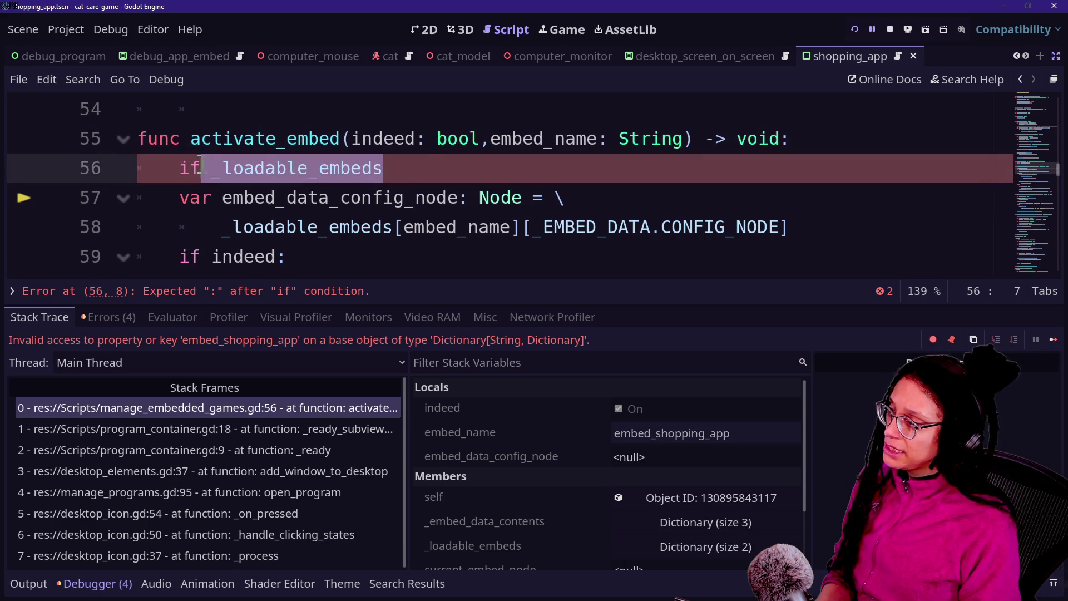
left_click(463, 168)
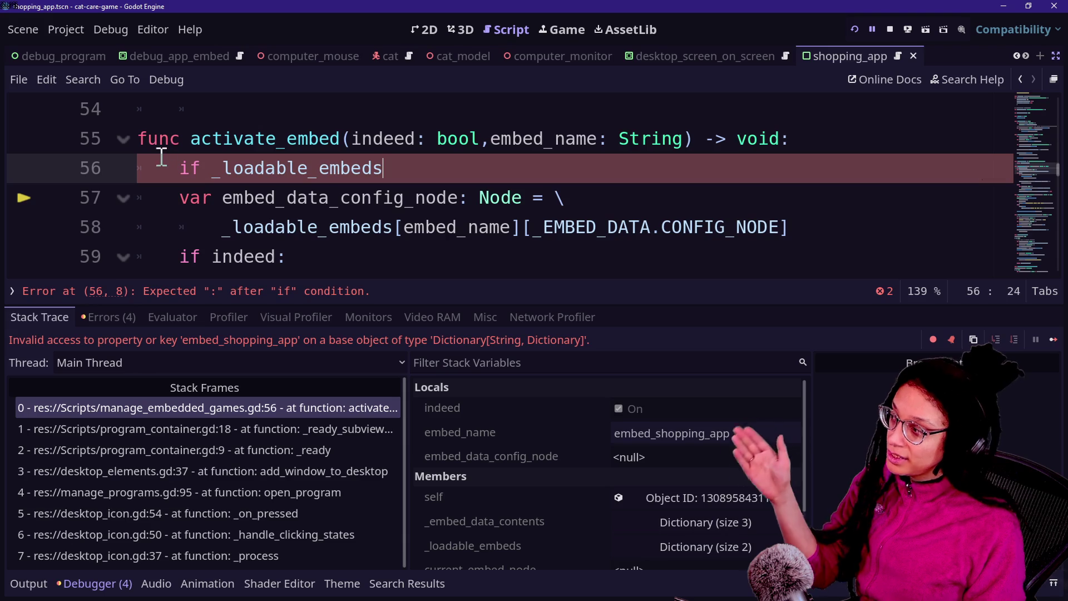
left_click_drag(215, 169, 418, 169)
left_click(416, 171)
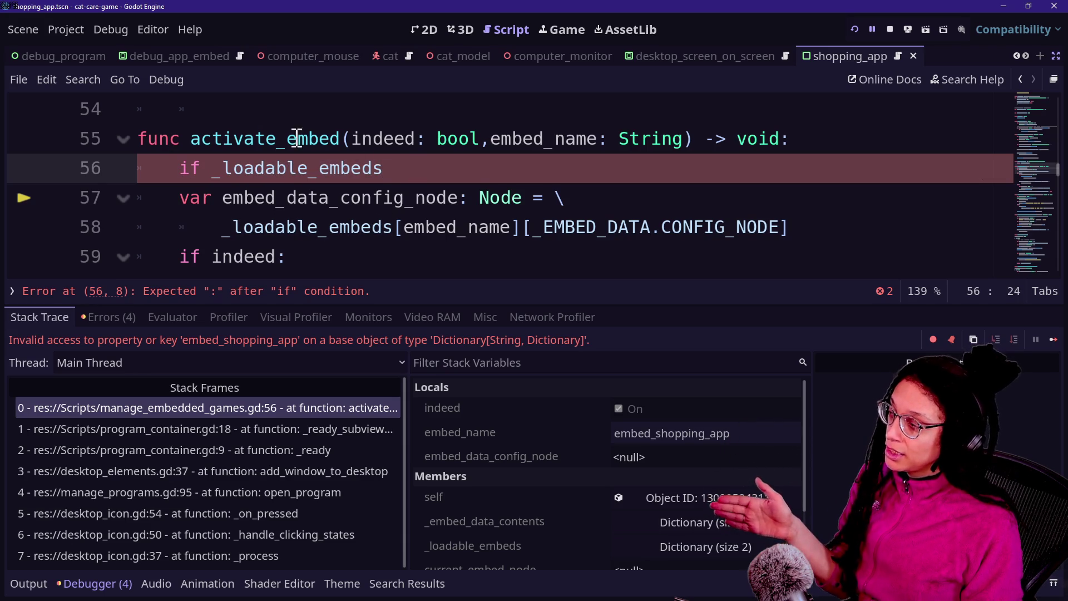
scroll(290, 167, "down", 1)
left_click_drag(319, 197, 322, 272)
key("Up")
key("Up")
key("Up")
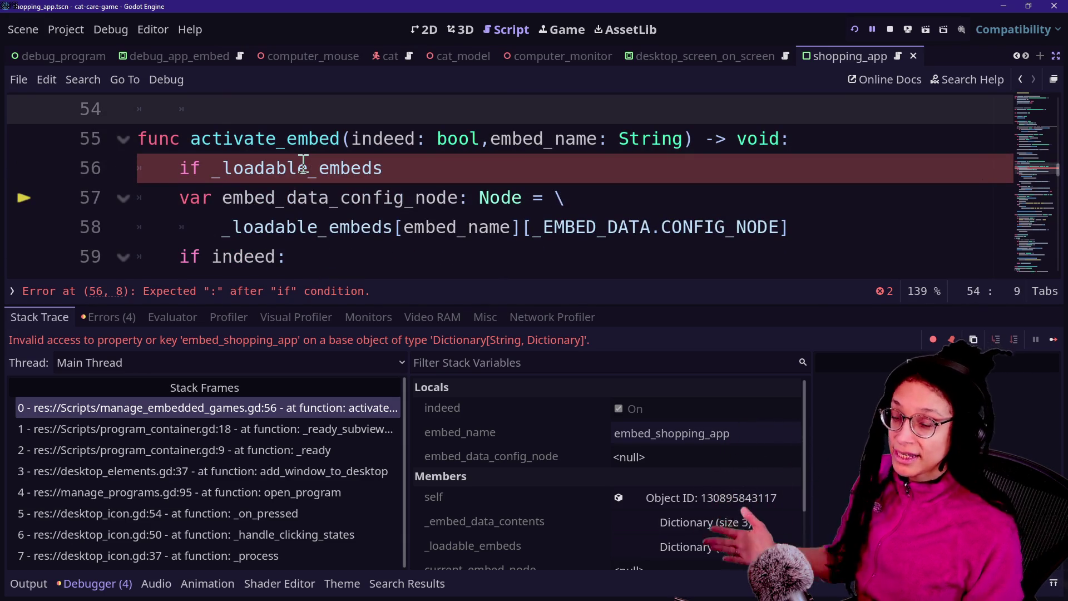
left_click_drag(243, 198, 374, 170)
left_click(403, 157)
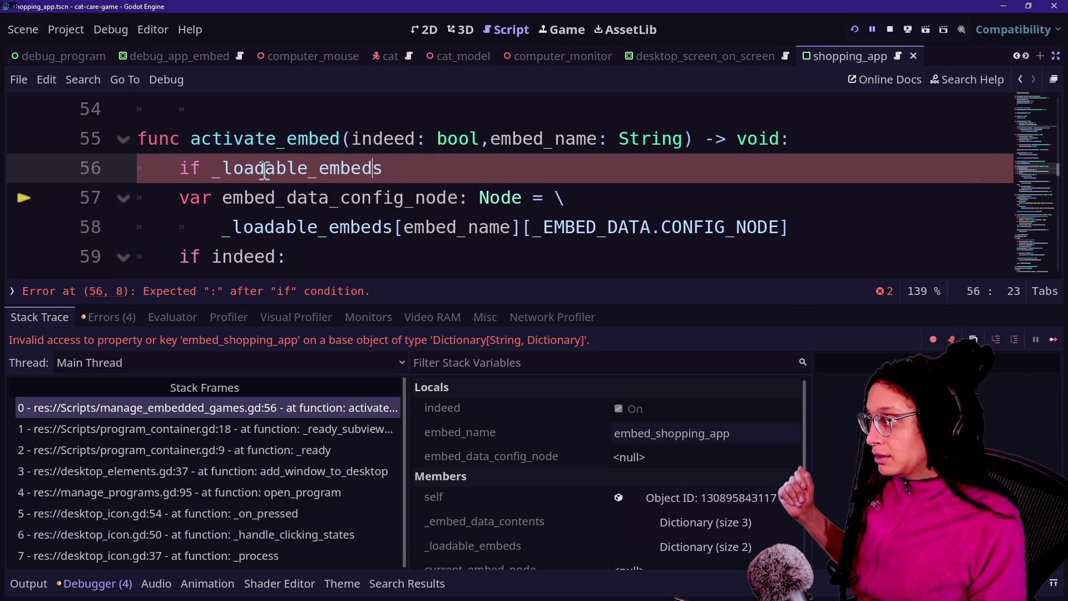
Step: Complete the condition as '_loadable_embeds.has(embed_name):'
left_click(466, 170)
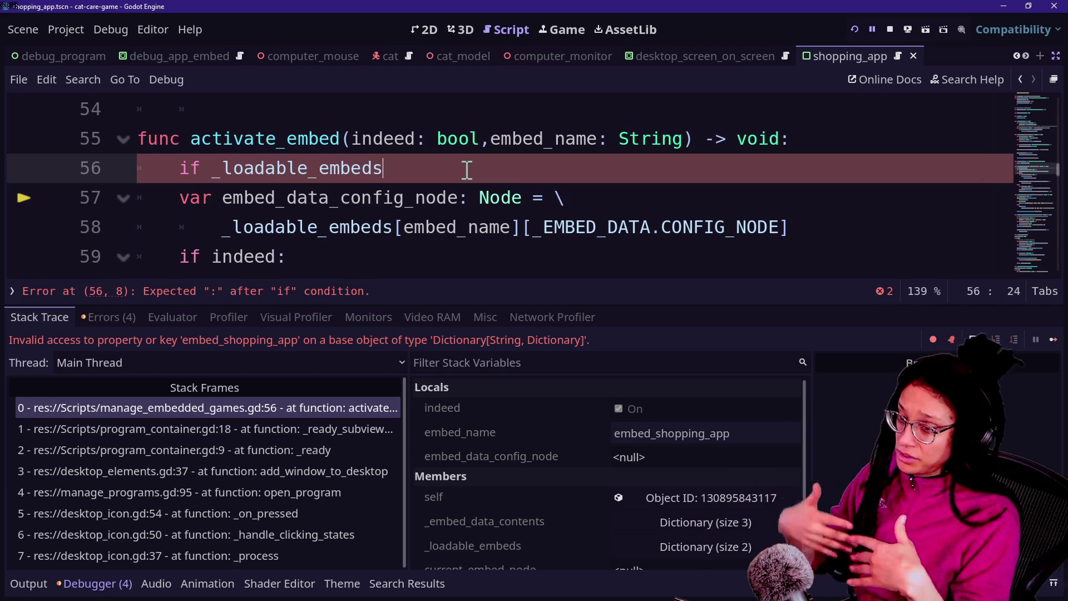
type(".")
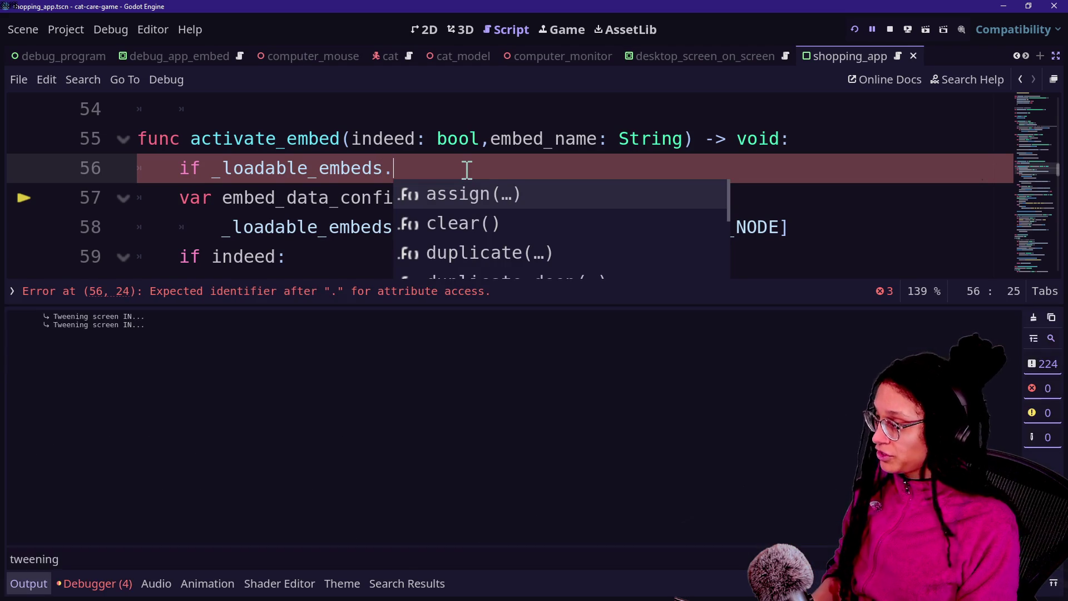
type("has(")
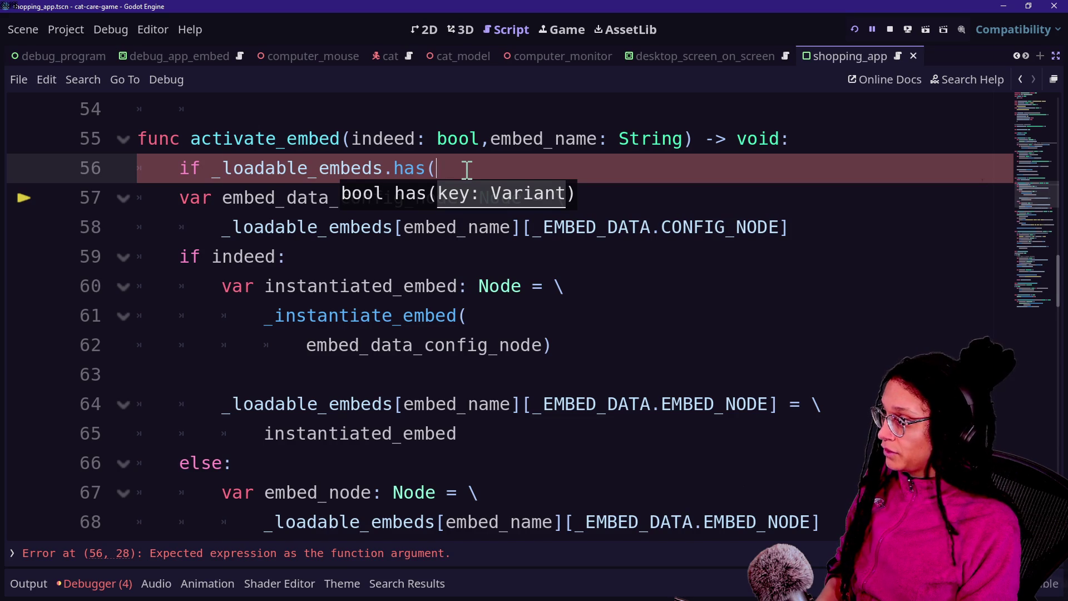
type("embed")
key("BackSpace")
key("BackSpace")
key("BackSpace")
type("mbed_name)")
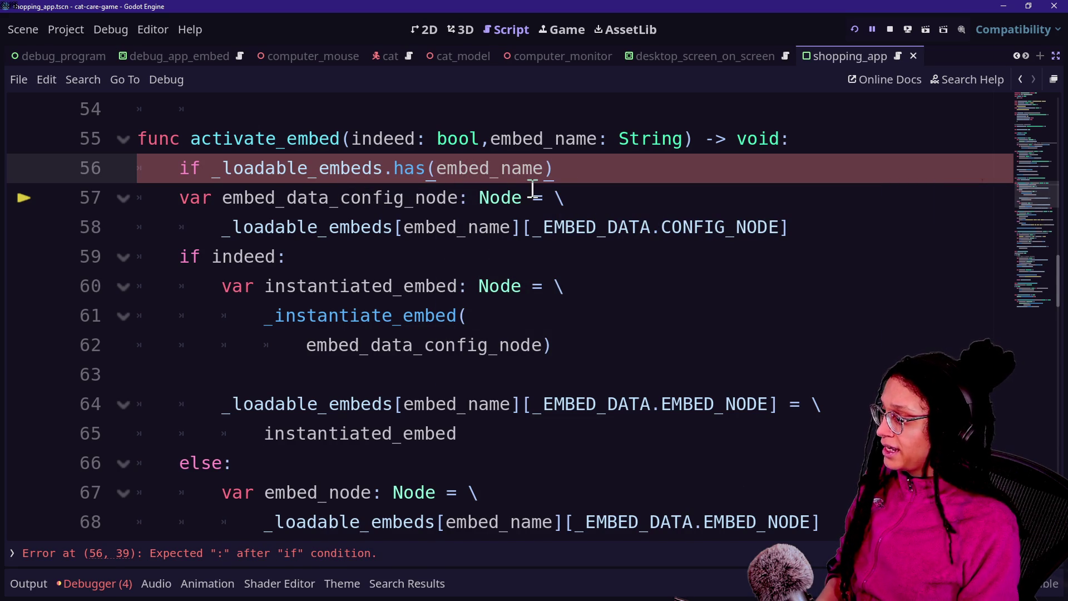
type(":")
key("Return")
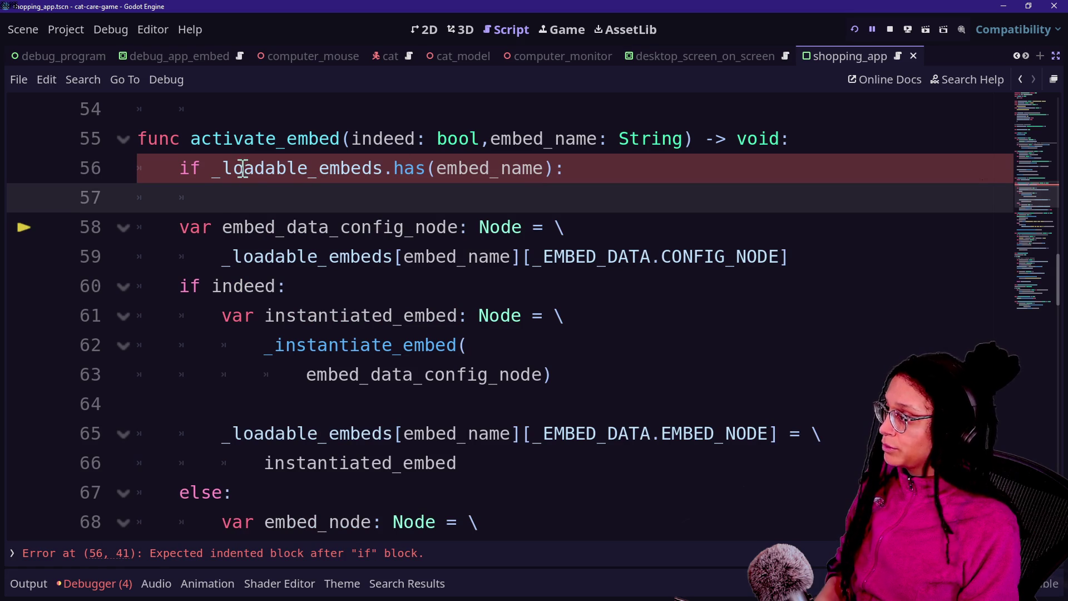
Step: Negate the condition with 'not', add the indented 'return', and save and rerun the game
left_click(214, 168)
type("not")
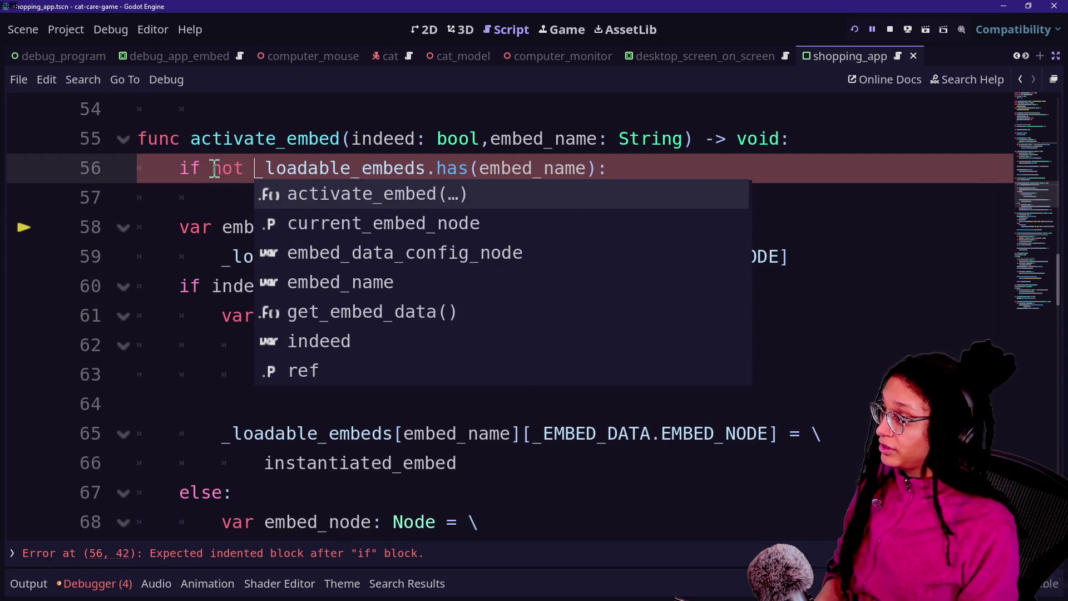
left_click(226, 193)
type("n")
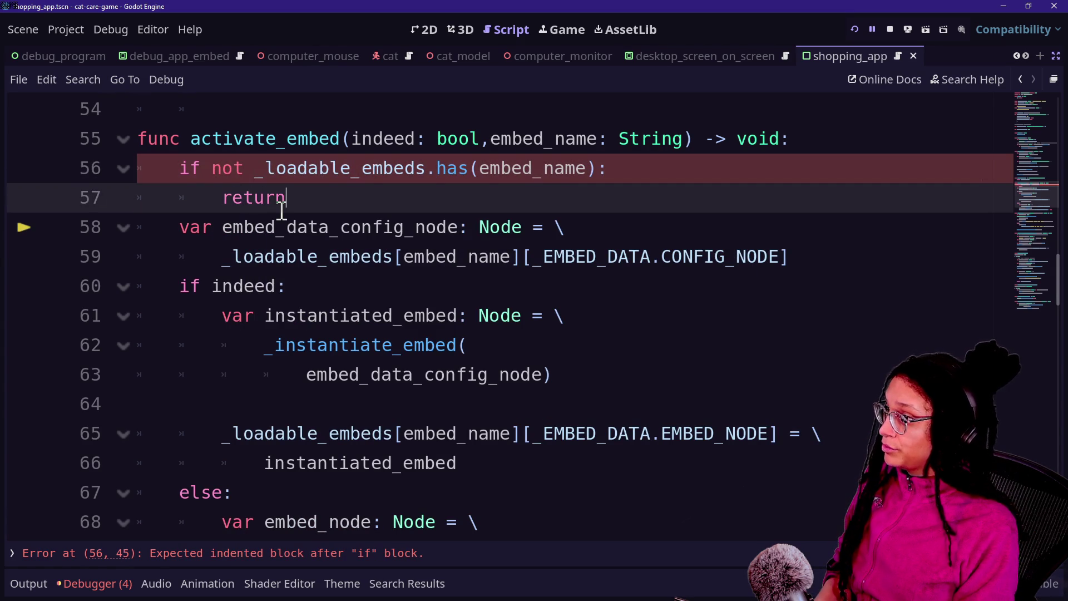
left_click_drag(254, 166, 643, 238)
left_click(627, 232)
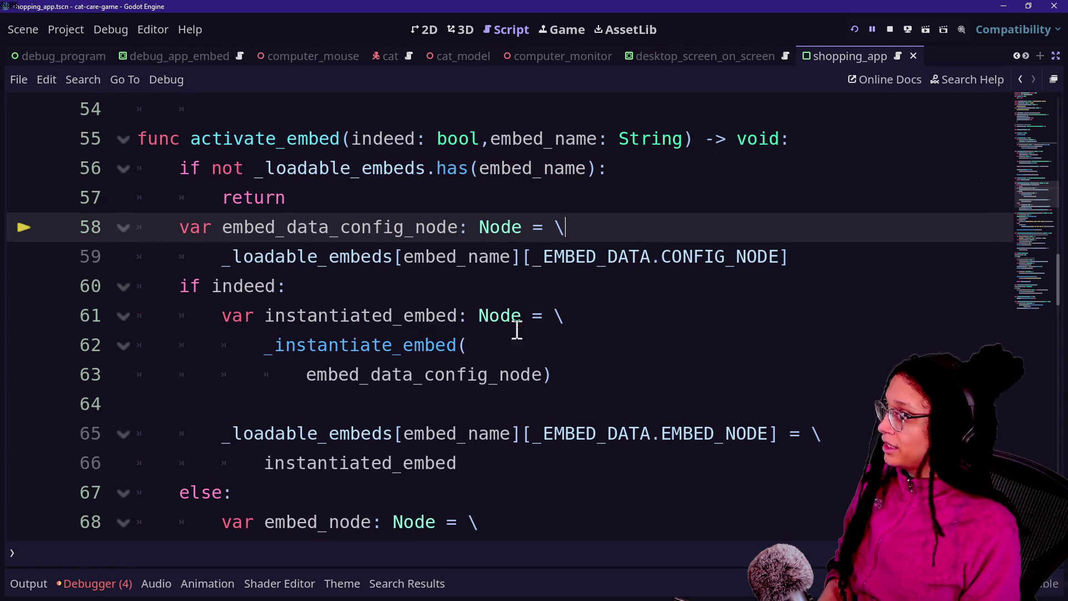
key("F5")
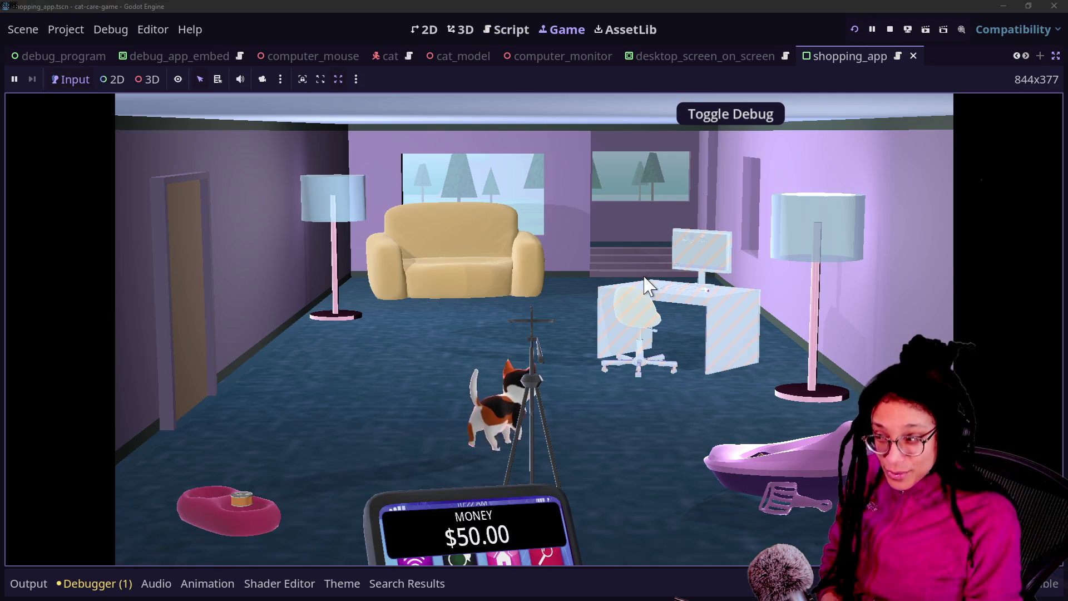
Step: Zoom into the desk computer and open Shopping App, showing KittyYum cans at $5.10
left_click(641, 305)
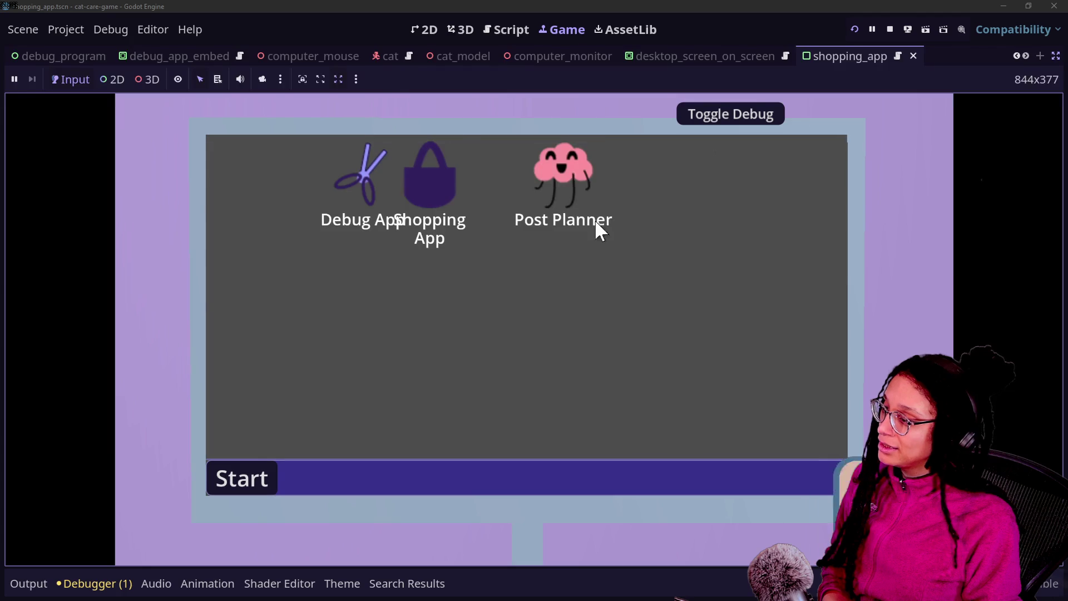
left_click(459, 193)
scroll(579, 262, "down", 3)
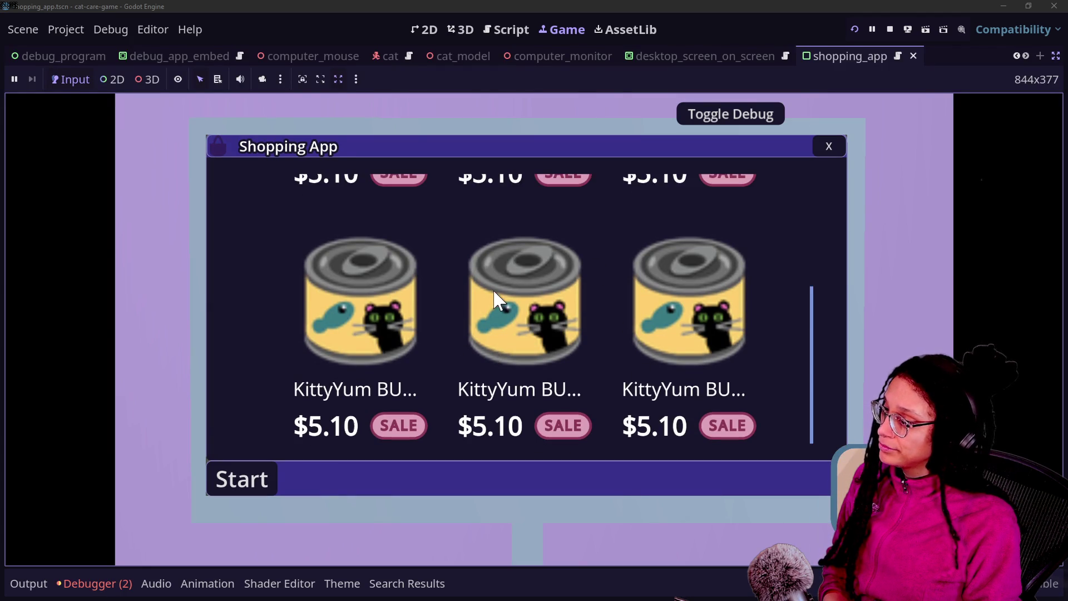
scroll(525, 301, "up", 3)
scroll(697, 323, "down", 3)
scroll(702, 334, "up", 3)
Step: Review the debugger's two listed errors, then return to the script code
left_click(94, 583)
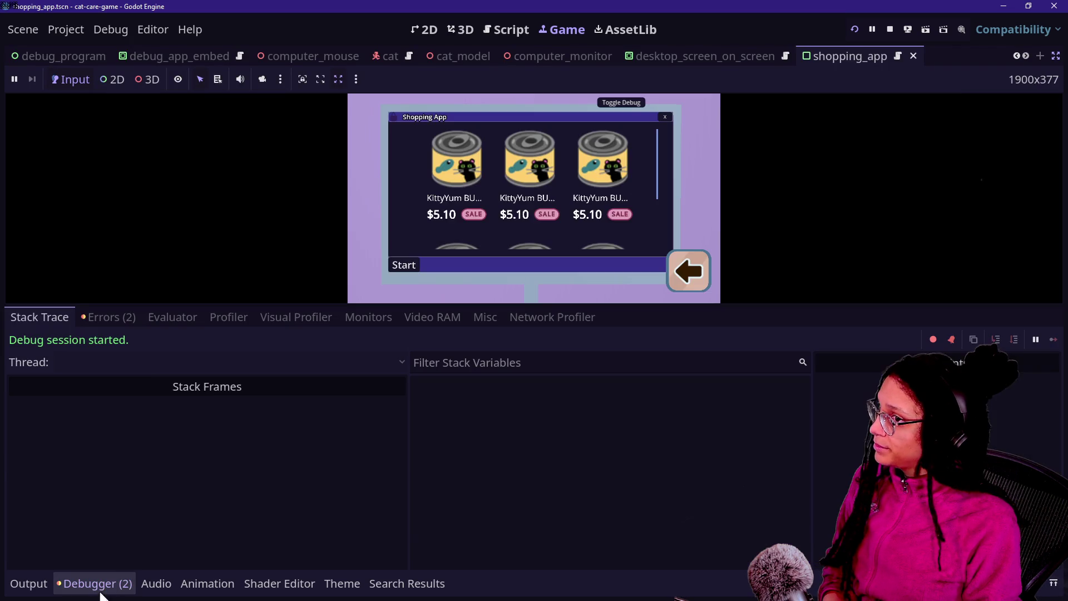
left_click(107, 316)
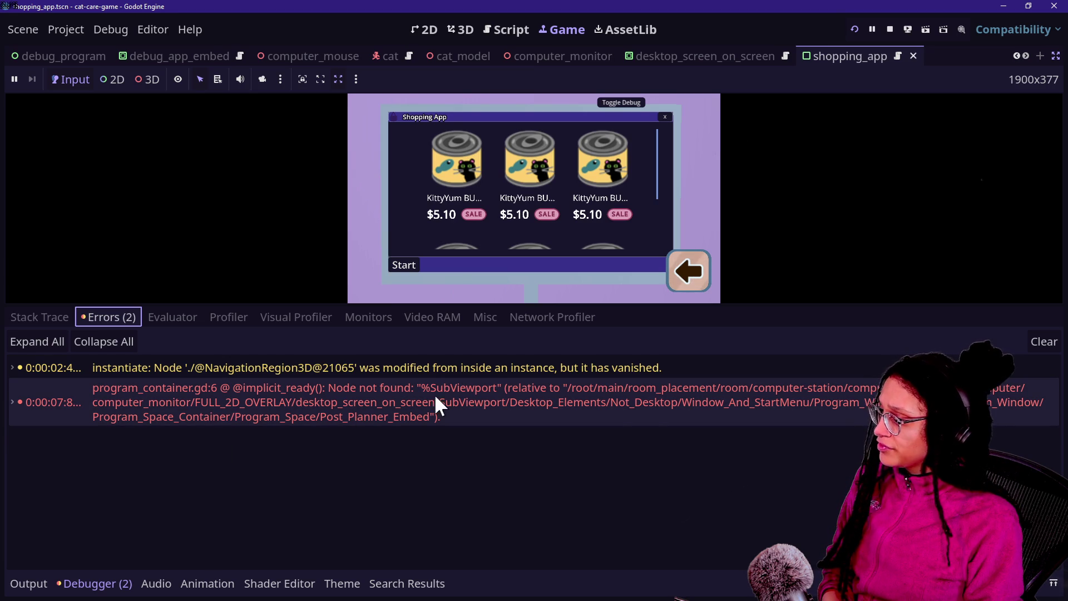
left_click(966, 163)
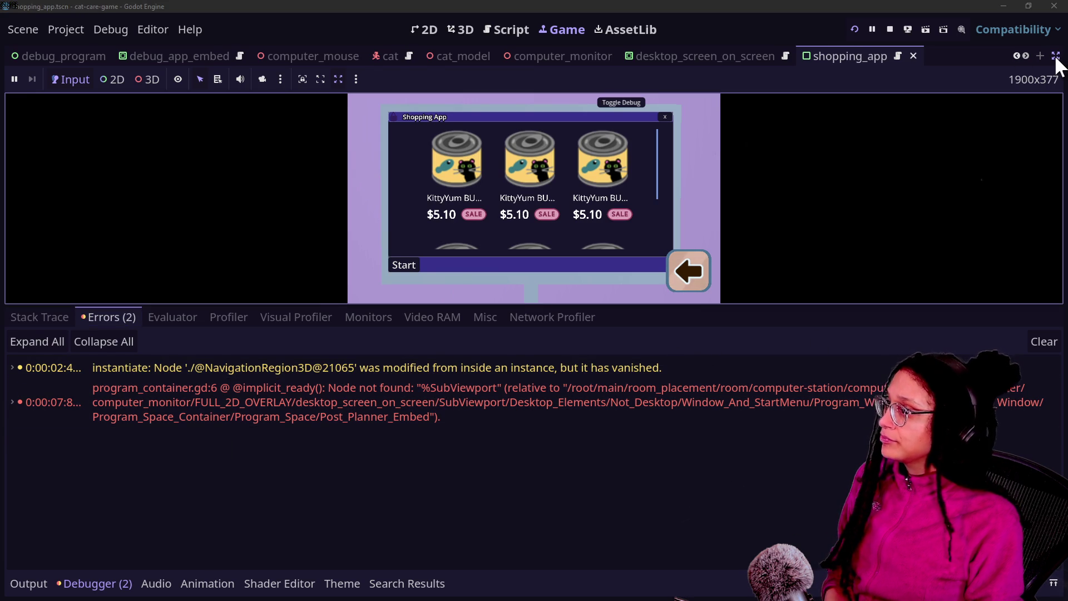
left_click(1056, 57)
left_click(512, 26)
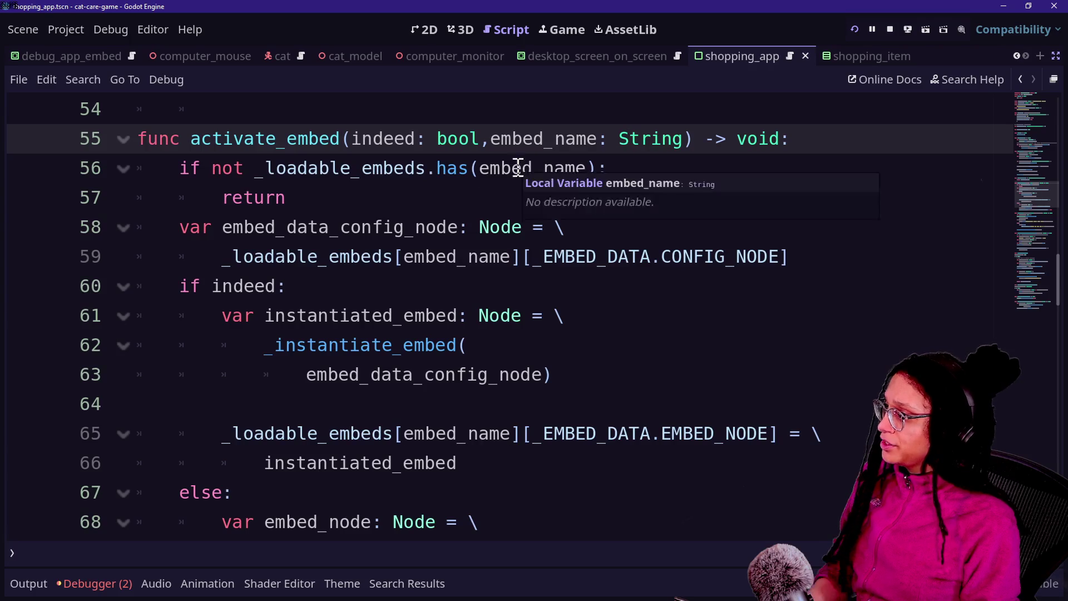
Step: Quick-open manage_programs.gd by searching 'progra'
scroll(518, 168, "up", 15)
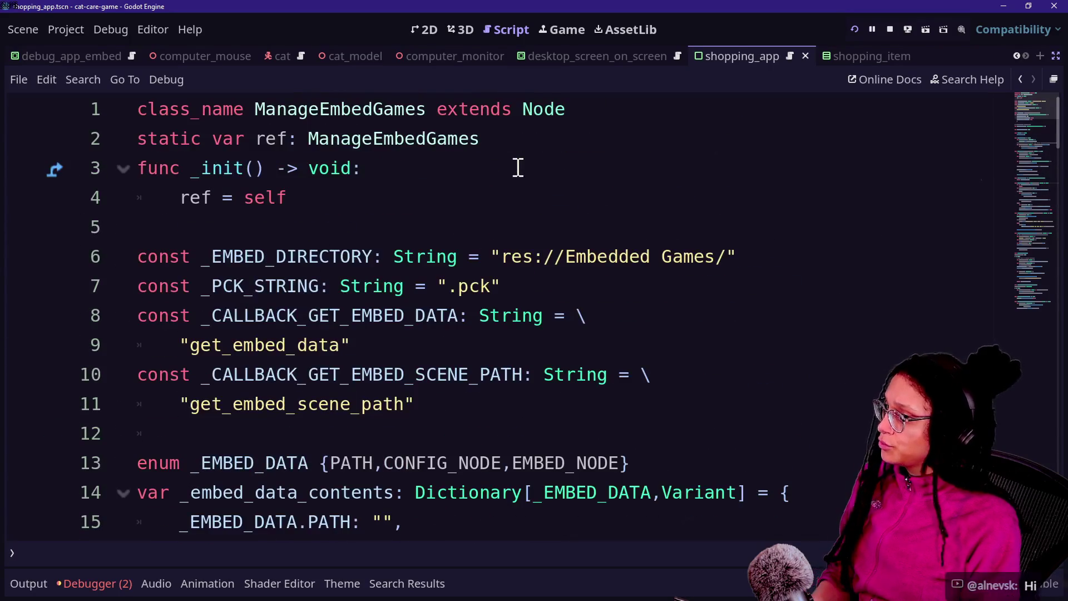
key("shift+alt+o")
type("po")
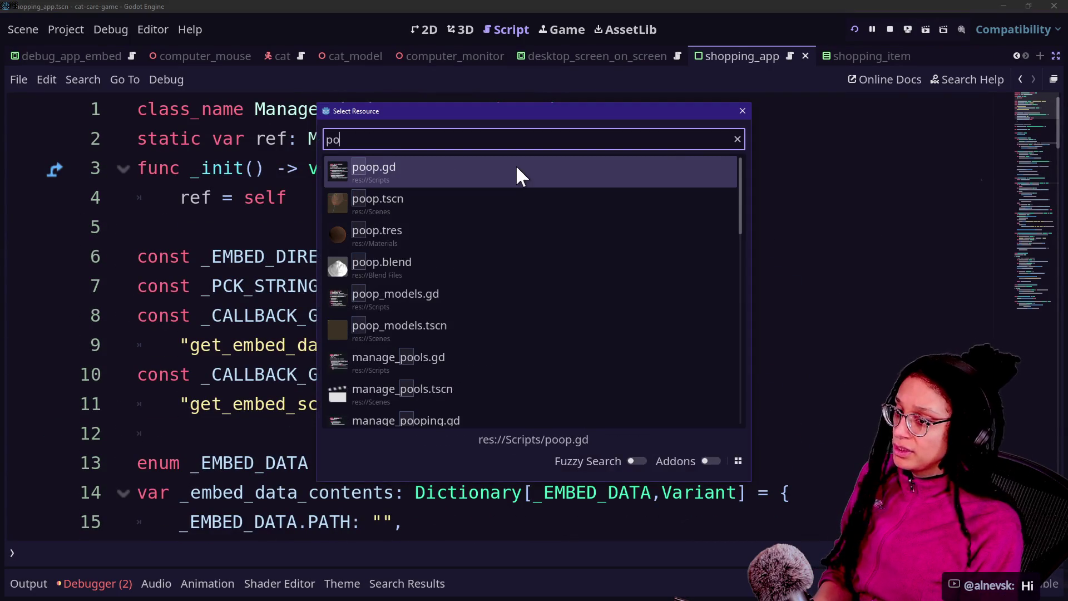
key("BackSpace")
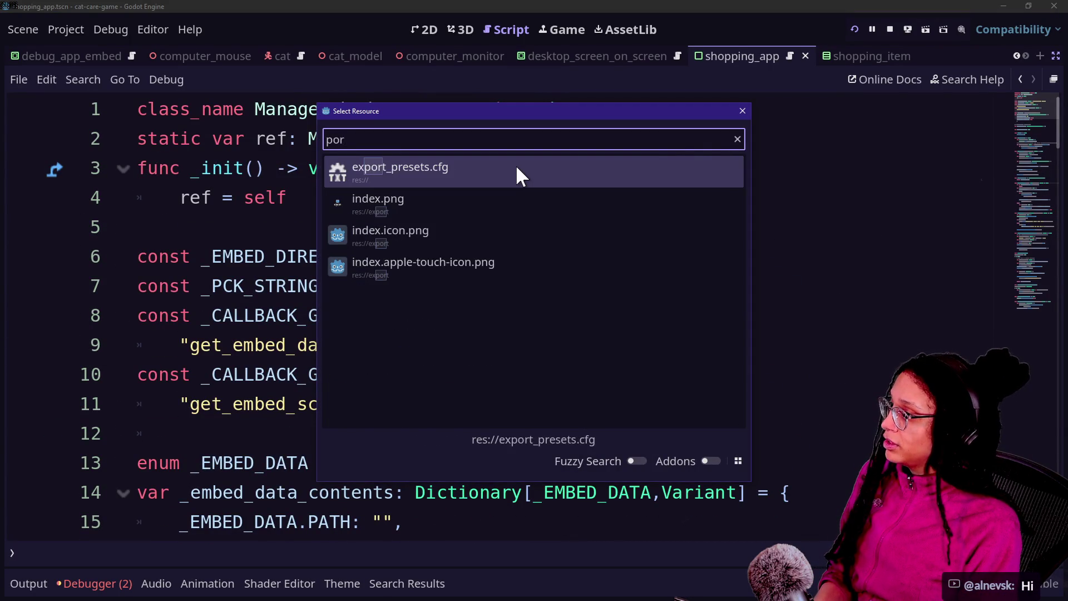
type("rogra")
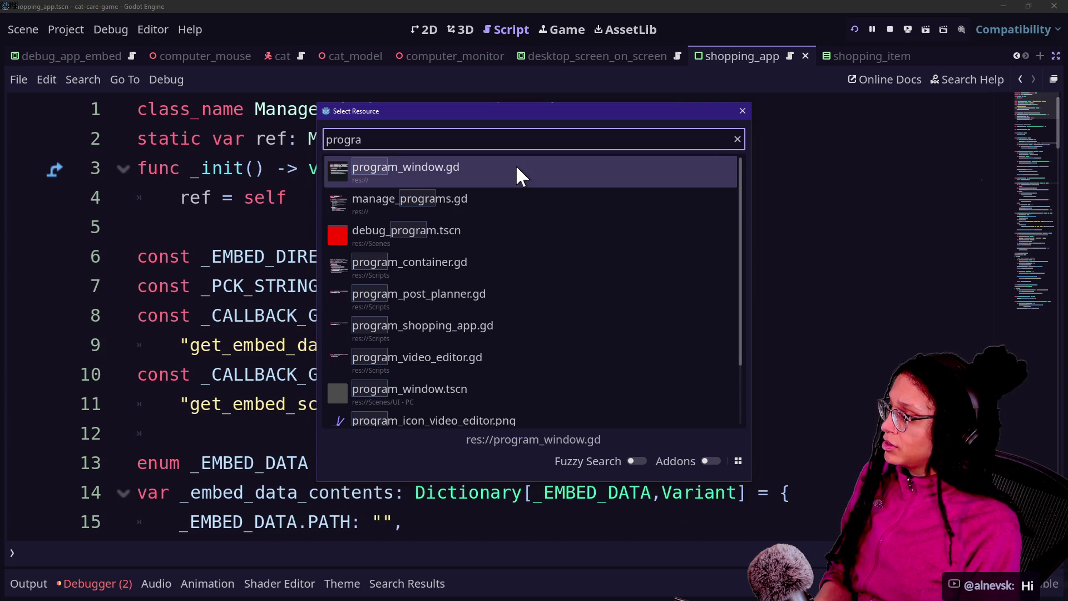
key("Down")
key("Return")
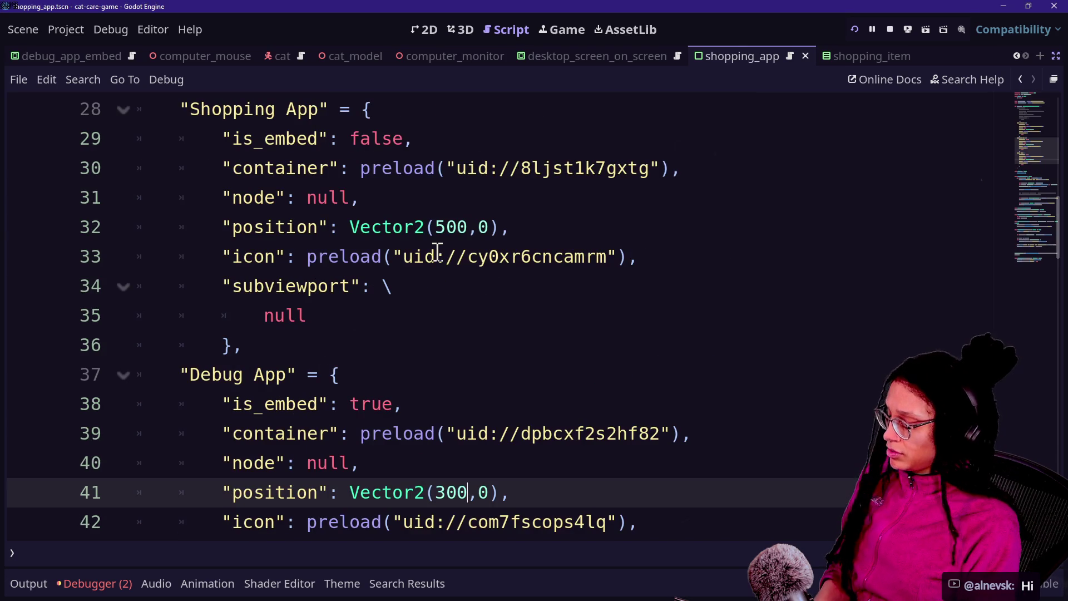
Step: Quick-open program_window.gd, then program_container.gd by searching 'program_cont'
key("alt+shift+o")
type("p_Progra")
key("Return")
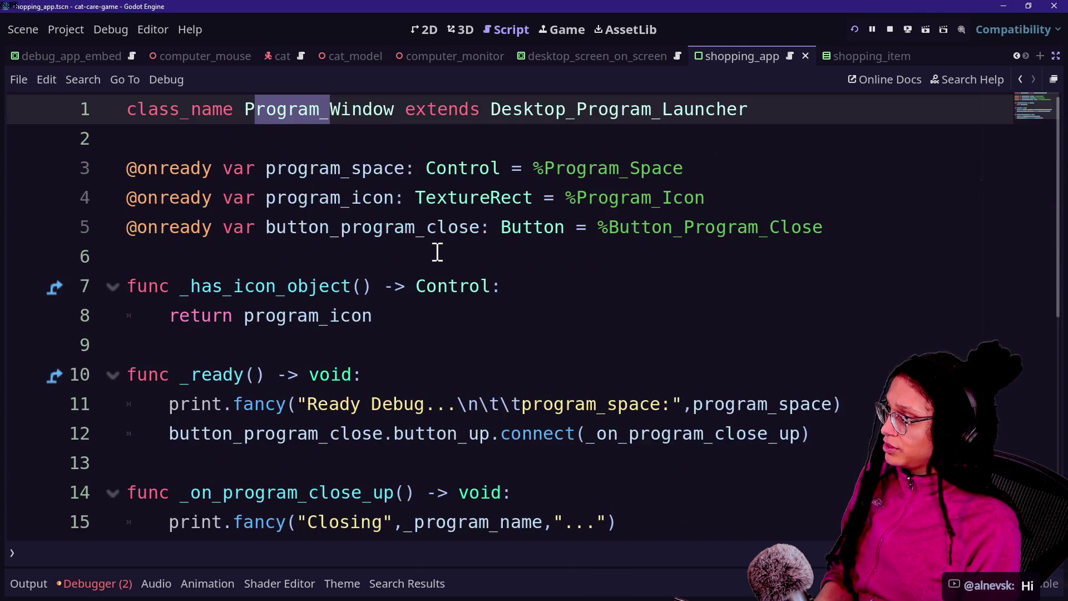
key("alt+shift+o")
type("program_cont")
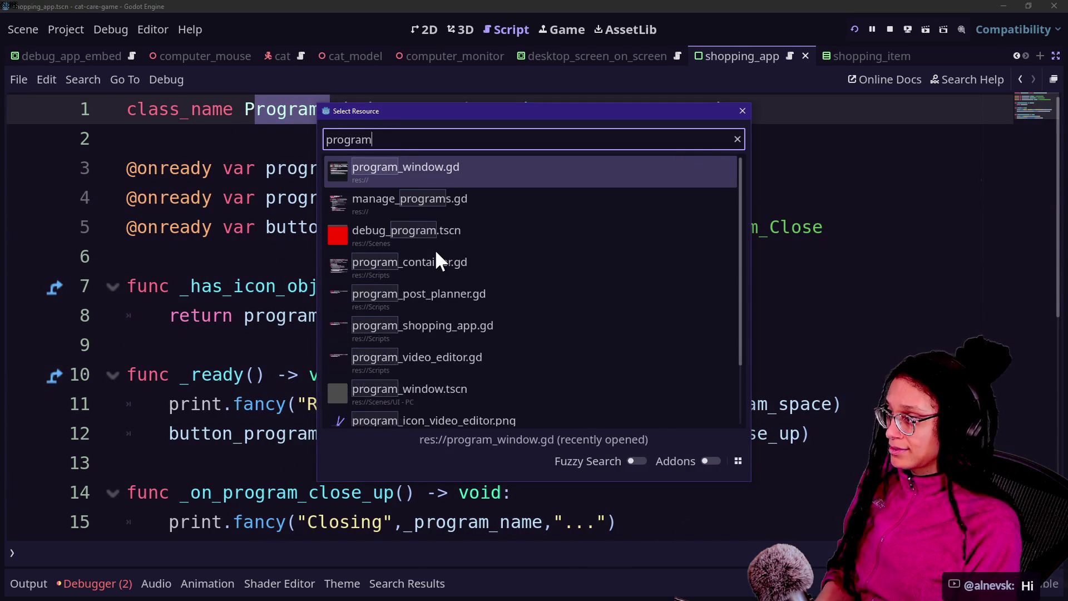
key("Return")
scroll(309, 277, "up", 2)
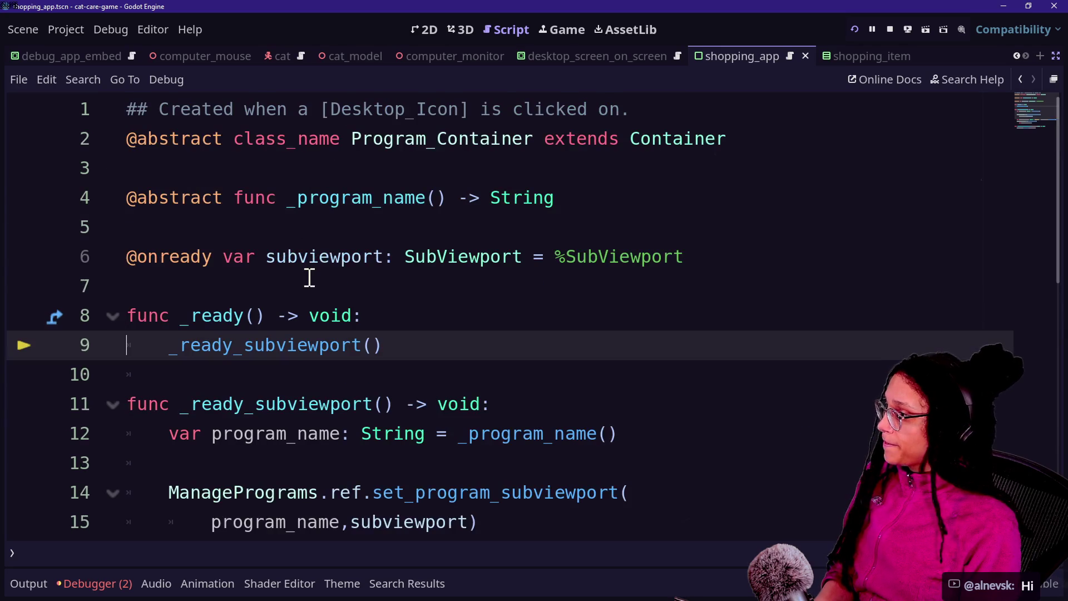
left_click(303, 239)
mouse_move(302, 238)
left_mouse_down()
mouse_move(656, 249)
mouse_move(148, 256)
mouse_move(318, 269)
mouse_move(222, 257)
left_mouse_up()
left_click(684, 254)
left_click(227, 259)
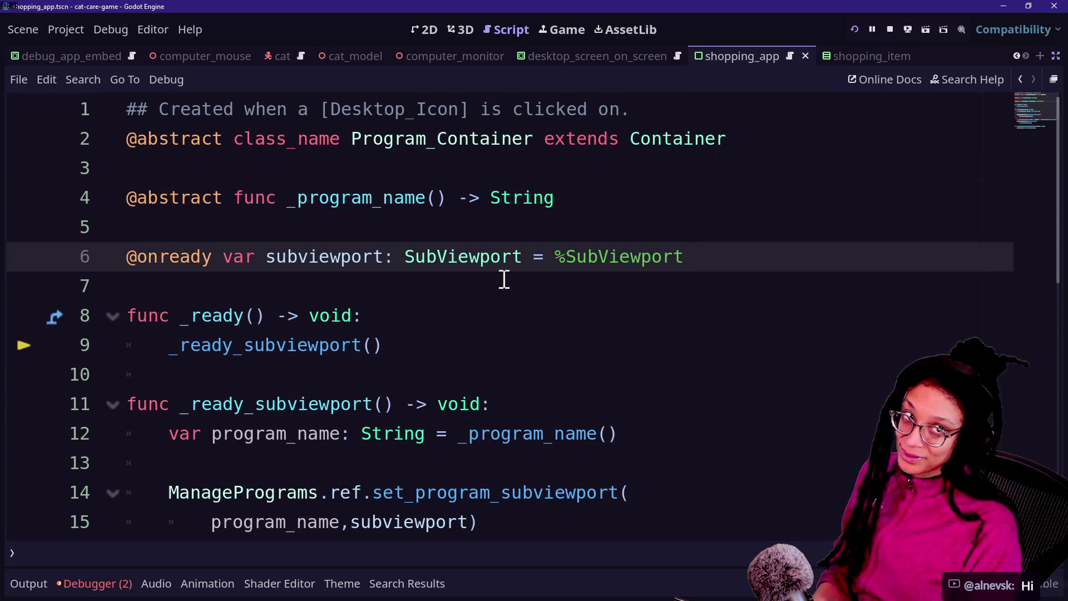
left_click(341, 240)
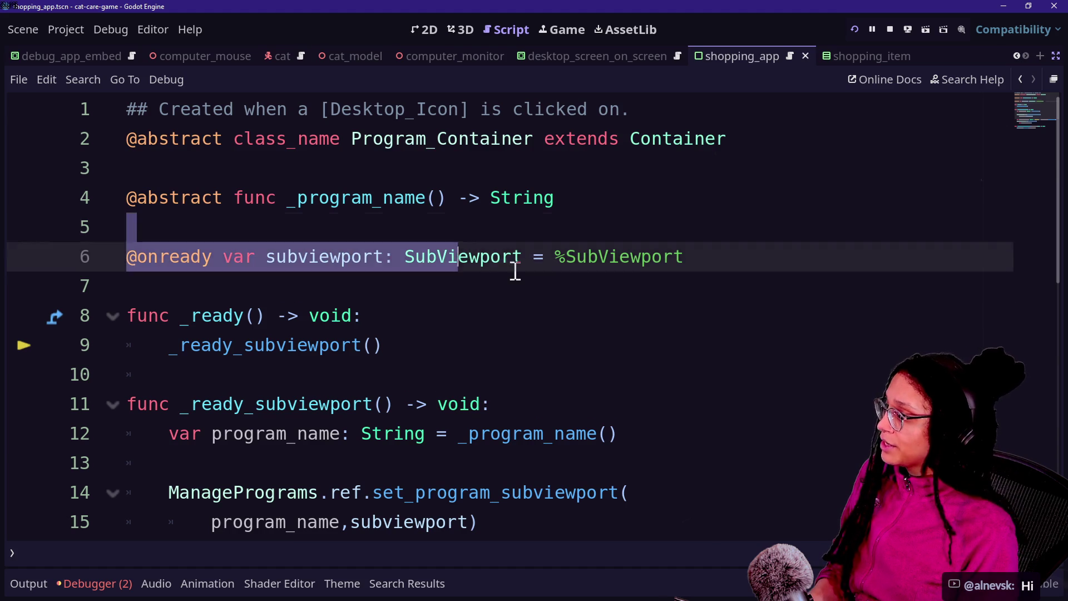
left_click(632, 279)
left_click_drag(470, 257, 917, 288)
left_click(861, 297)
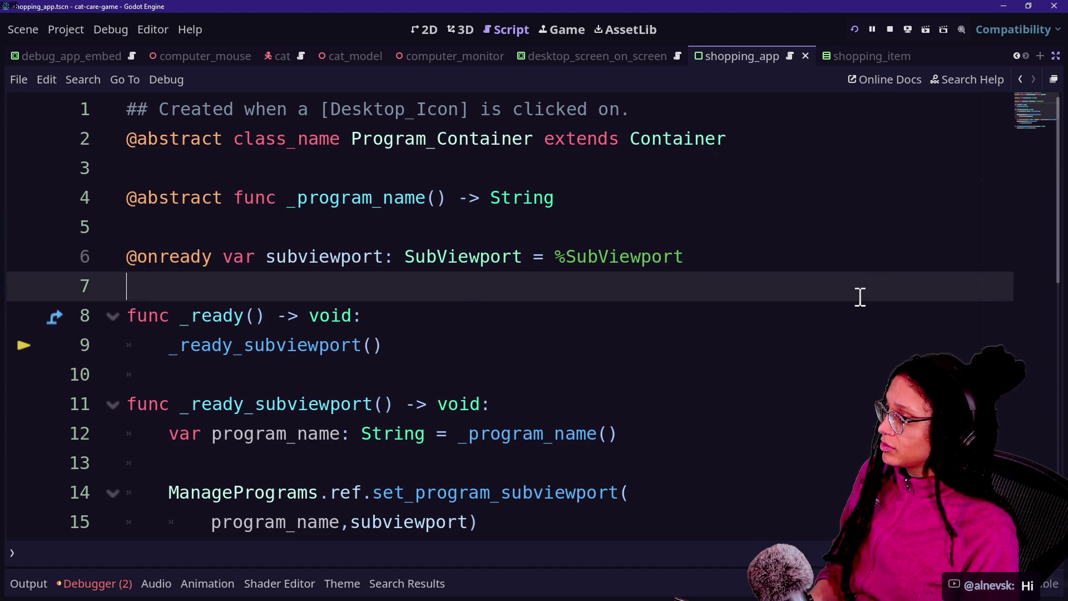
key("Up")
key("Down")
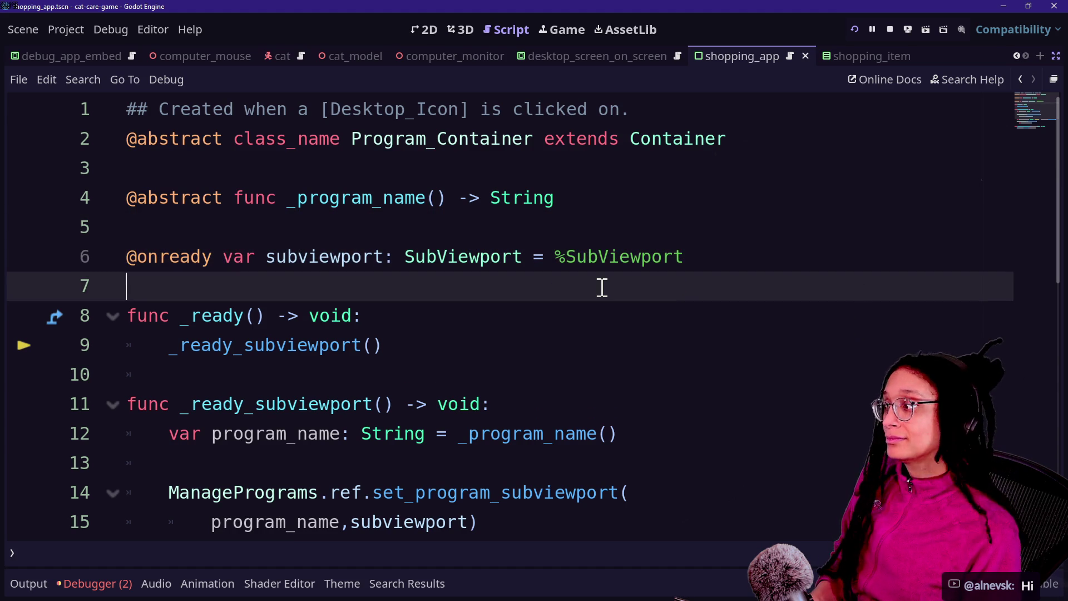
key("Down")
key("Down")
key("Down")
mouse_move(178, 198)
left_mouse_down()
mouse_move(442, 198)
mouse_move(165, 180)
mouse_move(91, 202)
mouse_move(130, 210)
mouse_move(207, 198)
mouse_move(245, 175)
mouse_move(520, 210)
left_mouse_up()
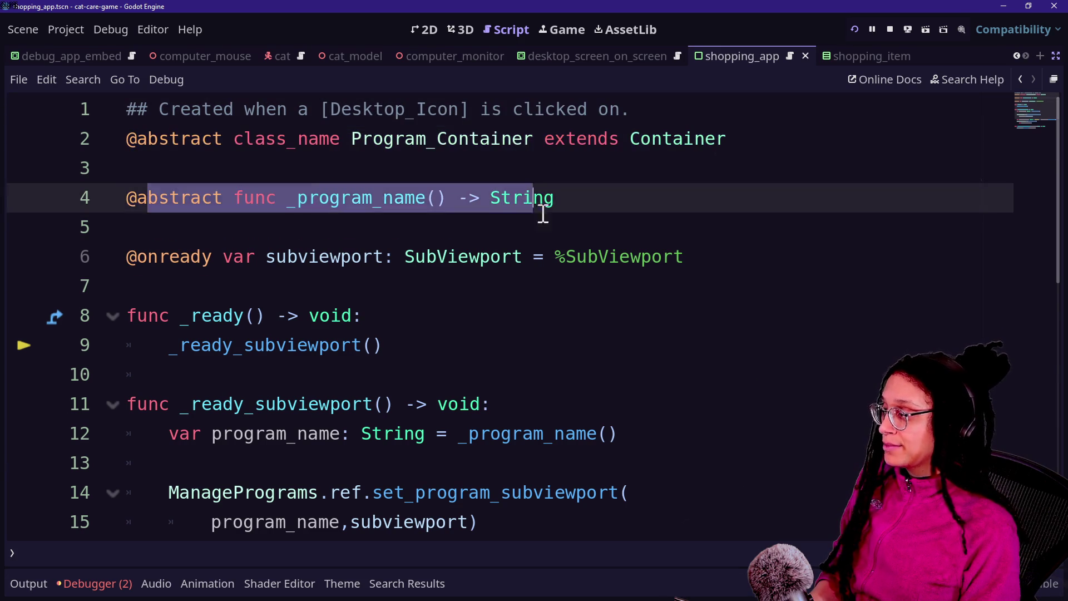
left_click(545, 212)
key("Down")
key("Down")
key("Down")
key("Down")
key("Down")
key("Up")
key("Down")
key("Down")
key("Down")
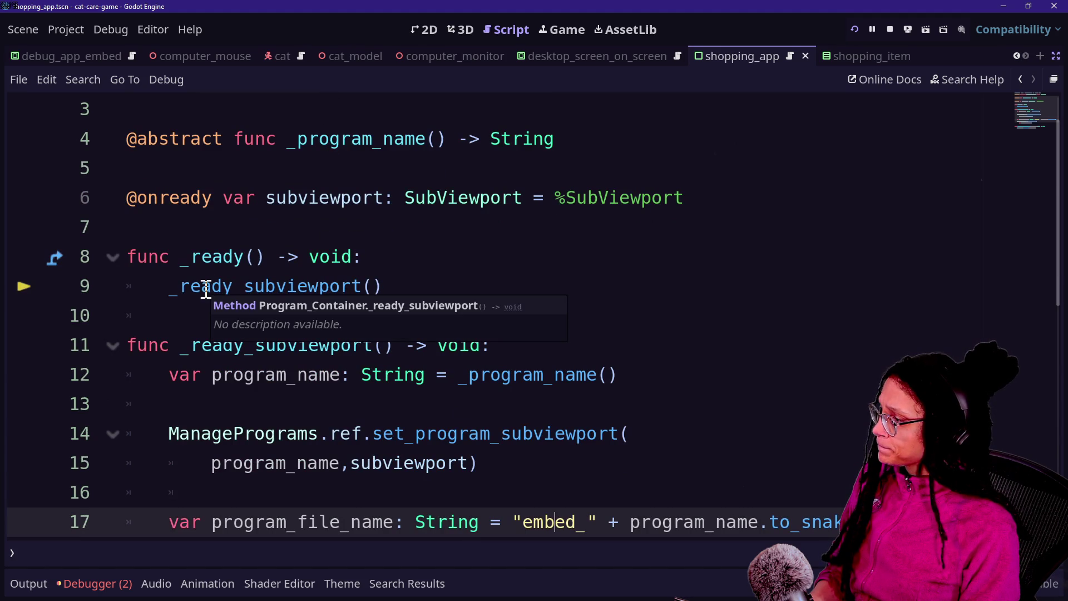
scroll(245, 295, "down", 2)
left_click_drag(215, 208, 470, 375)
left_click(471, 374)
key("Down")
key("Down")
key("Down")
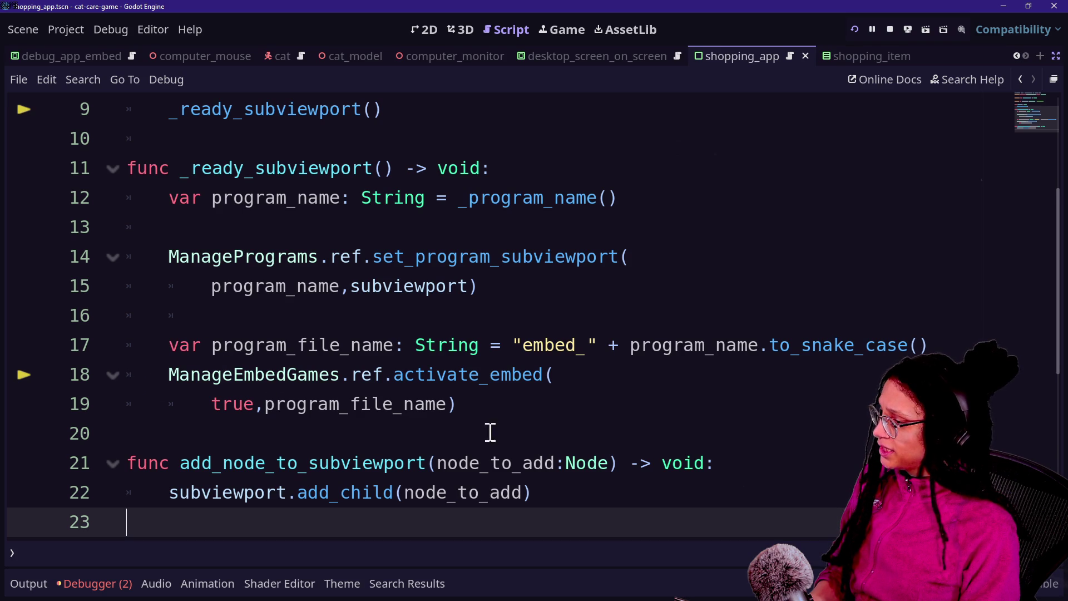
left_click_drag(212, 322, 269, 410)
left_click(240, 361)
left_click_drag(241, 360, 553, 406)
left_click(552, 405)
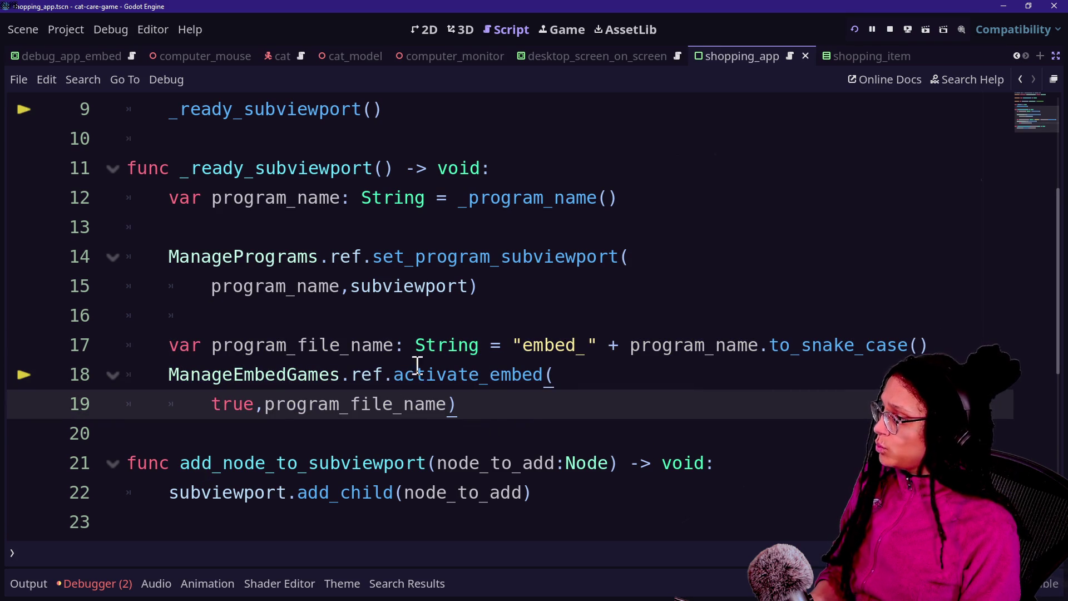
scroll(357, 336, "up", 5)
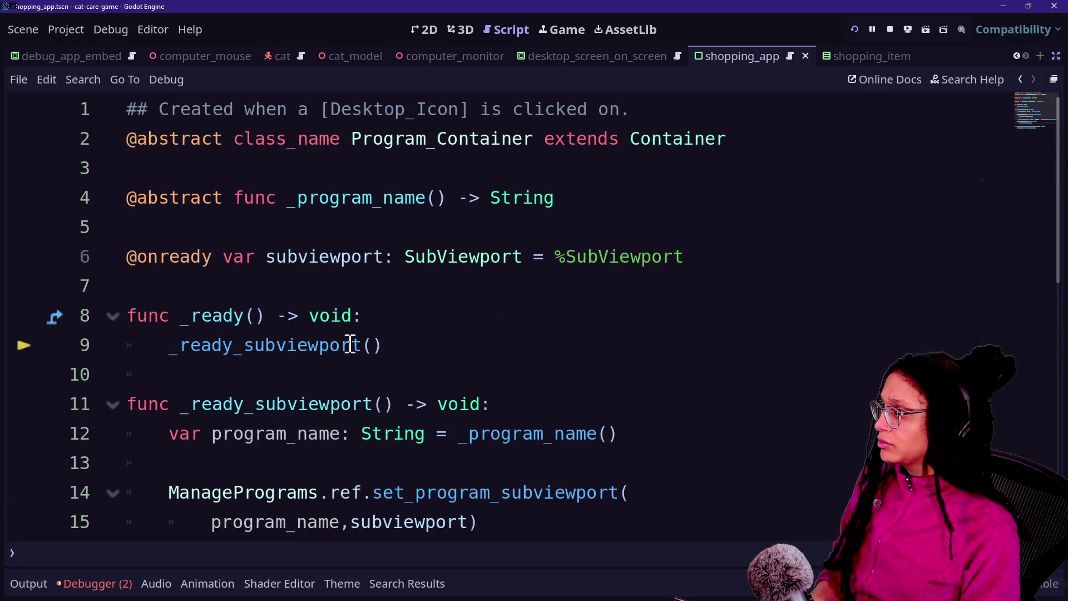
left_click(114, 587)
Step: Jump to the %SubViewport node-not-found error and delete the ' = %SubViewport' initializer on line 6
double_click(143, 386)
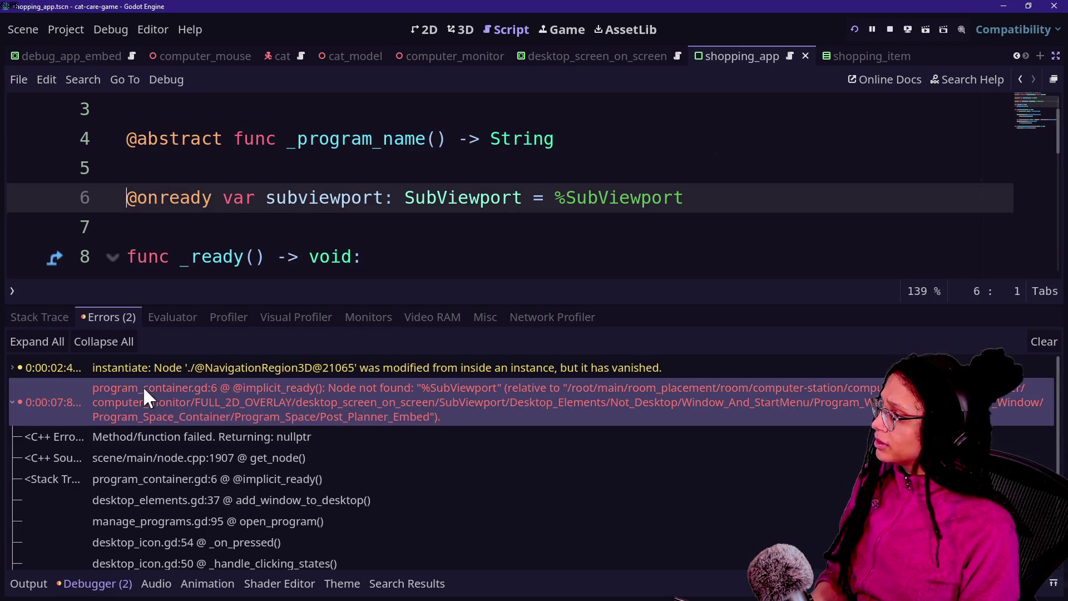
left_click(369, 227)
key("alt+o")
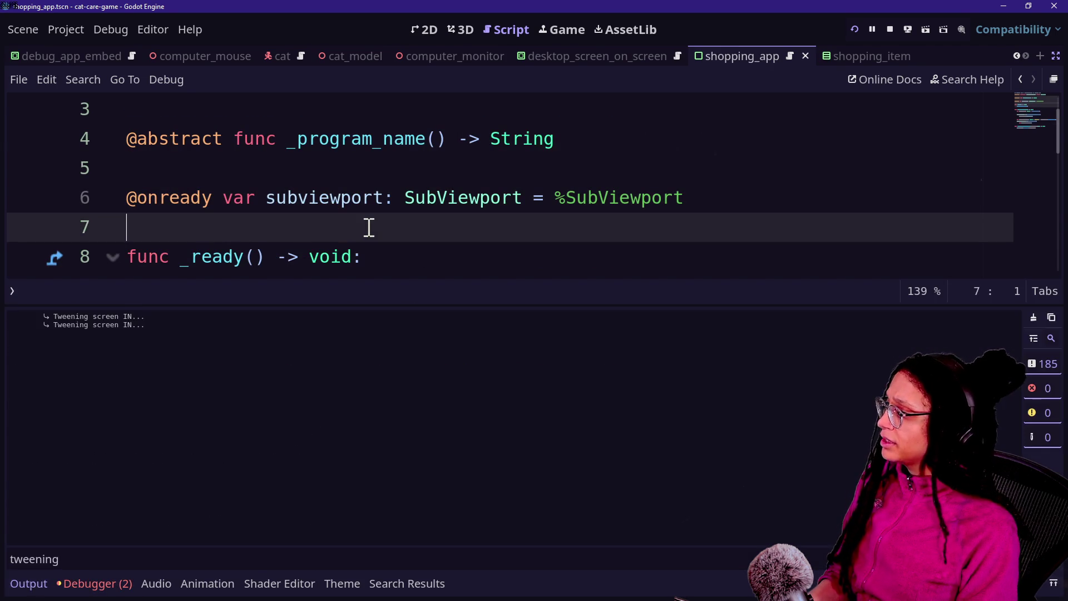
key("alt+o")
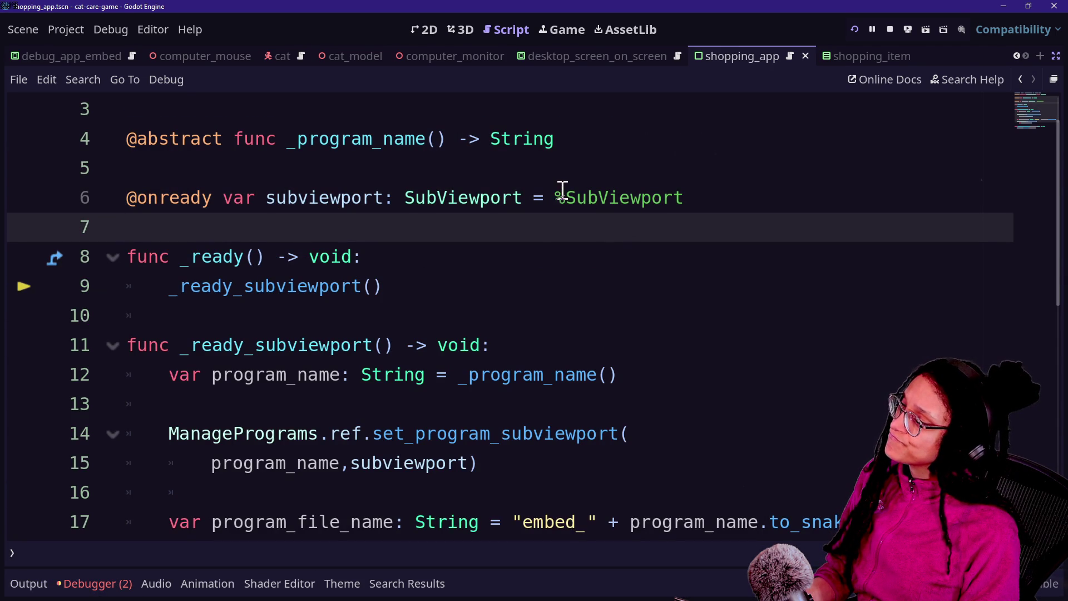
left_click_drag(526, 198, 716, 200)
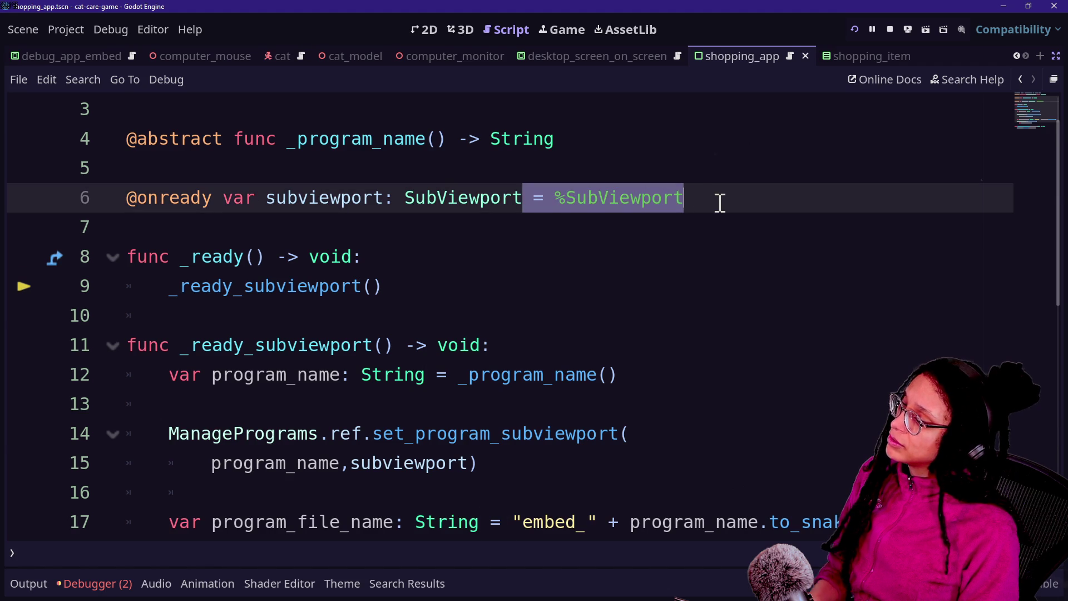
key("BackSpace")
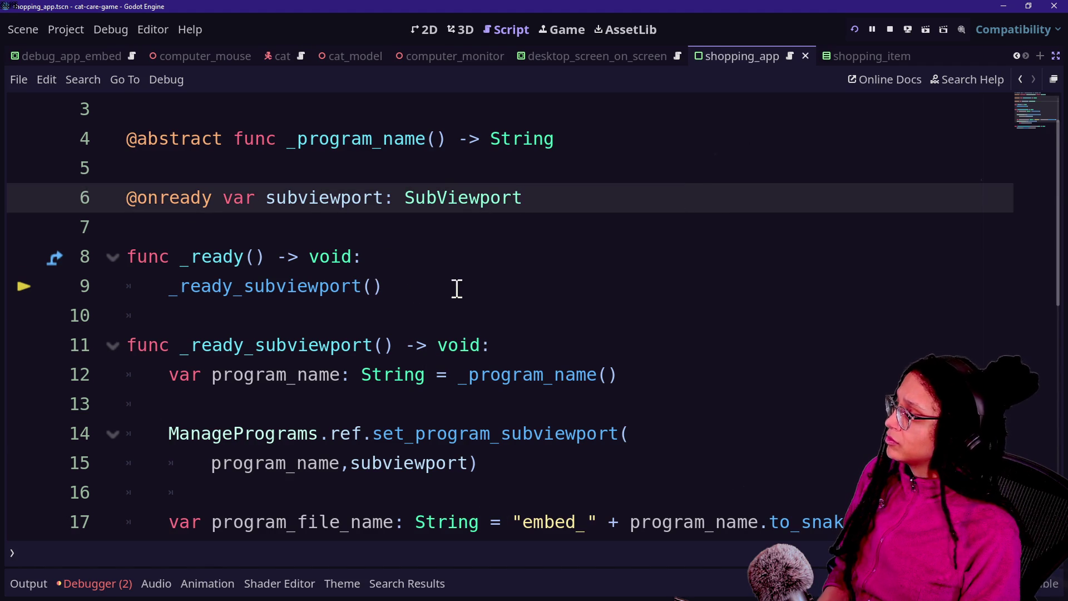
Step: Add 'if not %Subviewport:' with an indented 'return' in _ready_subviewport
left_click(579, 343)
key("Return")
type("if")
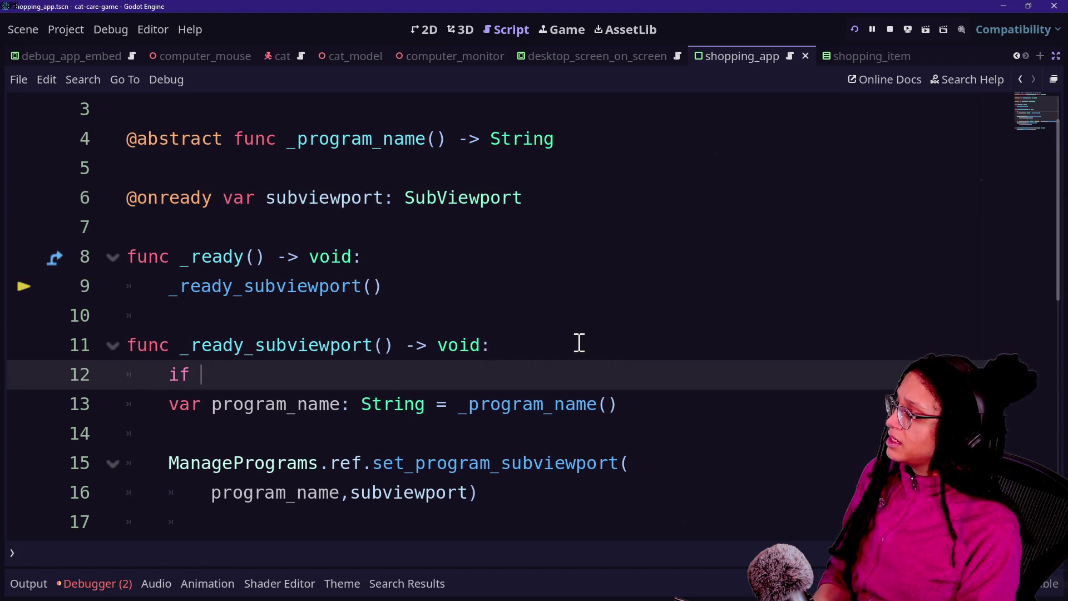
type("https://hypergamedev.itch.io/external-dlc-in-godot")
key("ctrl+z")
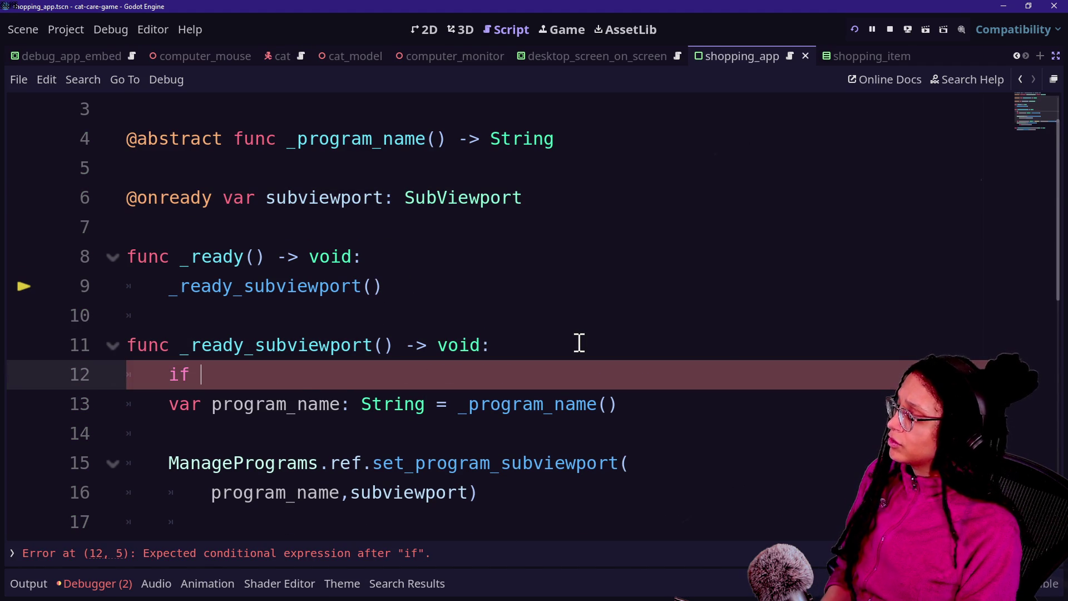
type("%Sub")
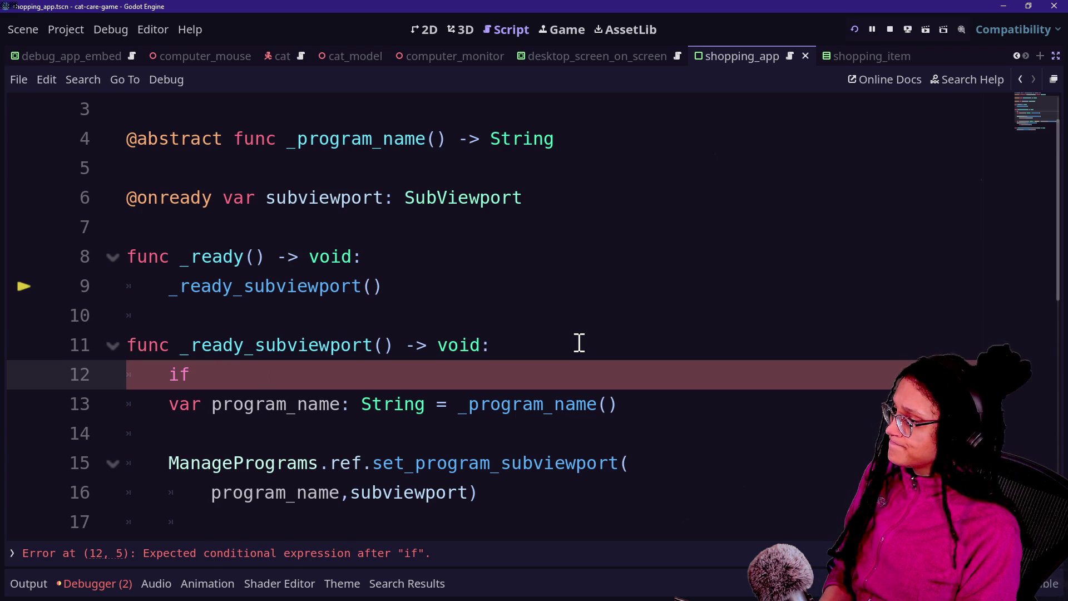
type("%S")
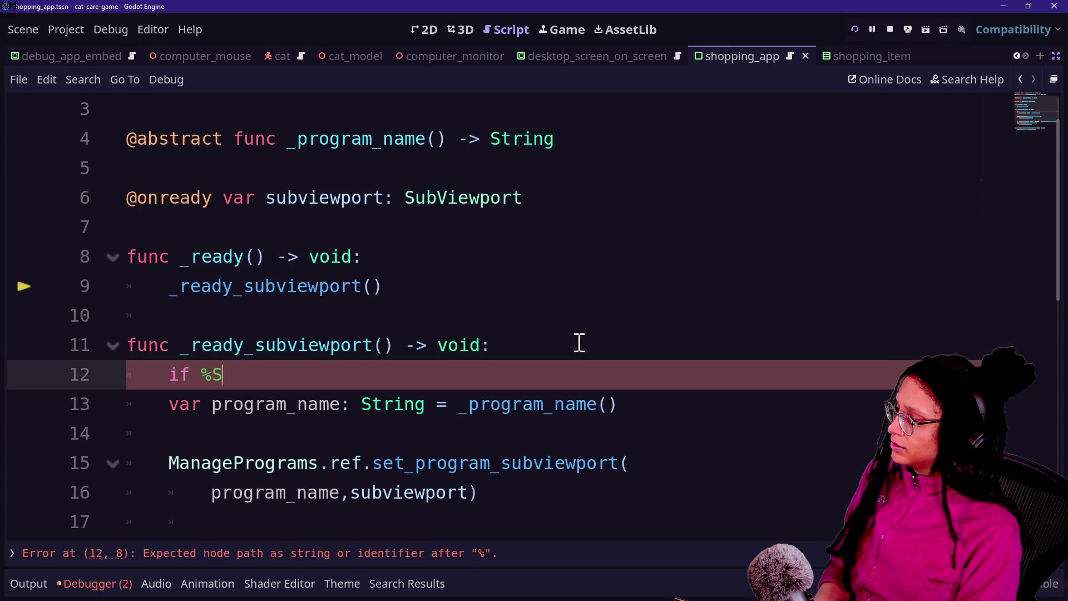
type("ubviewport:")
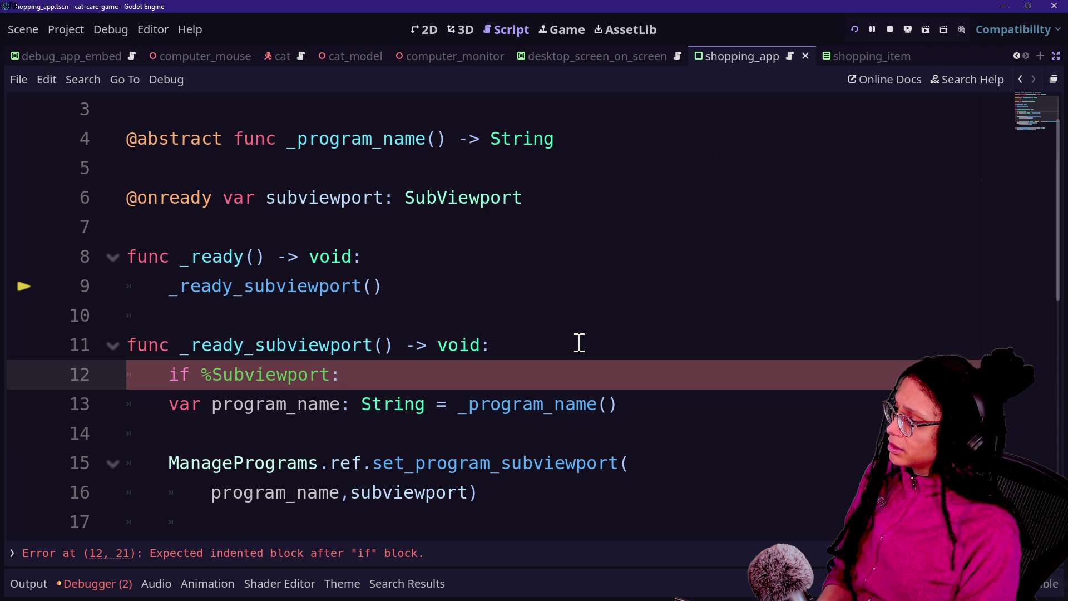
type("not")
left_click(388, 372)
key("Return")
type("return")
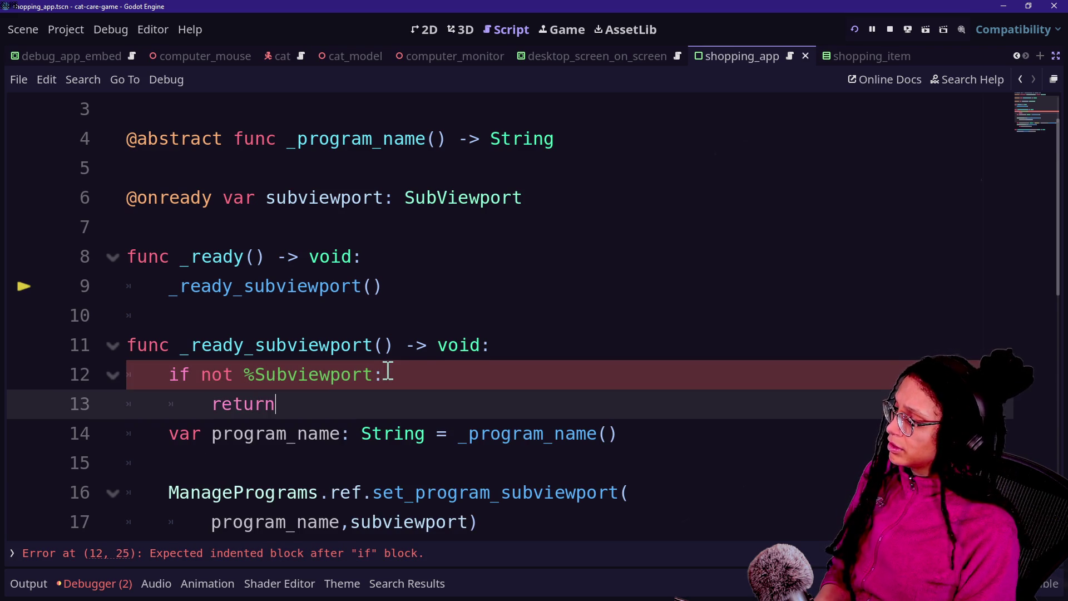
Step: Add 'subviewport = %Subviewport' after the return
left_click(179, 350)
left_click(389, 374)
left_click(380, 399)
key("Return")
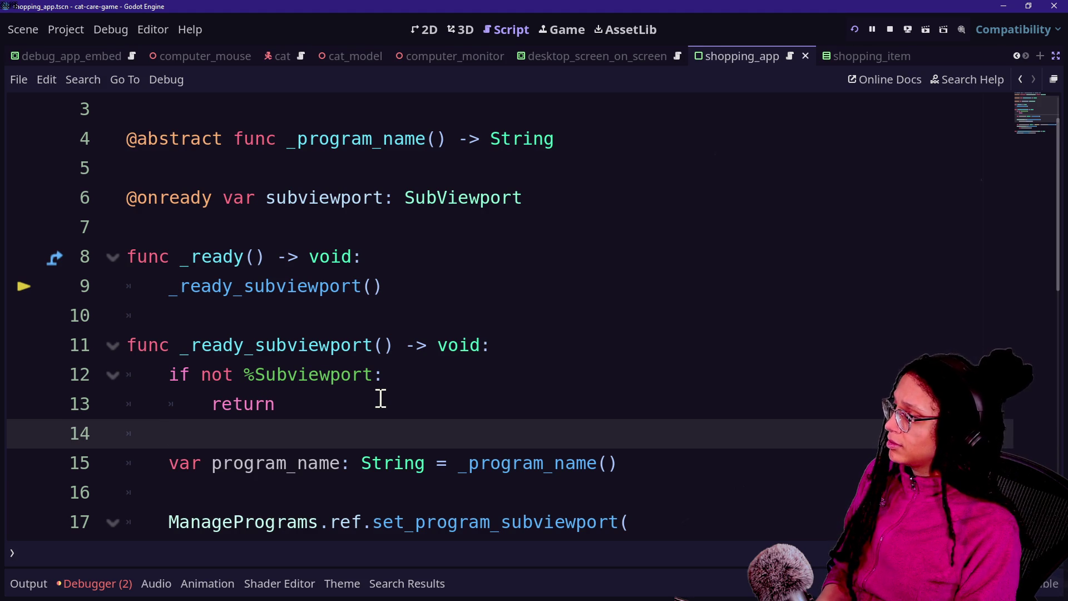
type("sub")
key("Return")
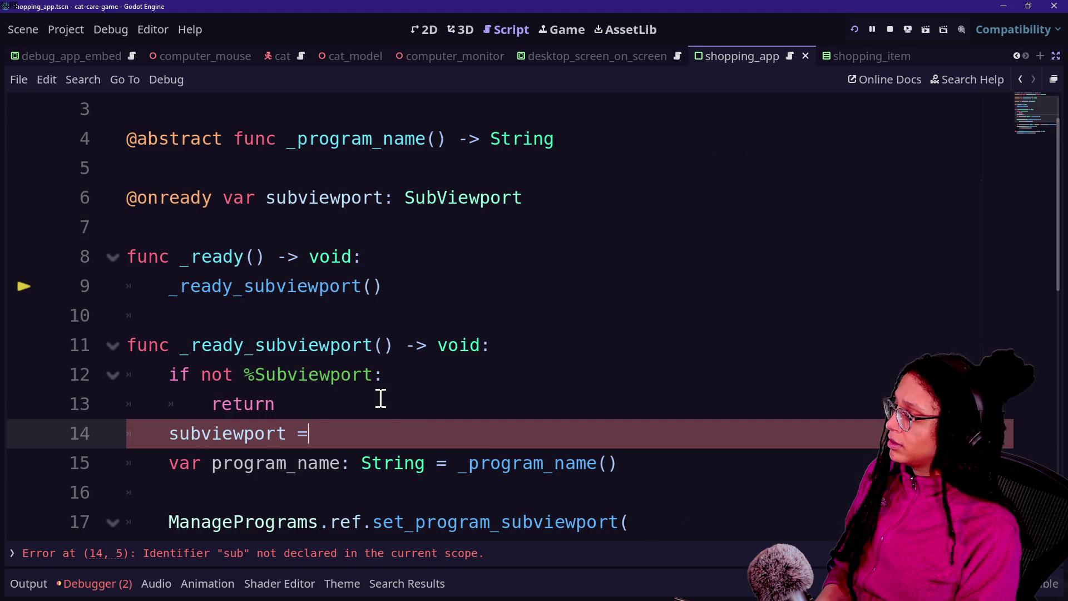
type("%")
key("BackSpace")
type("$")
key("BackSpace")
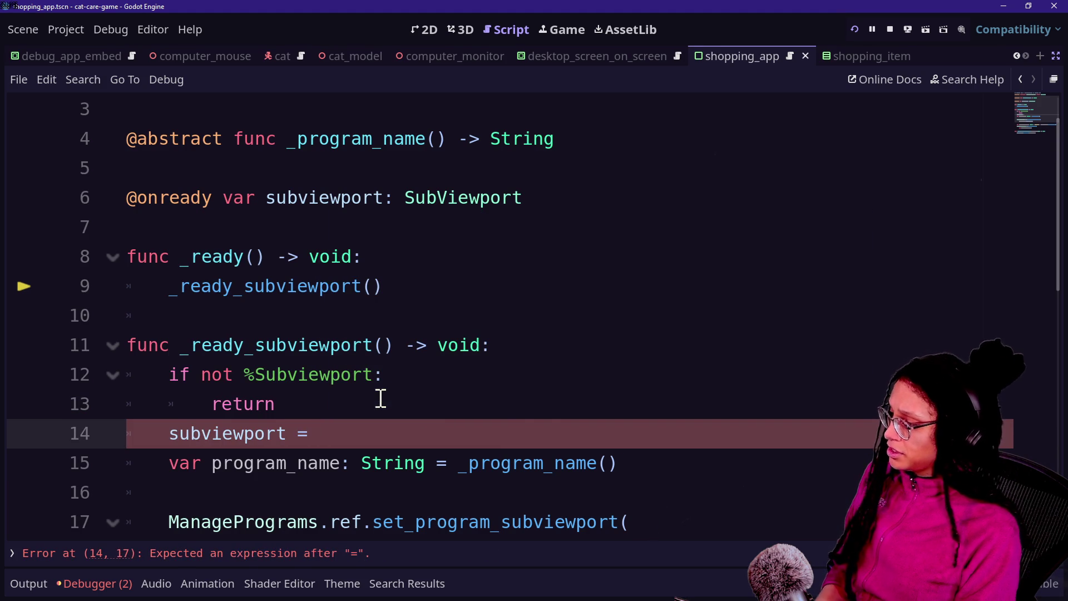
type("Sub")
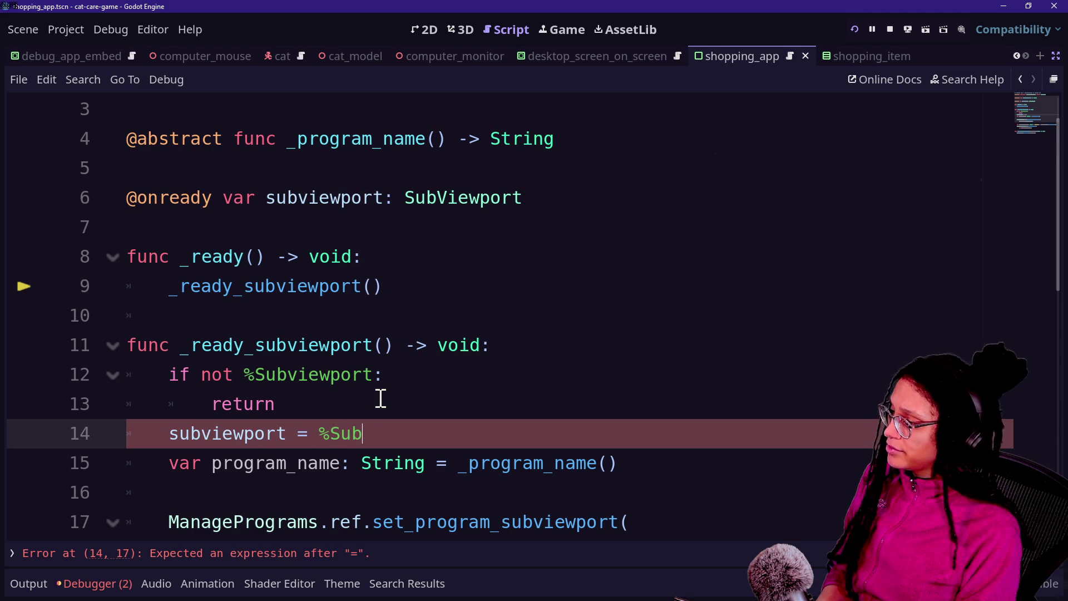
type("viewport")
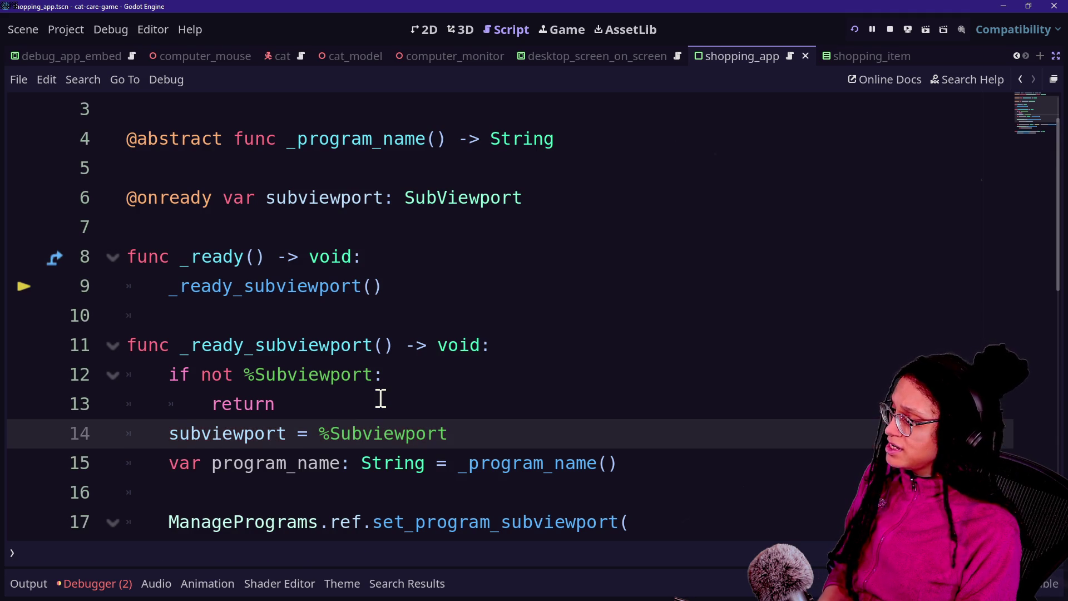
Step: Try appending .is_inside_tree() to the check, remove it again, and relaunch the game
left_click(374, 383)
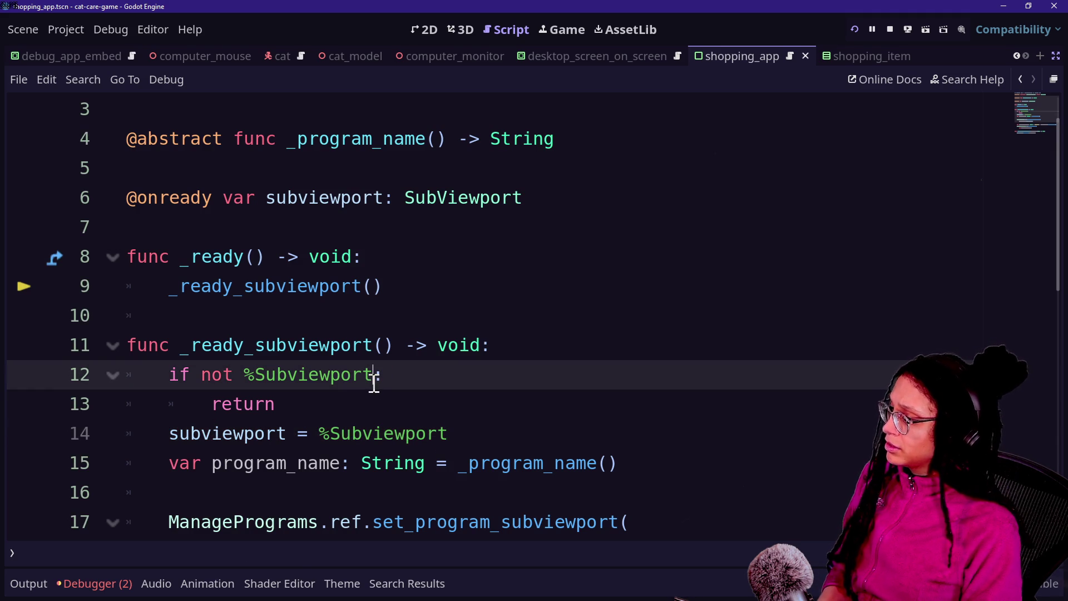
type(".is_in")
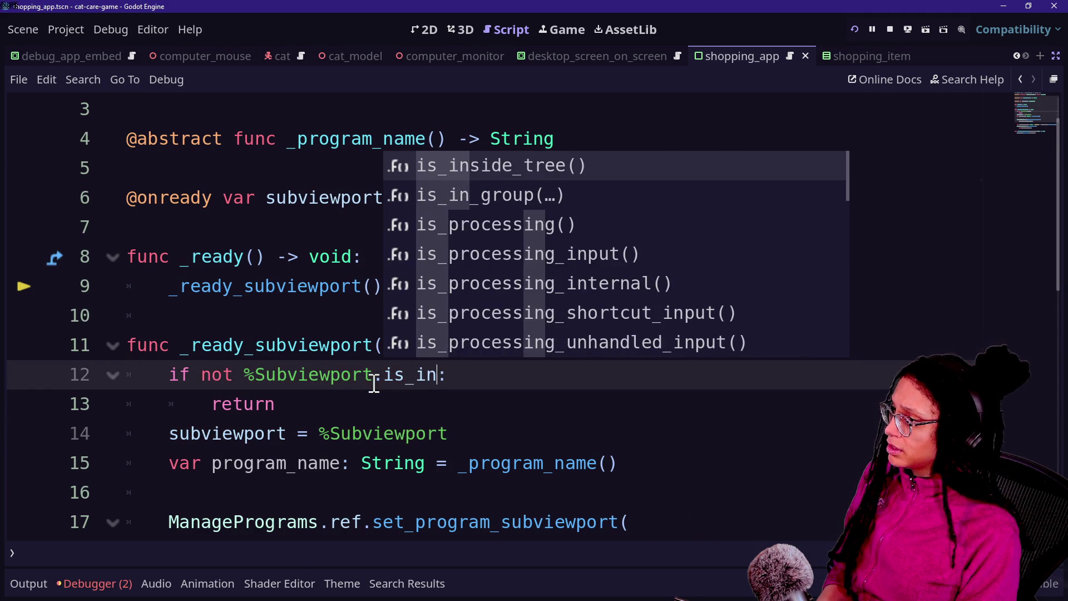
key("Return")
key("ctrl+s")
mouse_move(386, 386)
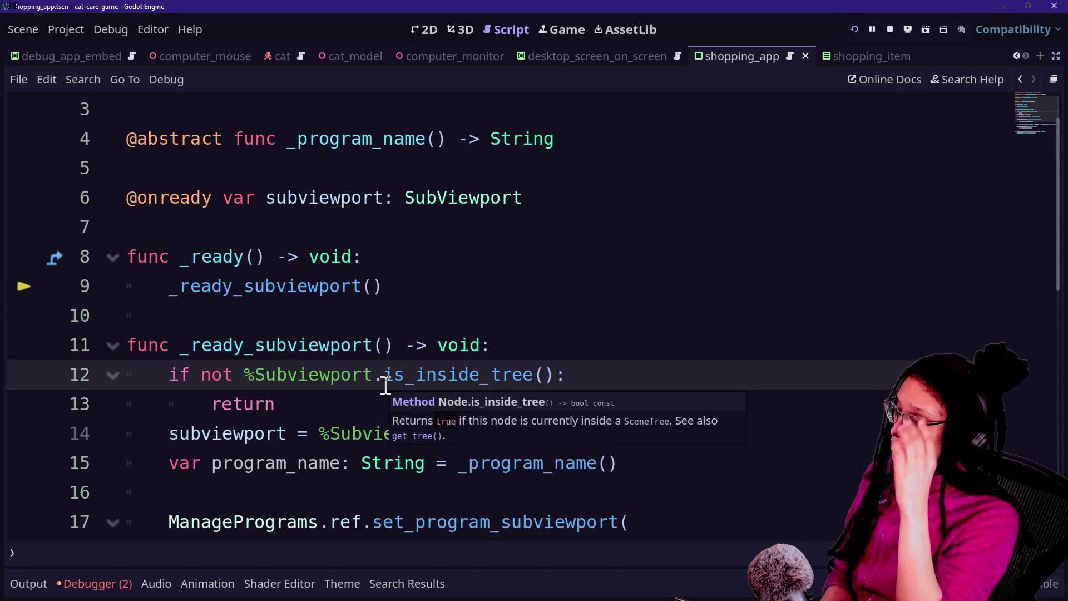
left_click_drag(223, 380, 297, 380)
left_click(352, 380)
mouse_move(243, 374)
left_mouse_down()
mouse_move(390, 384)
mouse_move(560, 375)
left_mouse_up()
left_click(446, 356)
key("BackSpace")
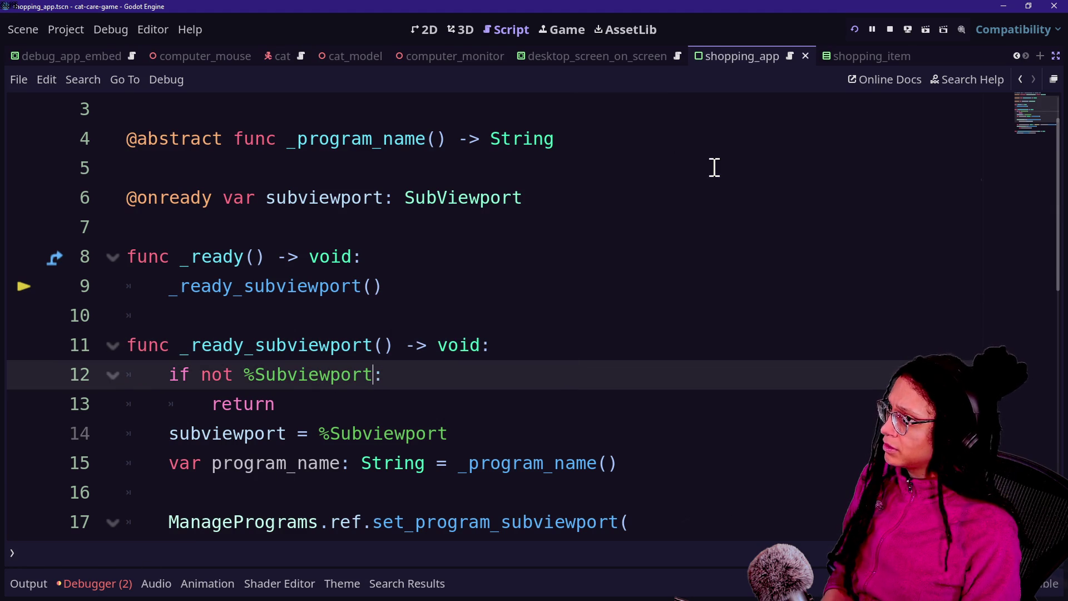
left_click(855, 28)
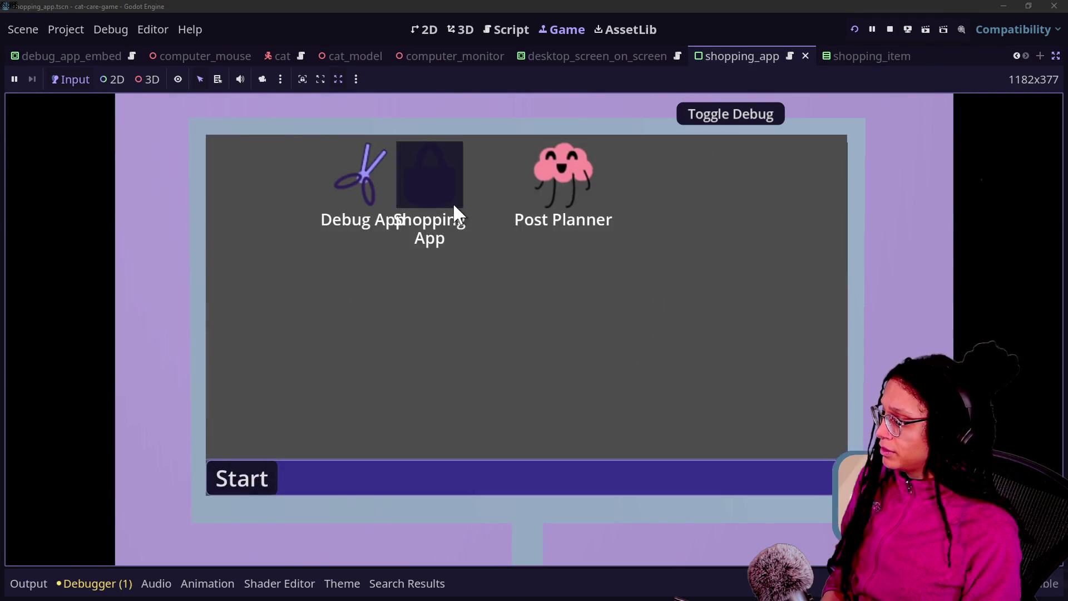
Step: Open the Shopping App in the game and jump from the reported error to line 12
double_click(453, 210)
left_click(127, 581)
left_click(349, 403)
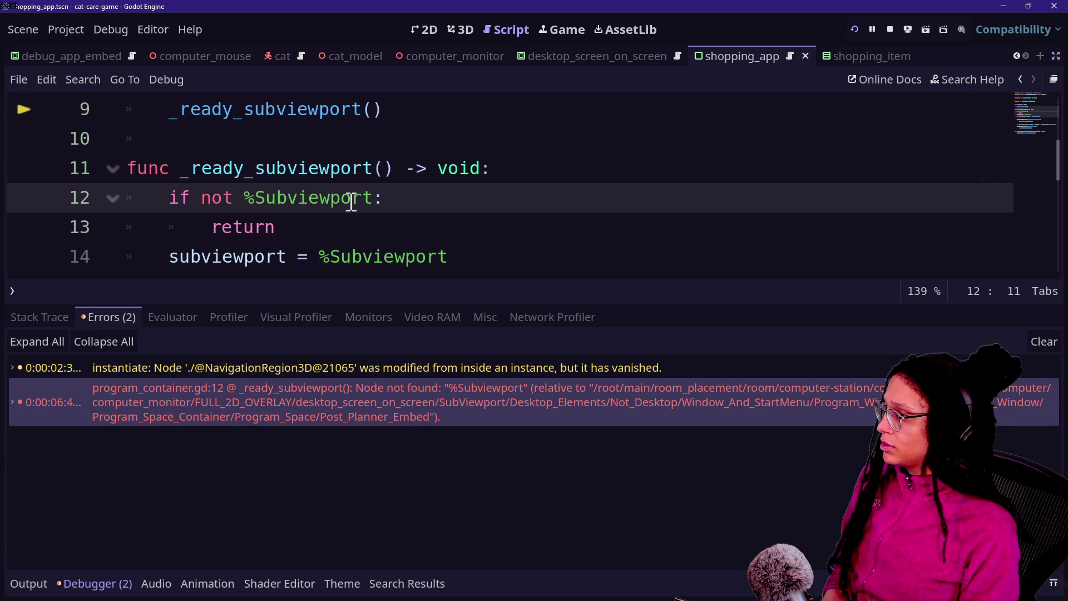
Step: Append .is_inside_tree() to %Subviewport on line 12, save, and retest on the in-game desk
type(".is_inside_tree()")
key("ctrl+s")
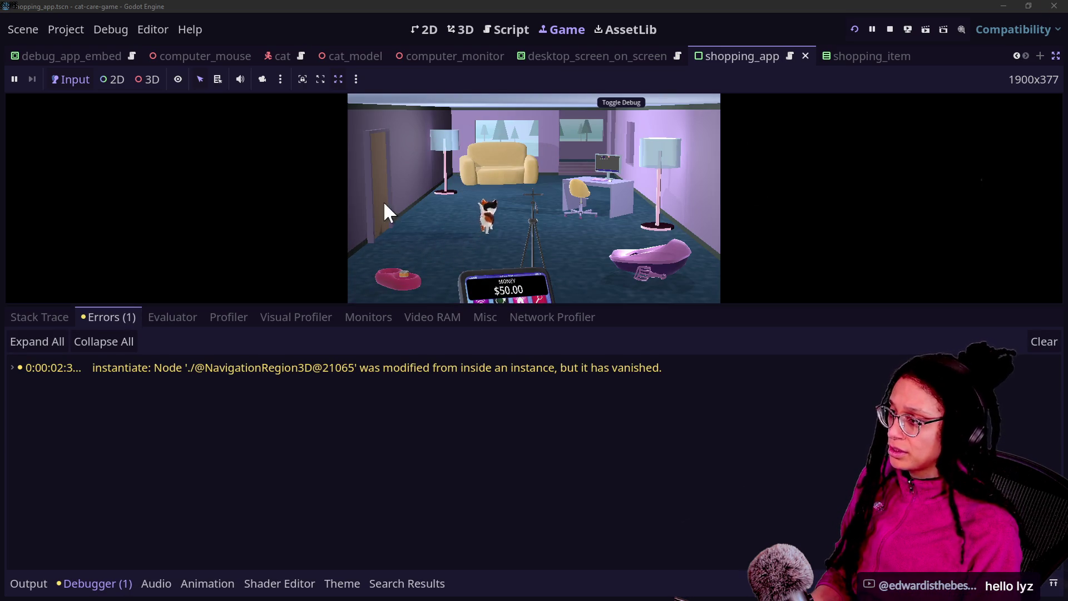
left_click(608, 196)
double_click(493, 123)
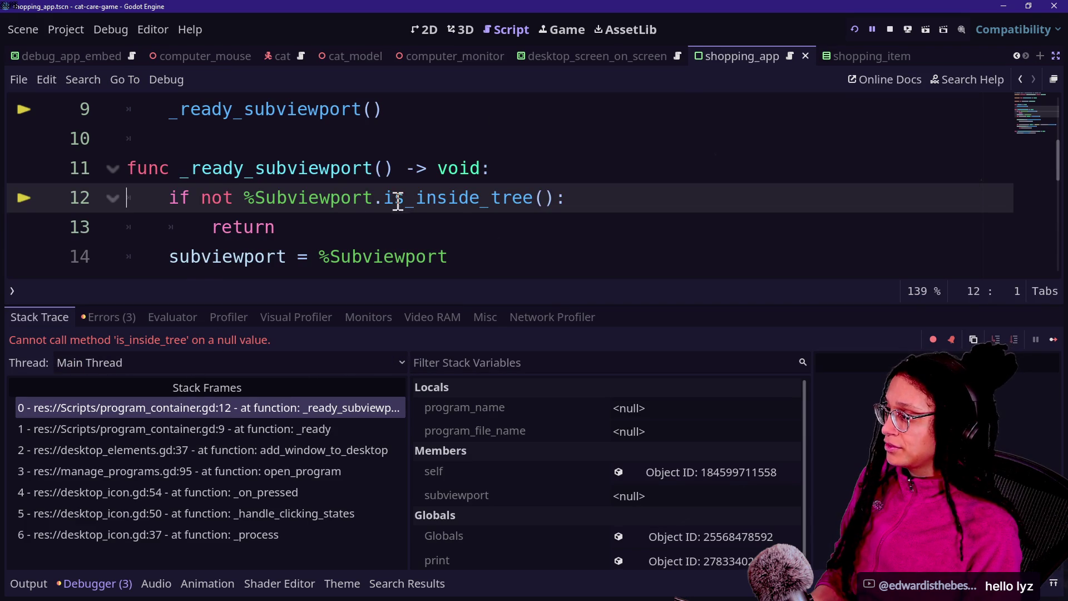
Step: Replace the is_inside_tree call on line 12 with get_node_or_null using autocomplete
left_click_drag(386, 198, 540, 198)
type("is_Nu")
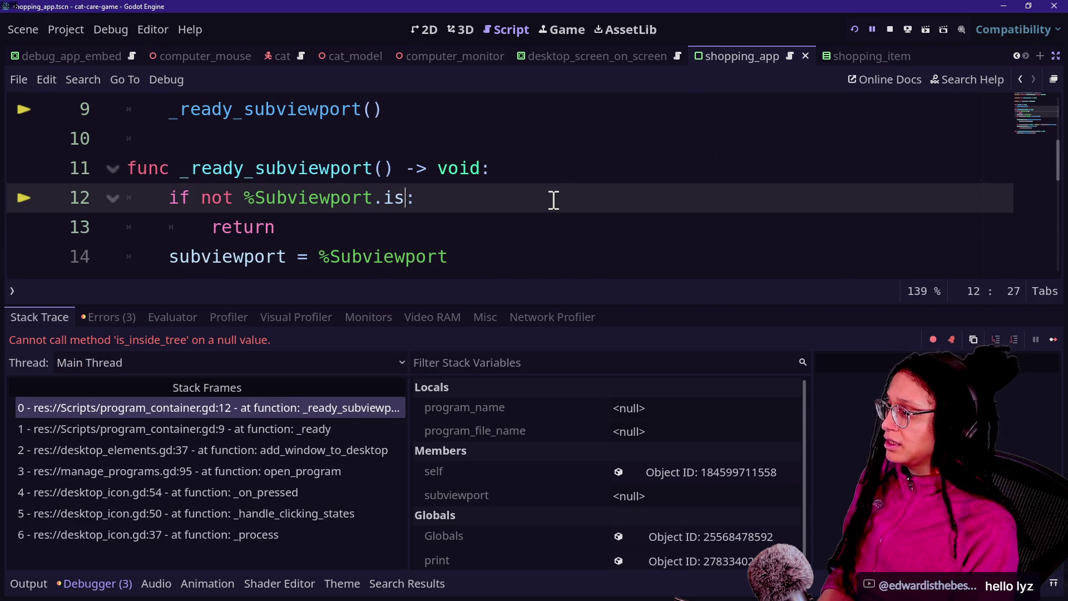
type("l")
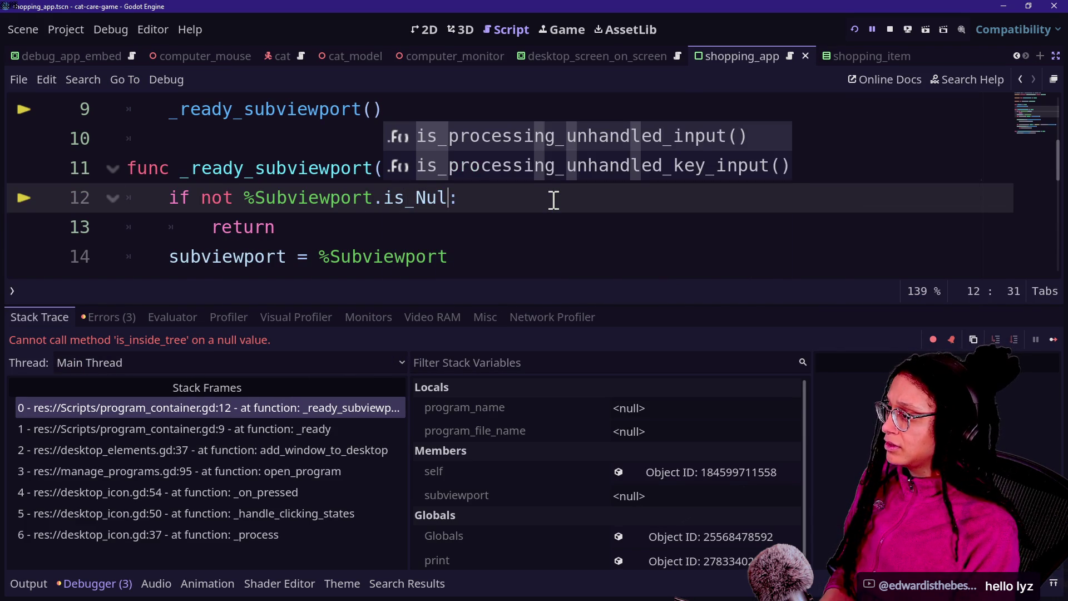
key("BackSpace")
key("BackSpace")
key("BackSpace")
type("null")
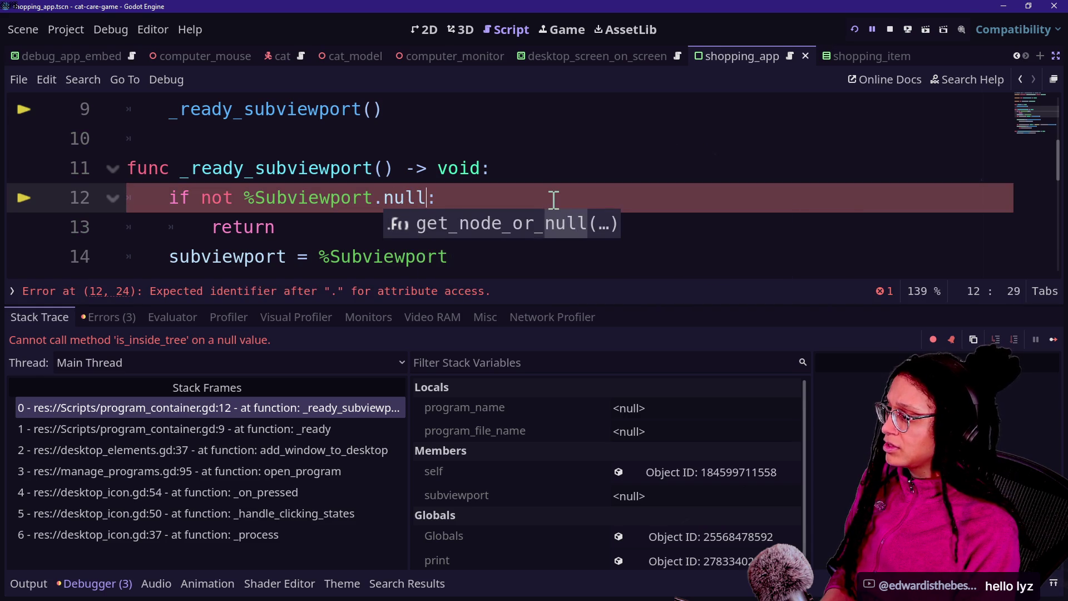
key("Escape")
type("get_nod")
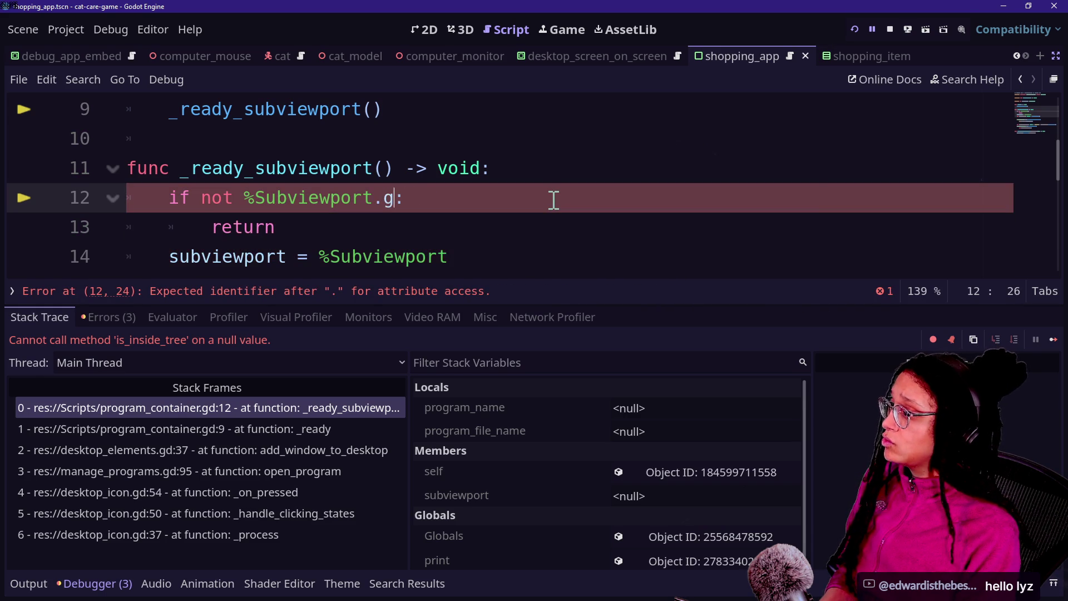
type("e")
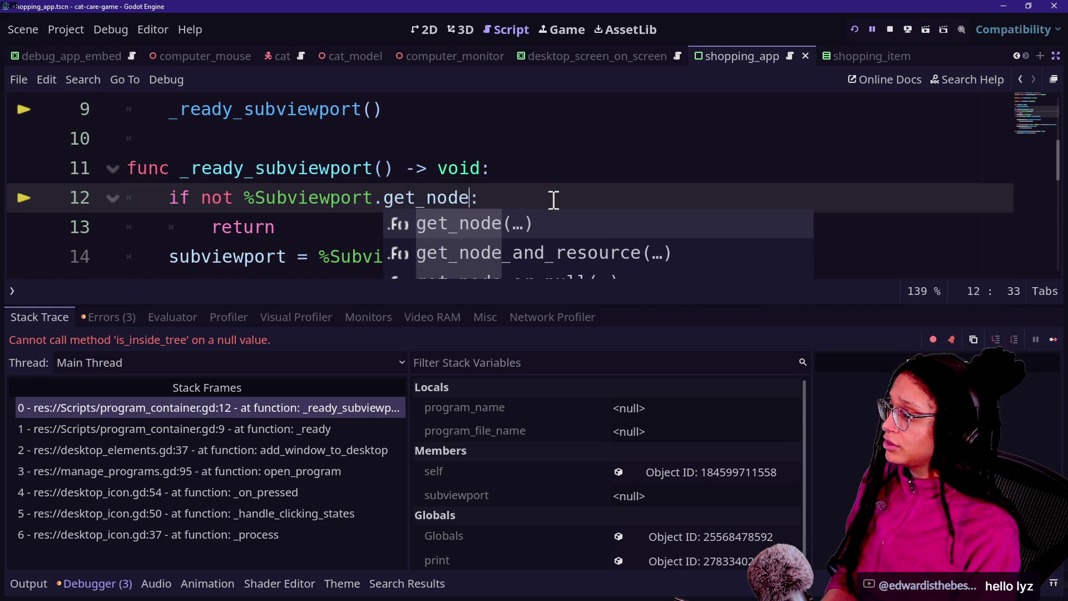
type("_or")
key("Return")
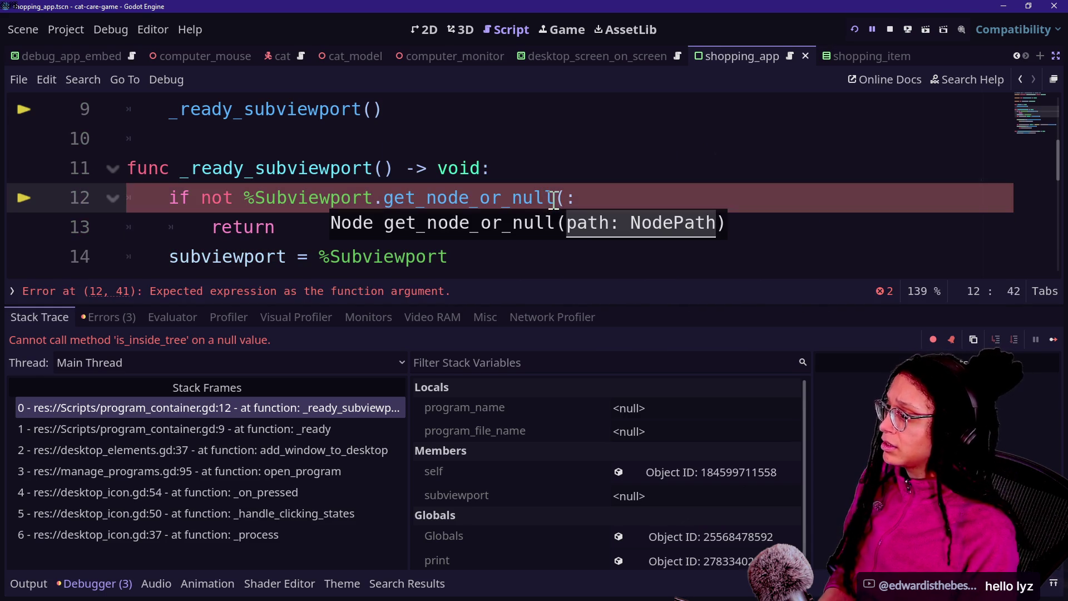
Step: Pass "%Subviewport" into get_node_or_null, restore 'not' and the colon, and rerun the game
mouse_move(513, 205)
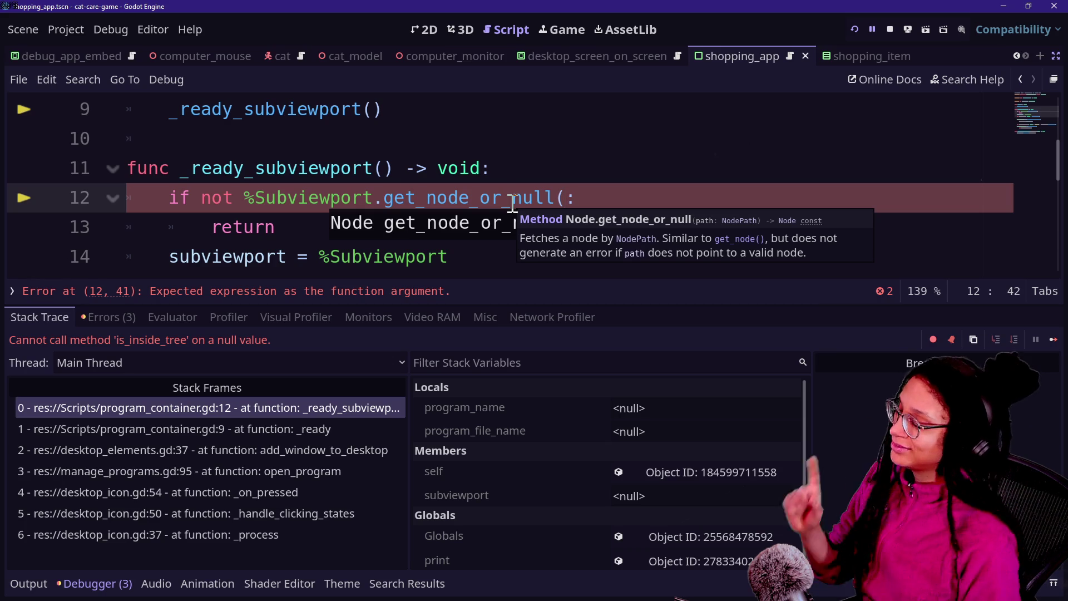
mouse_move(248, 192)
left_mouse_down()
mouse_move(392, 198)
mouse_move(373, 197)
left_mouse_up()
key("BackSpace")
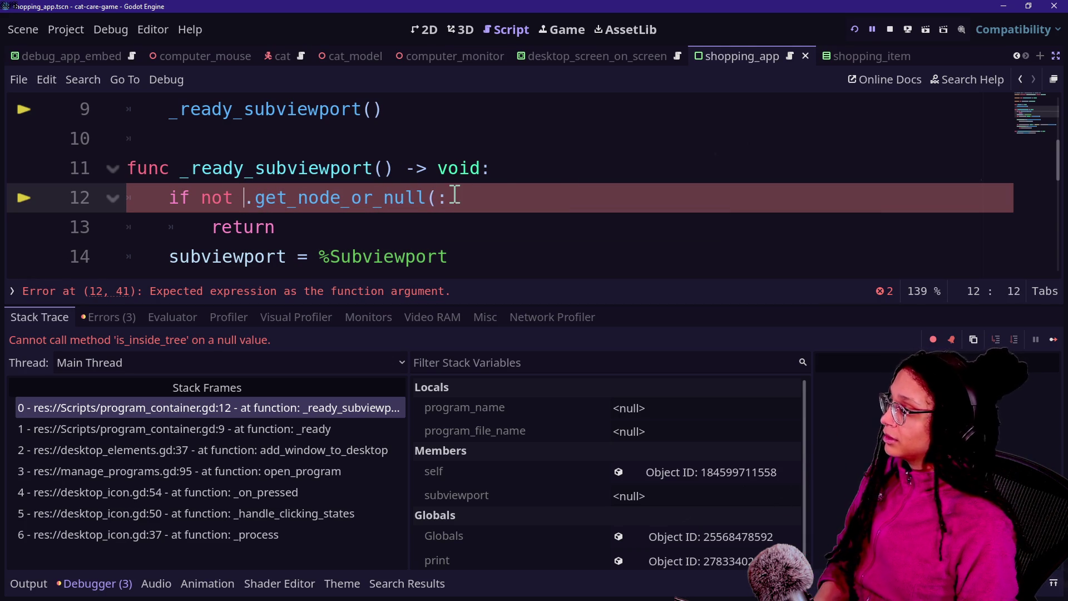
type("\"%Subviewport\"")
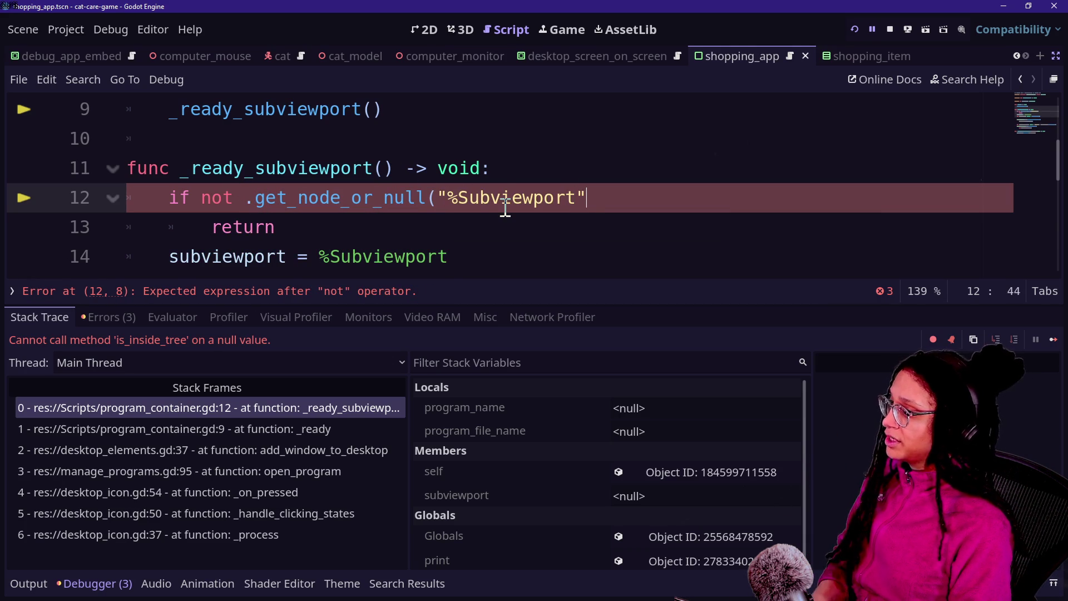
key("BackSpace")
key("BackSpace")
key("BackSpace")
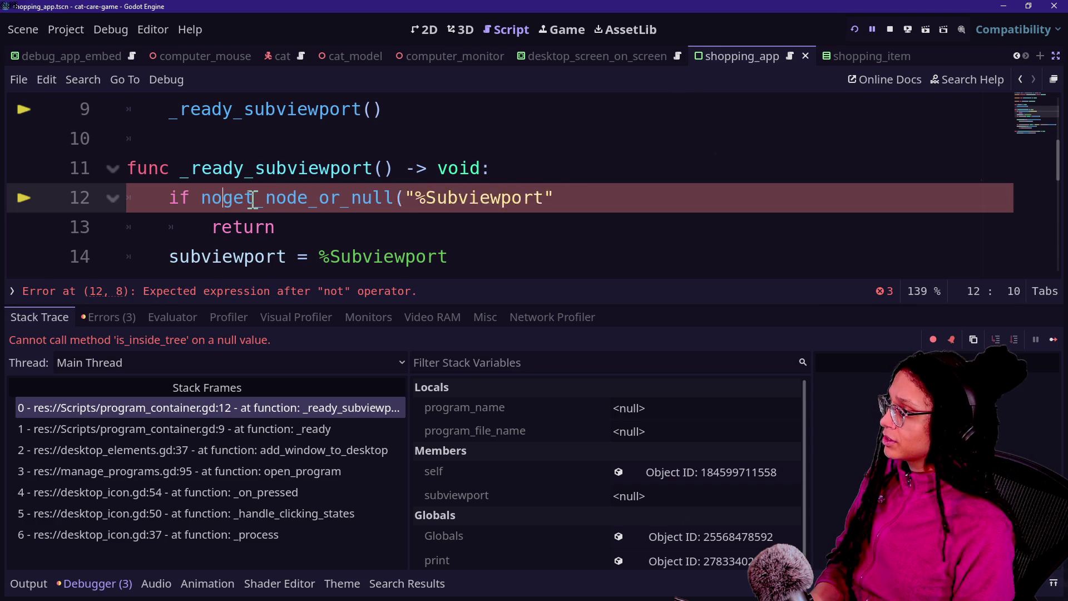
type("not ")
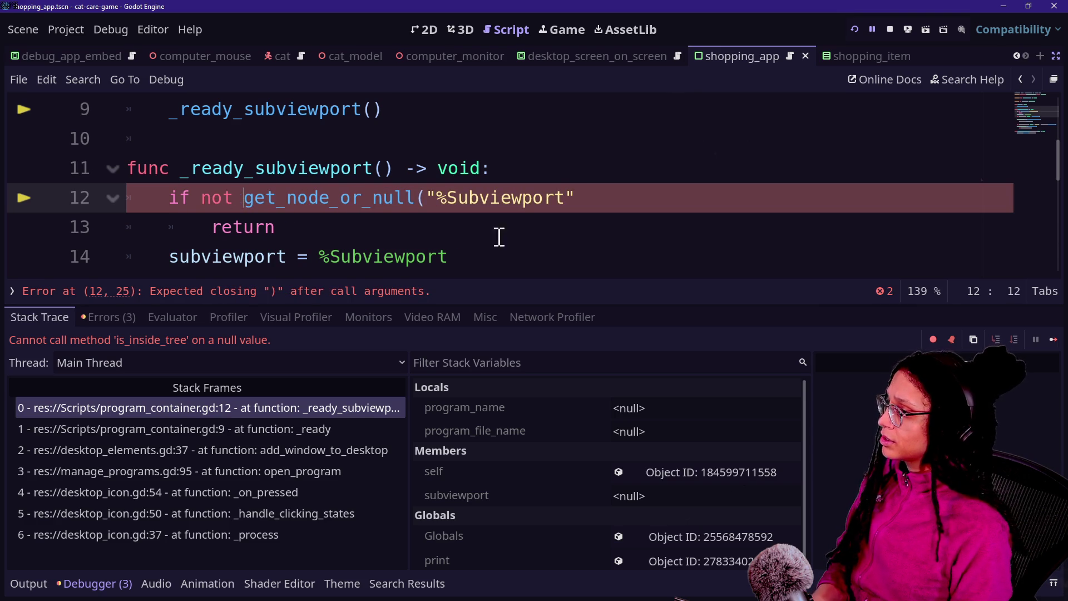
type(":")
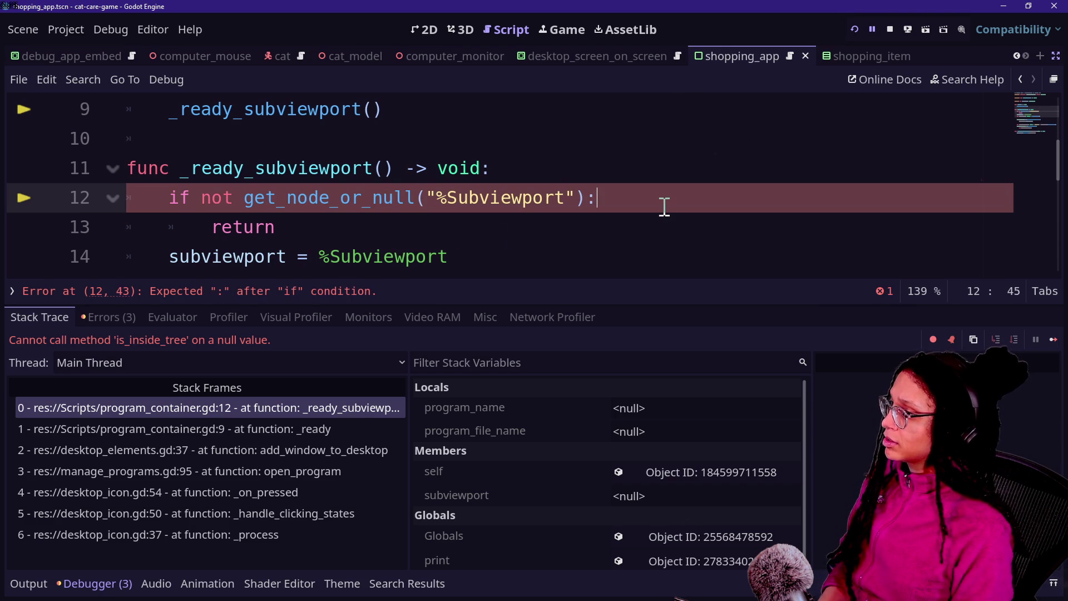
left_click(857, 31)
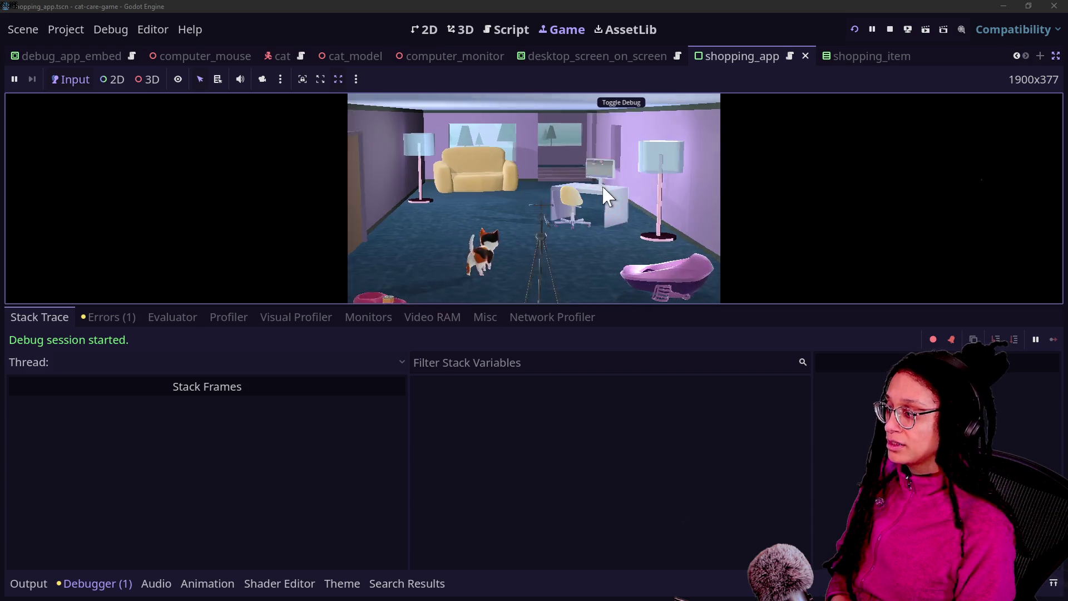
Step: Open the in-game Shopping App showing KittyYum cans at $5.10, check the Errors list, and return to the script
double_click(472, 123)
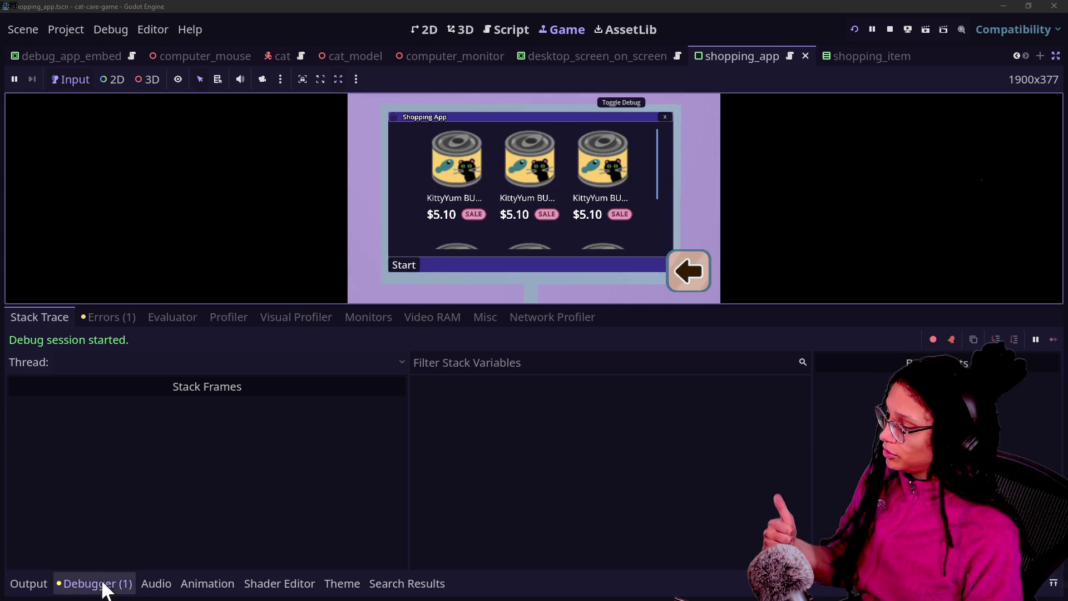
left_click(103, 316)
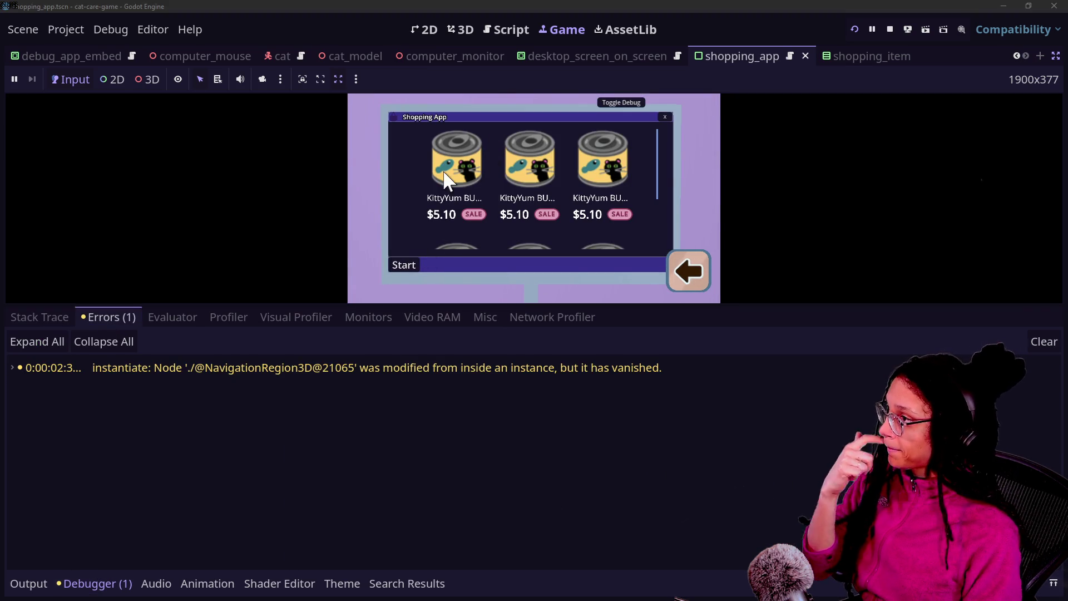
left_click(505, 30)
key("Down")
key("Down")
key("Down")
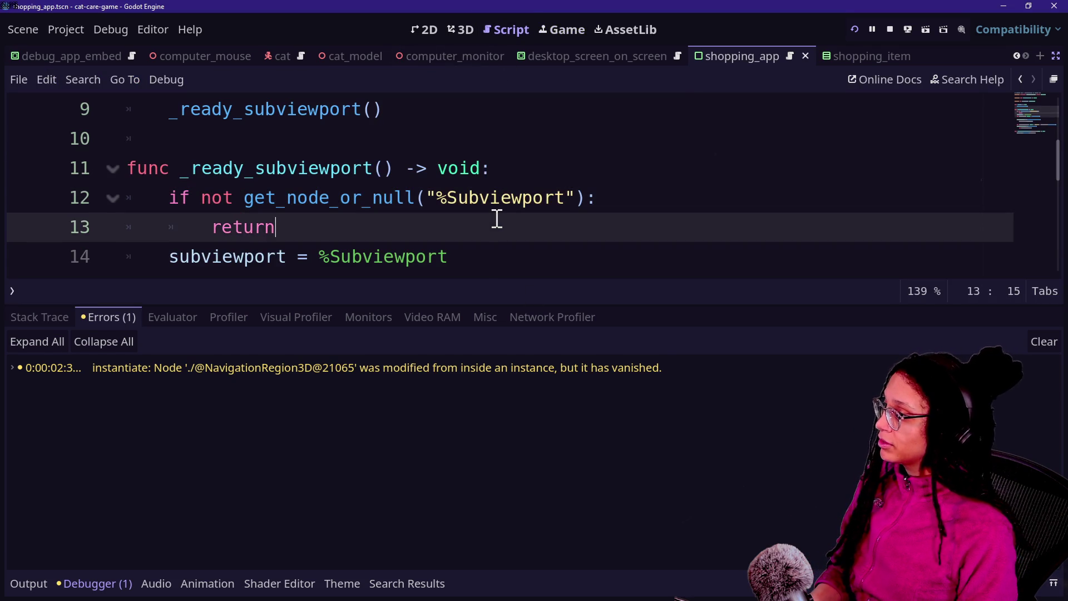
Step: Hide the bottom panel, shrink the editor font, and insert a blank line after the line-14 subviewport assignment
key("Up")
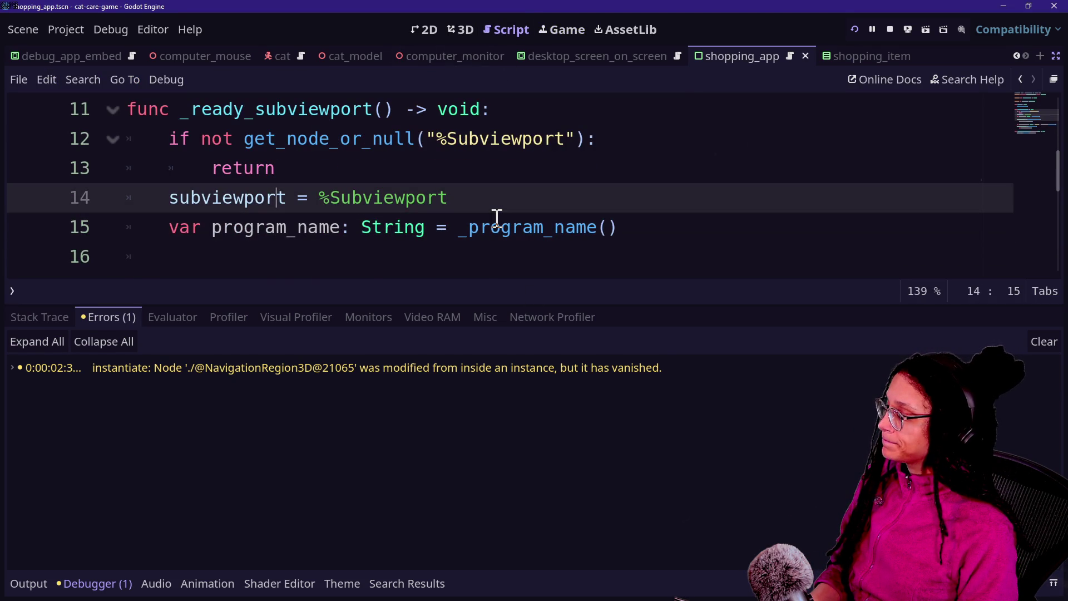
key("alt+o")
key("alt+o")
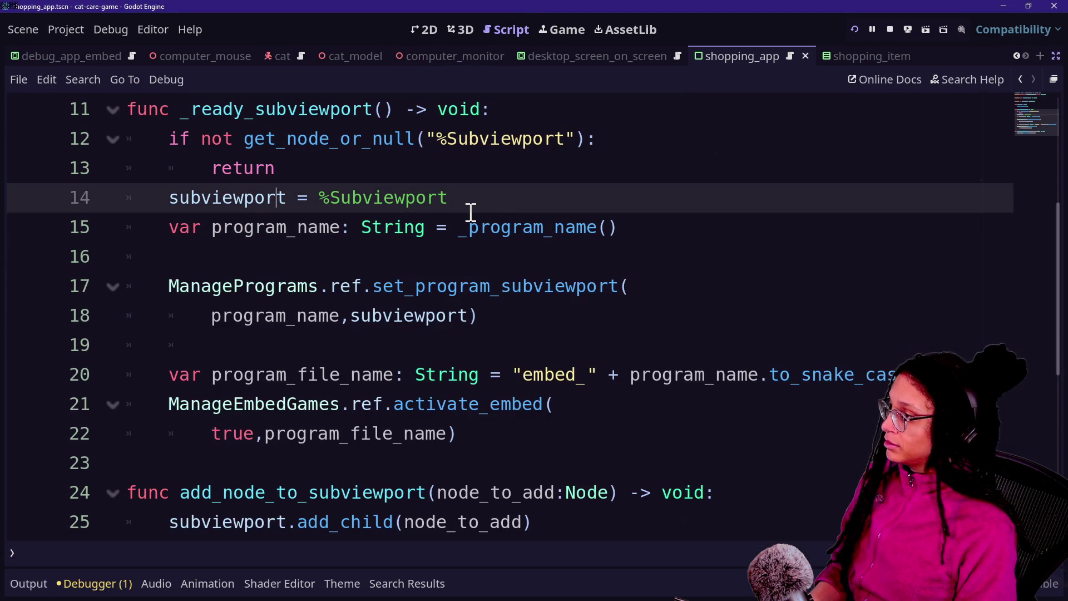
scroll(270, 208, "up", 4)
scroll(305, 374, "down", 8)
scroll(306, 375, "up", 1)
scroll(306, 375, "up", 7)
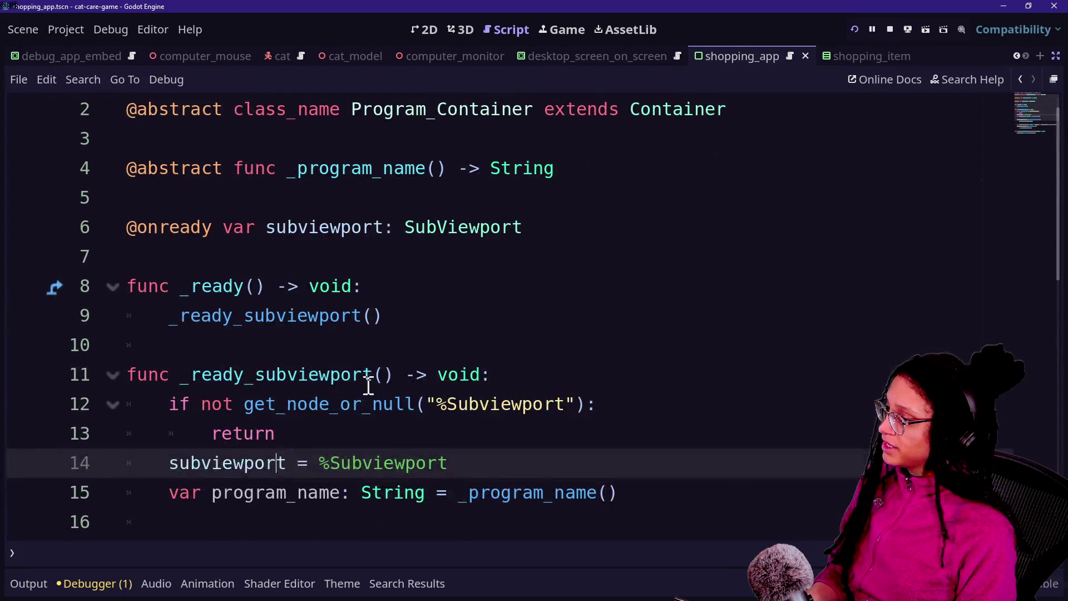
left_click(489, 378)
scroll(488, 383, "down", 3)
left_click(485, 388)
key("Return")
left_click(412, 233)
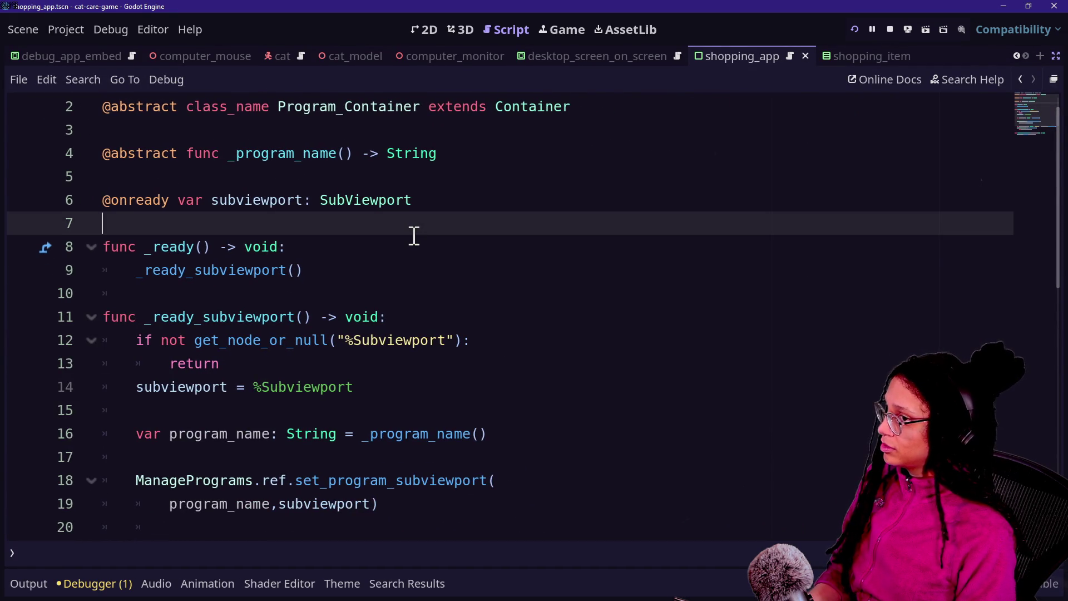
scroll(414, 235, "up", 1)
Step: Quick-open manage_programs.gd and place the caret in the Shopping App position
key("alt+shift+o")
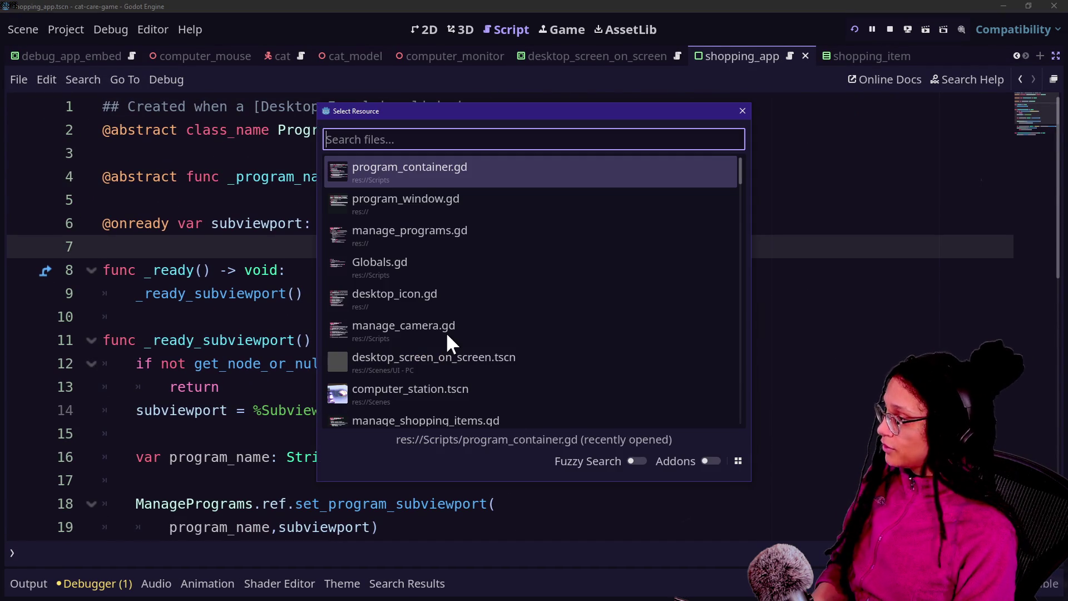
key("Down")
key("Down")
key("Return")
scroll(184, 267, "up", 3)
left_click(356, 271)
key("Down")
key("Down")
key("Down")
Step: Undo the accidental edits to the Shopping App position value
key("Delete")
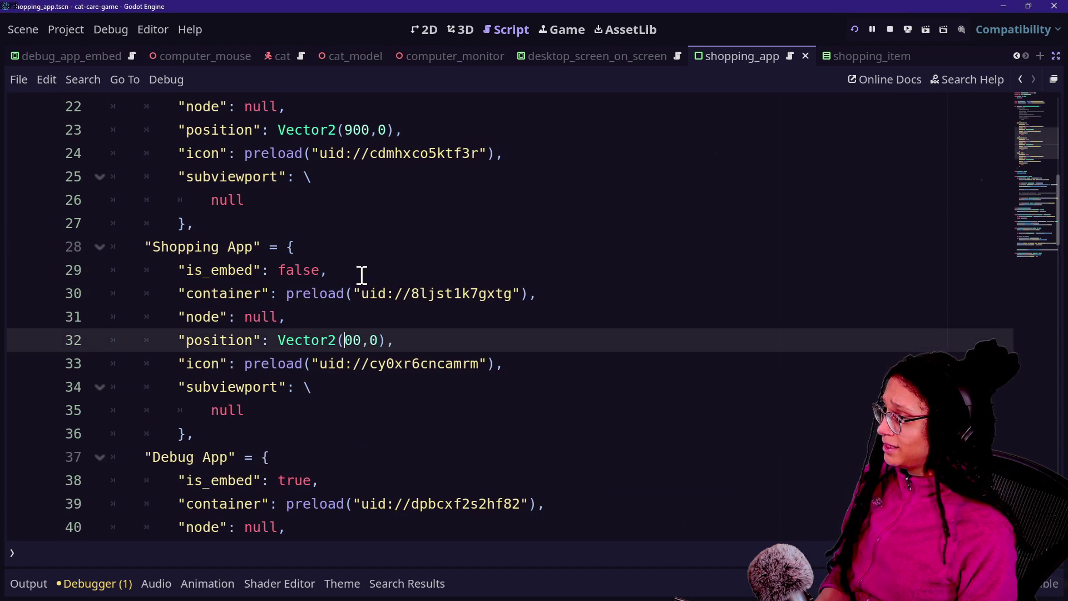
key("BackSpace")
key("BackSpace")
key("BackSpace")
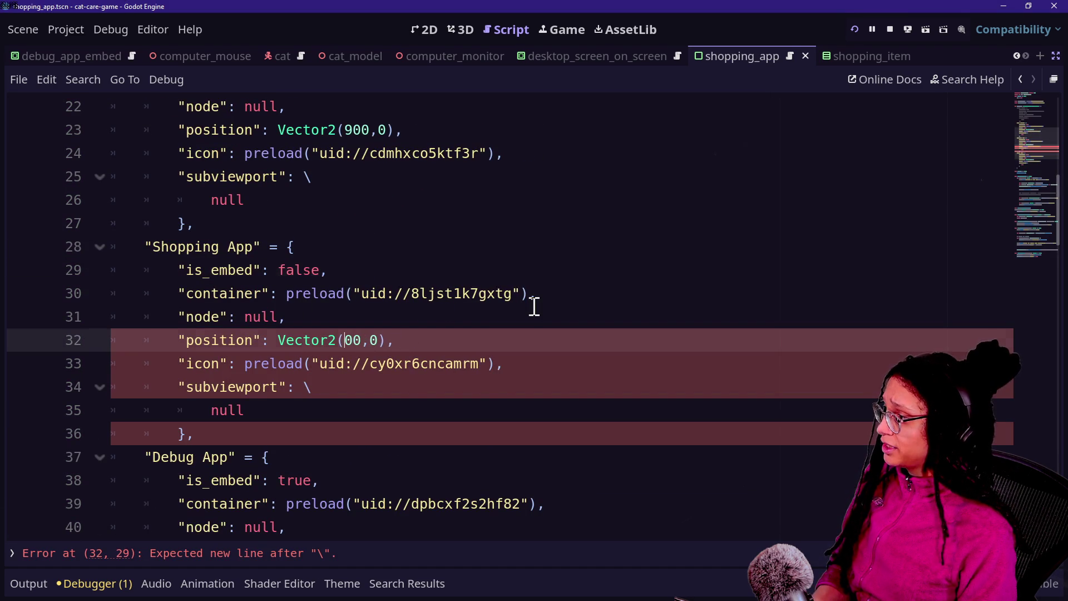
key("ctrl+z")
key("ctrl+z")
key("ctrl+z")
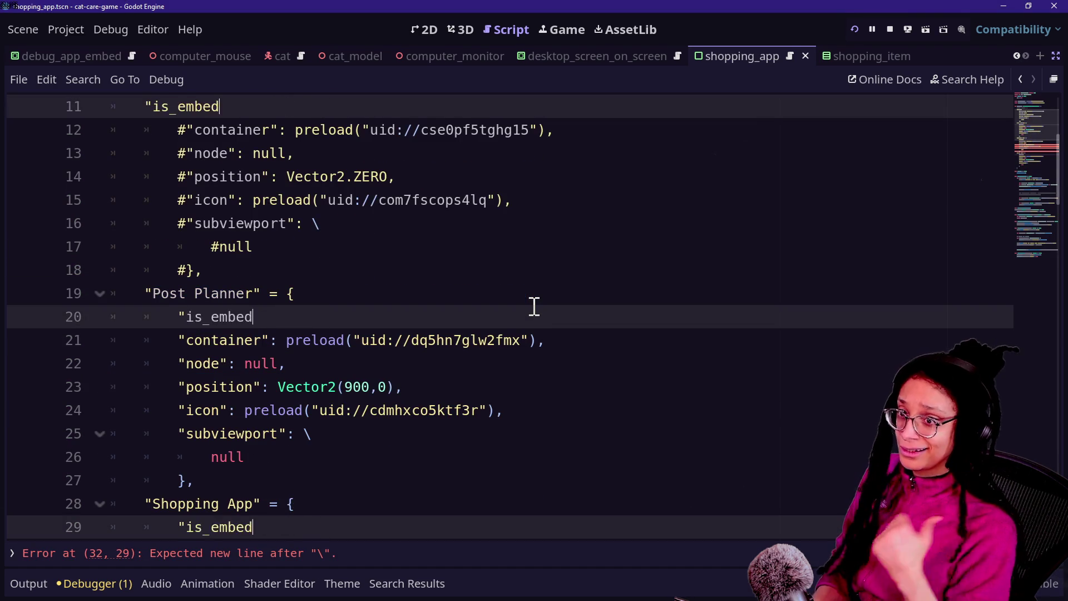
key("ctrl+z")
scroll(409, 309, "down", 1)
scroll(367, 295, "down", 2)
key("ctrl+z")
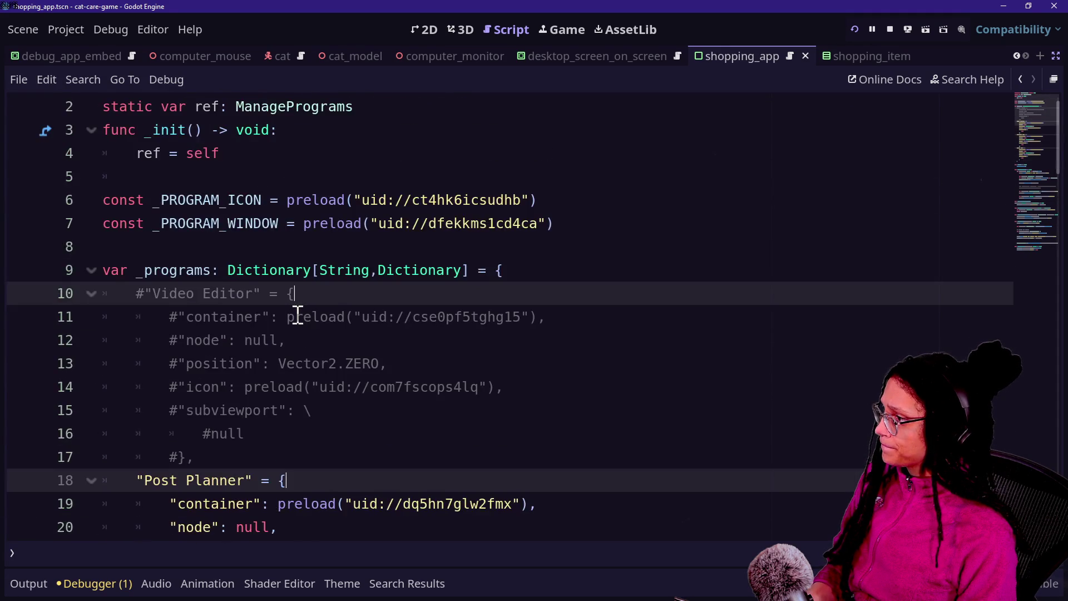
key("ctrl+z")
key("ctrl+z")
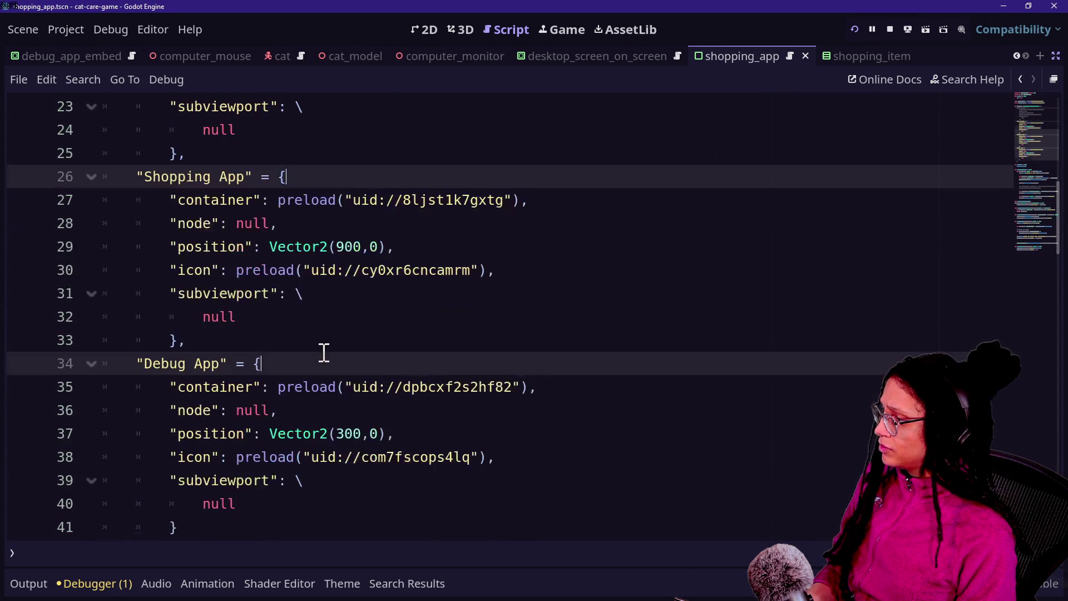
Step: Change the Shopping App x position to 600 (Vector2(600,0)), save, and run the game
left_click(362, 246)
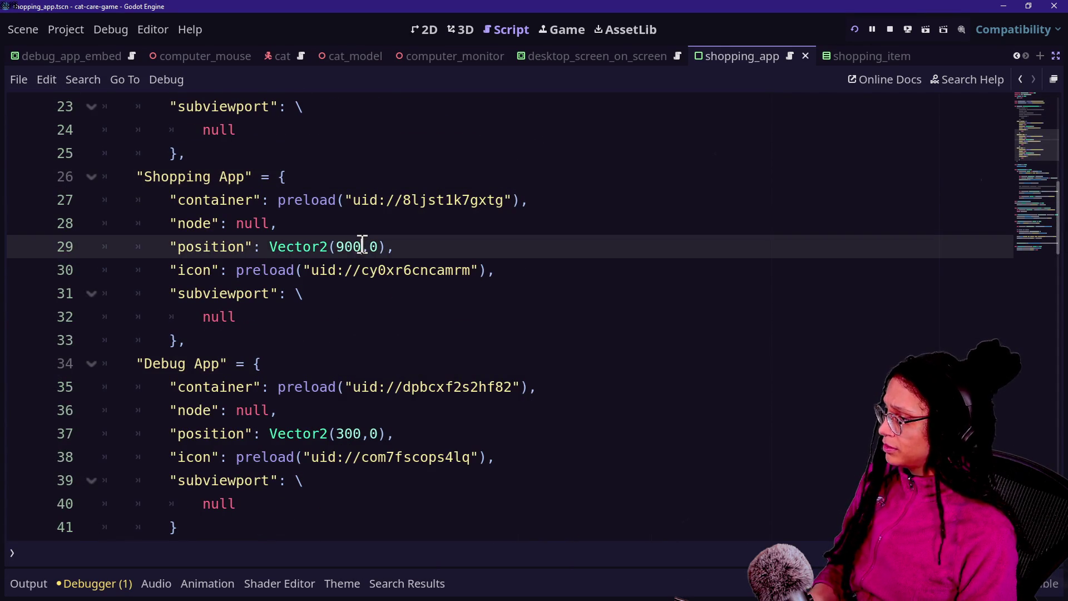
type("600")
key("ctrl+s")
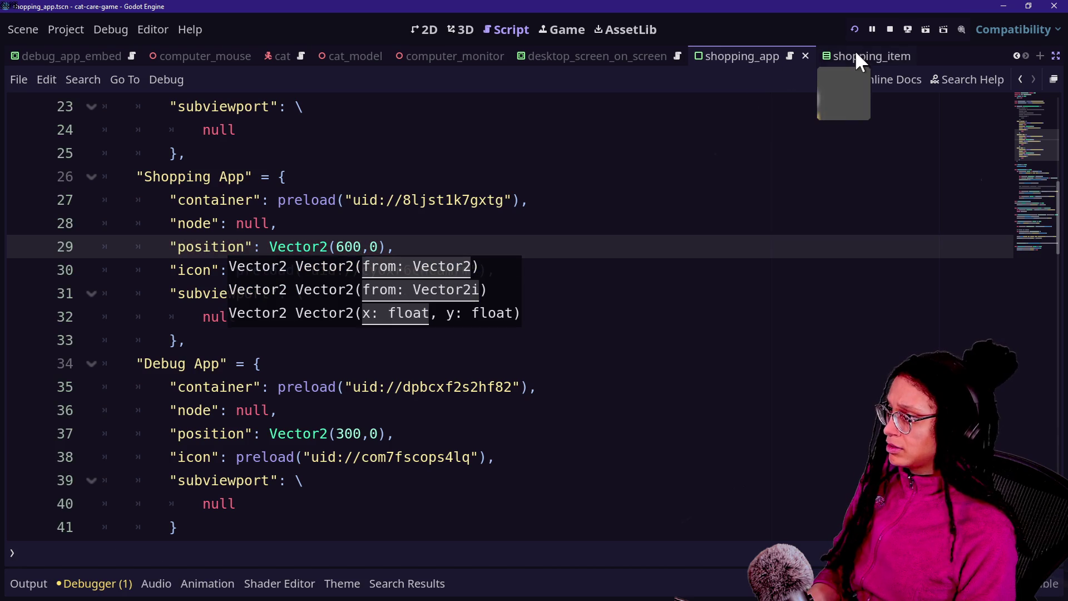
left_click(854, 28)
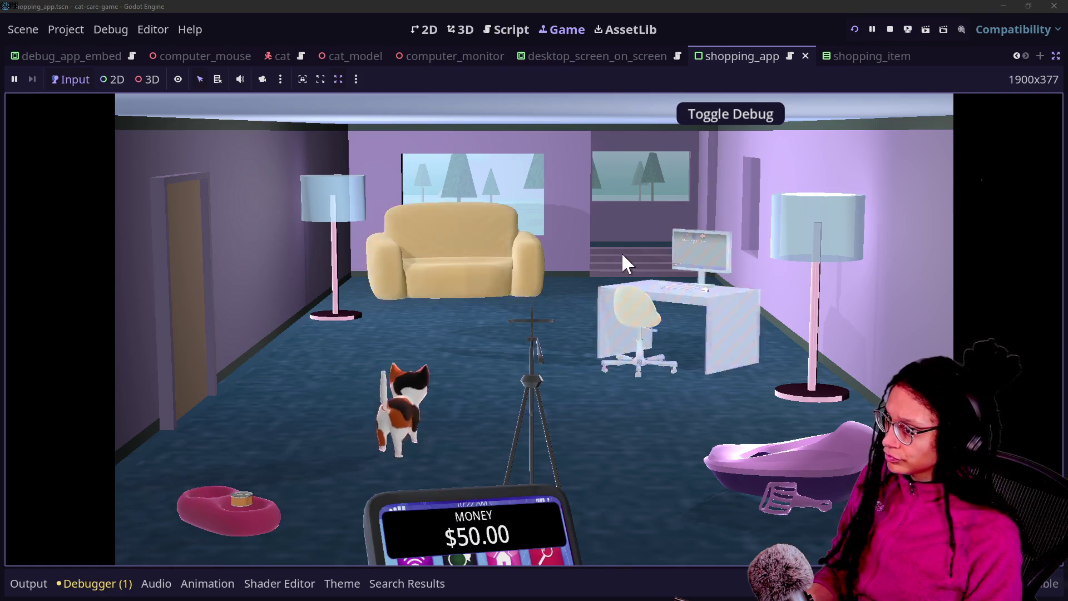
left_click(622, 255)
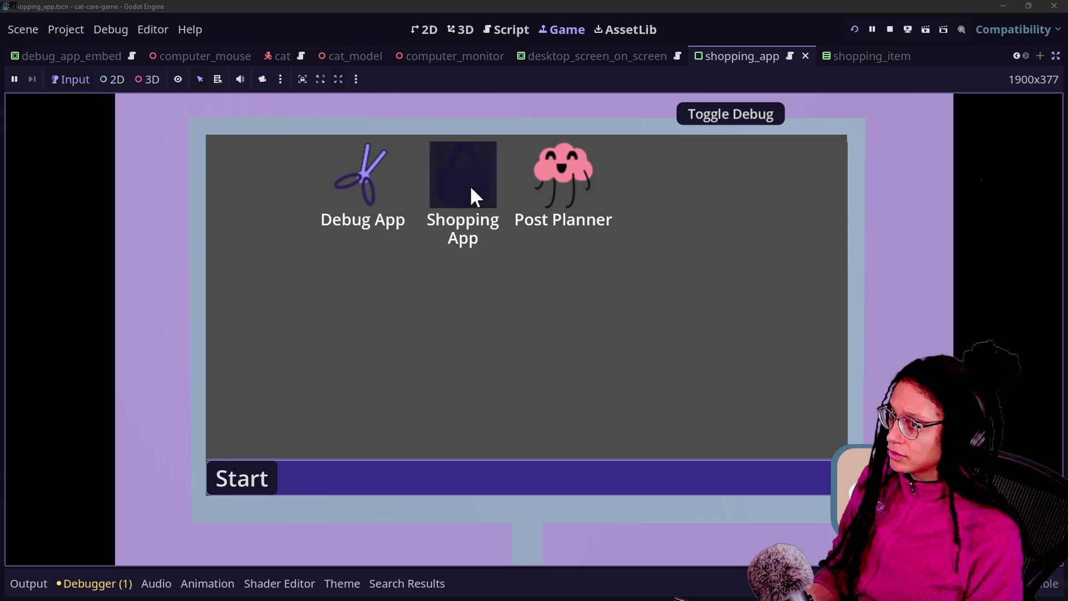
left_click(472, 188)
scroll(649, 330, "down", 2)
scroll(649, 329, "up", 2)
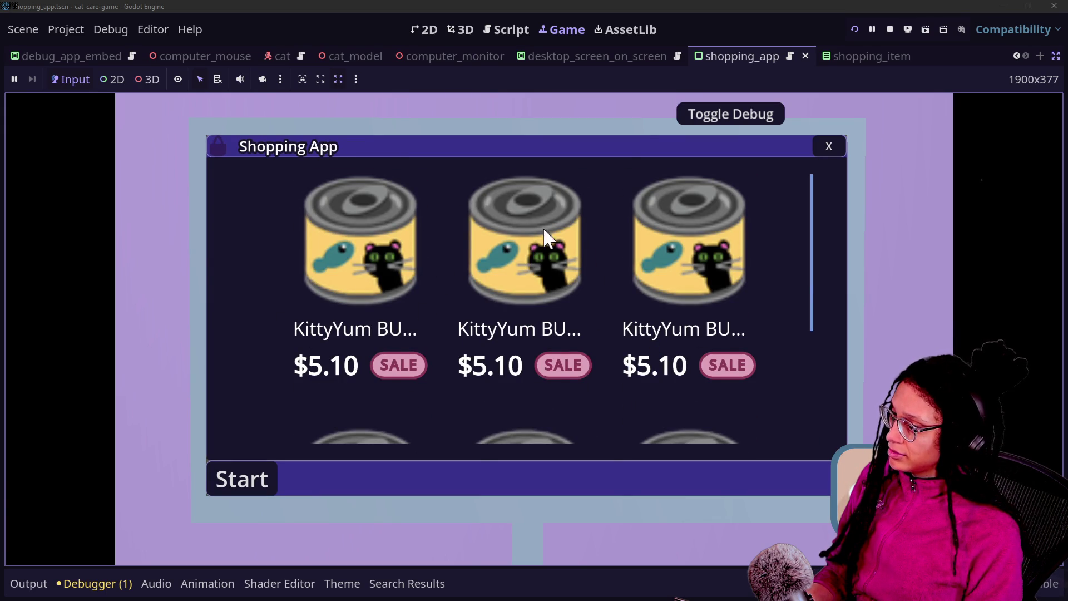
scroll(532, 249, "down", 3)
scroll(532, 249, "up", 3)
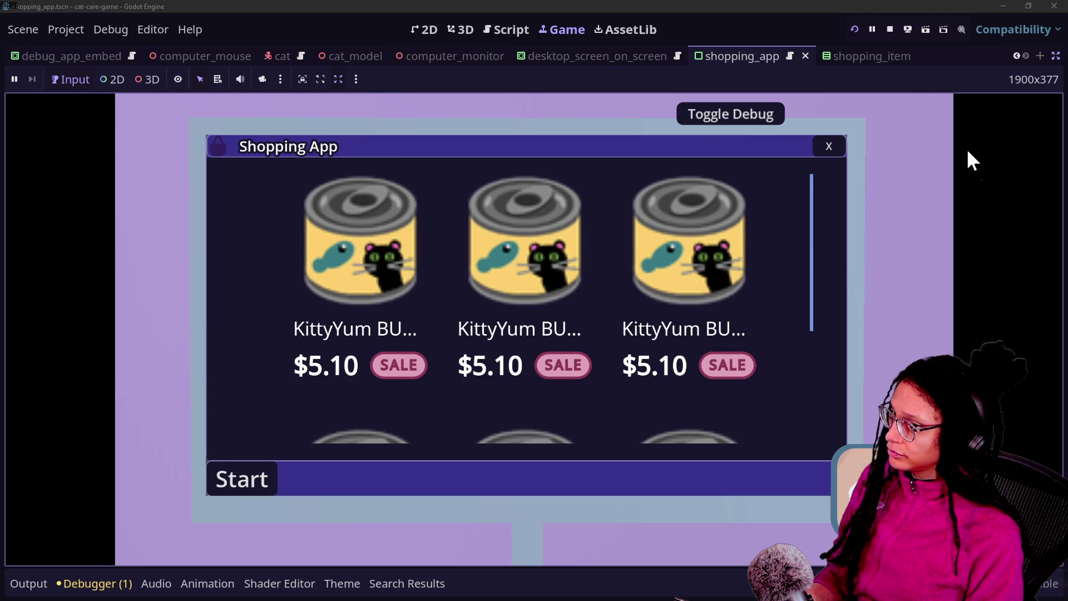
scroll(755, 234, "down", 3)
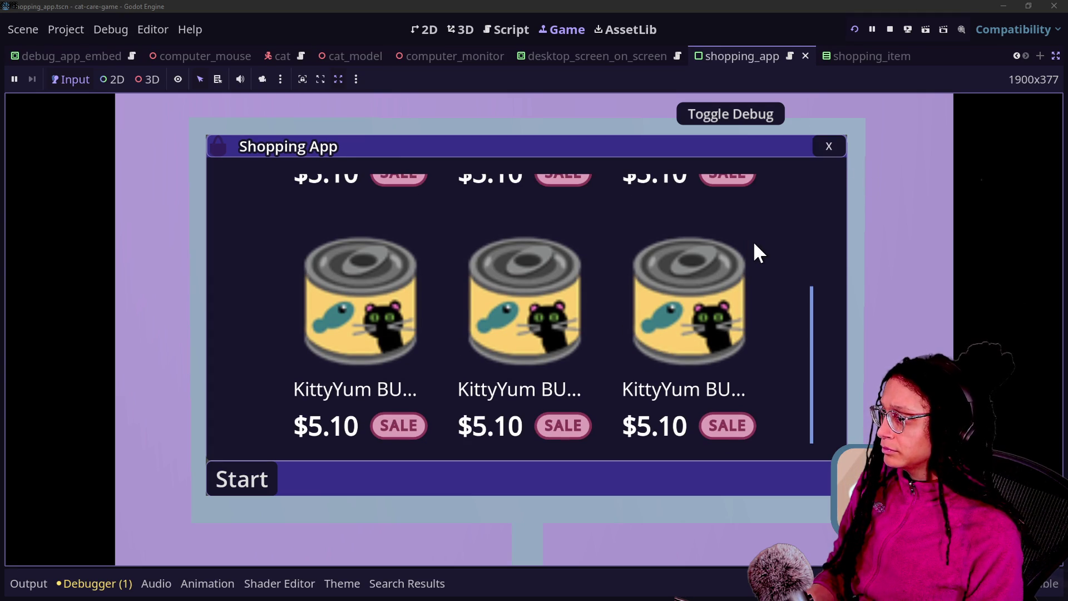
scroll(758, 253, "up", 2)
scroll(484, 303, "up", 1)
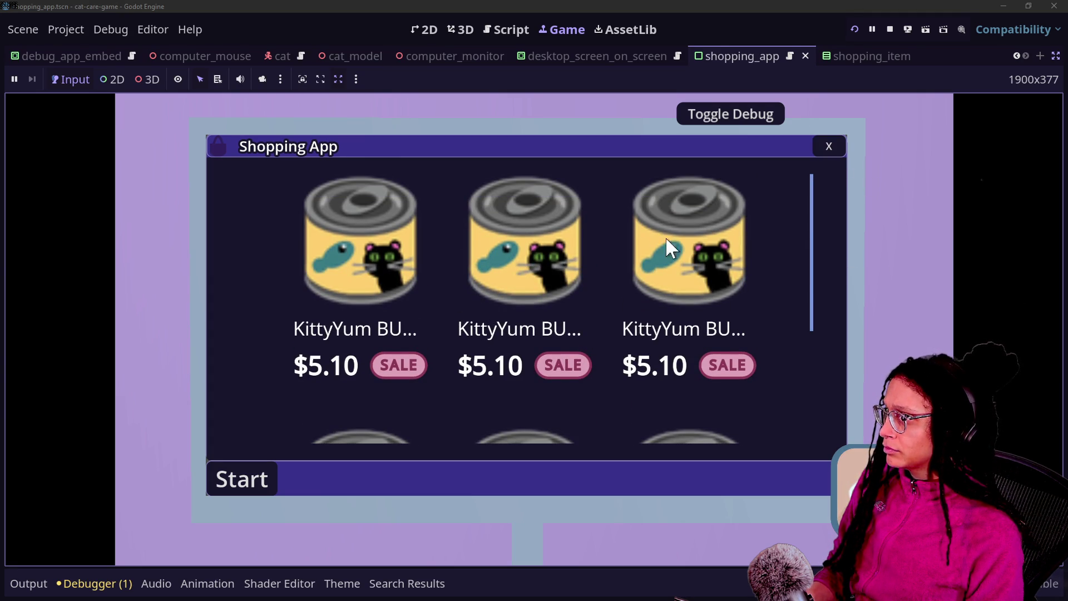
left_click(824, 149)
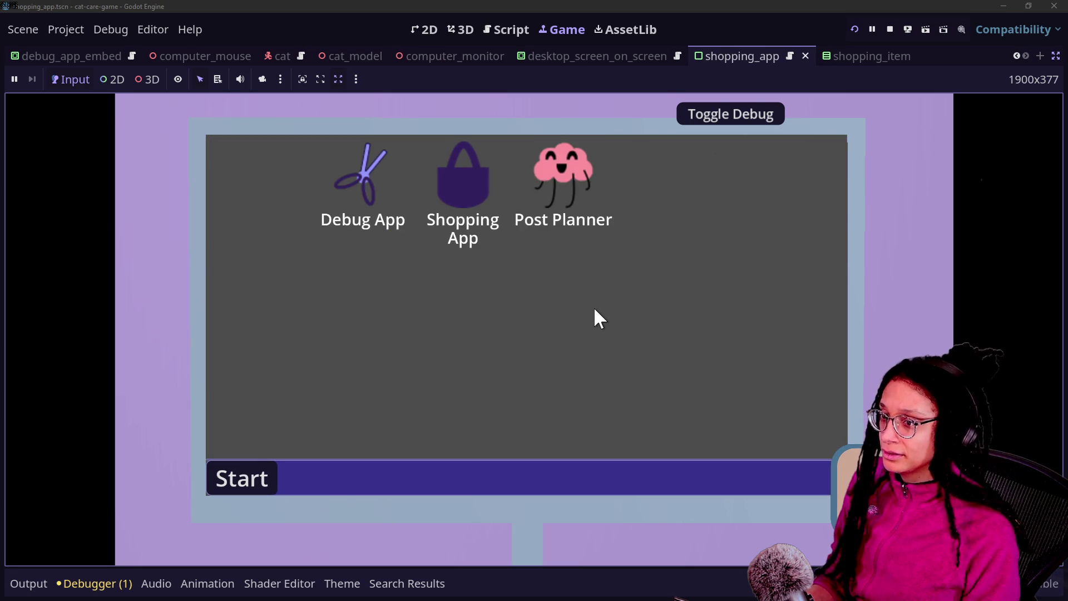
key("alt+Tab")
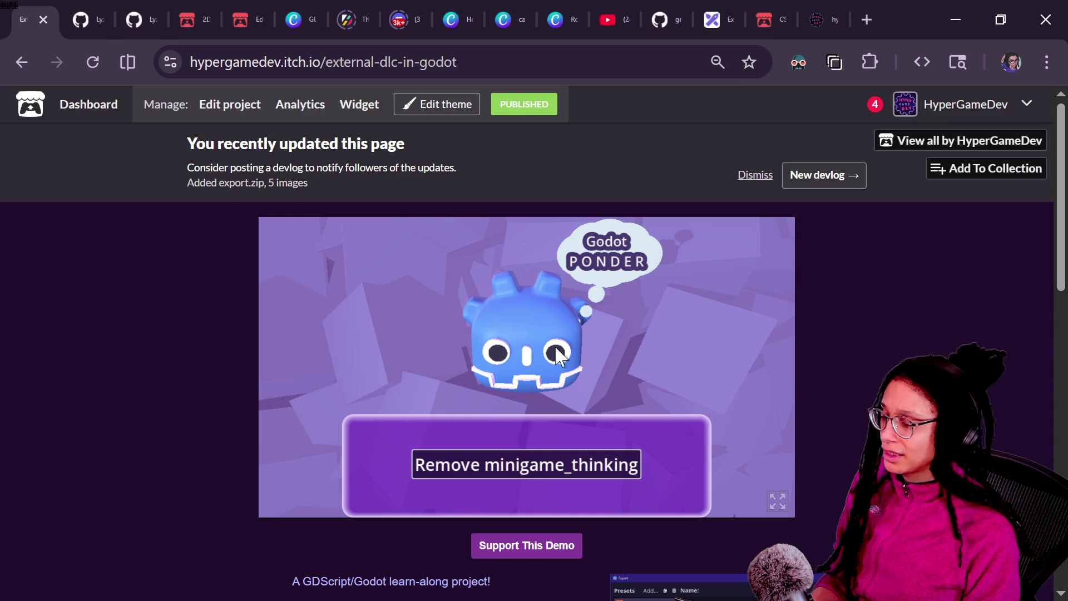
Step: From Canva home, open the Roguelike Assets design and show page 18's cat-food can with fish and black cat
left_click(495, 16)
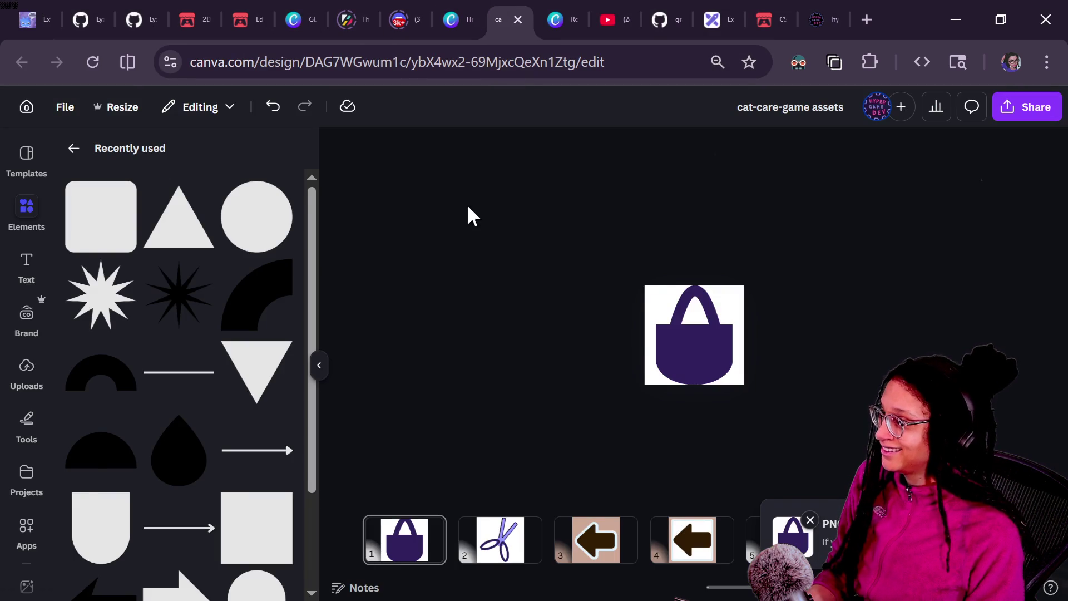
left_click(445, 17)
scroll(427, 349, "up", 3)
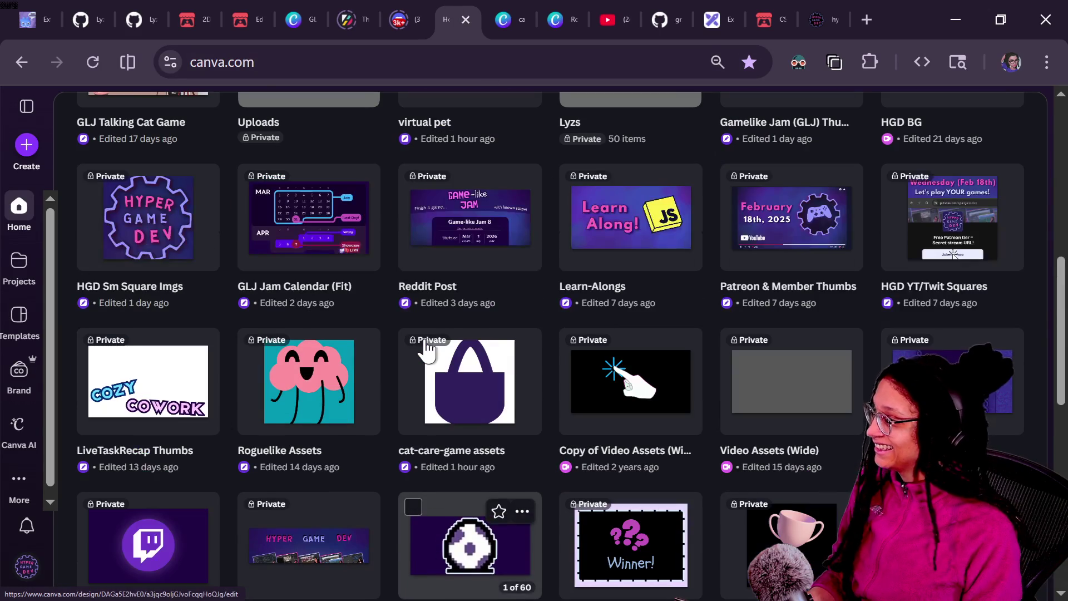
left_click(265, 423)
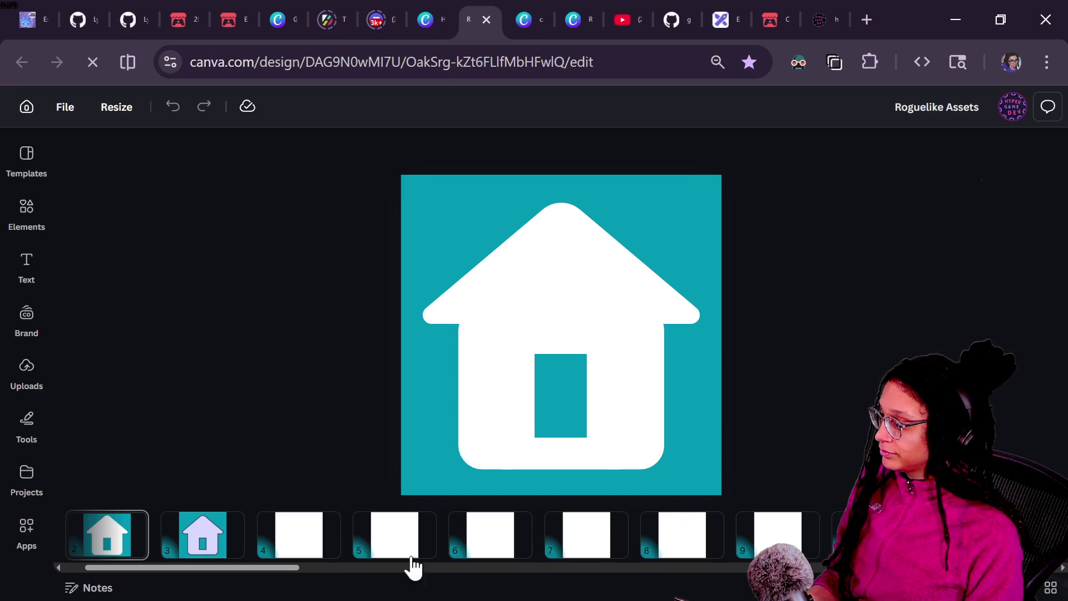
scroll(538, 546, "right", 10)
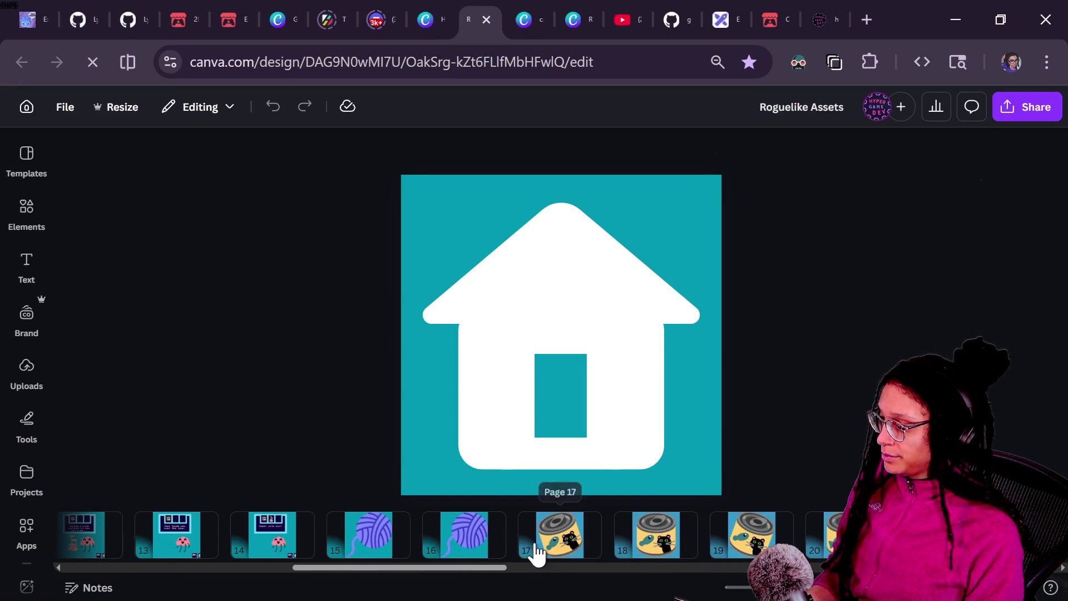
scroll(477, 568, "right", 2)
left_click(593, 533)
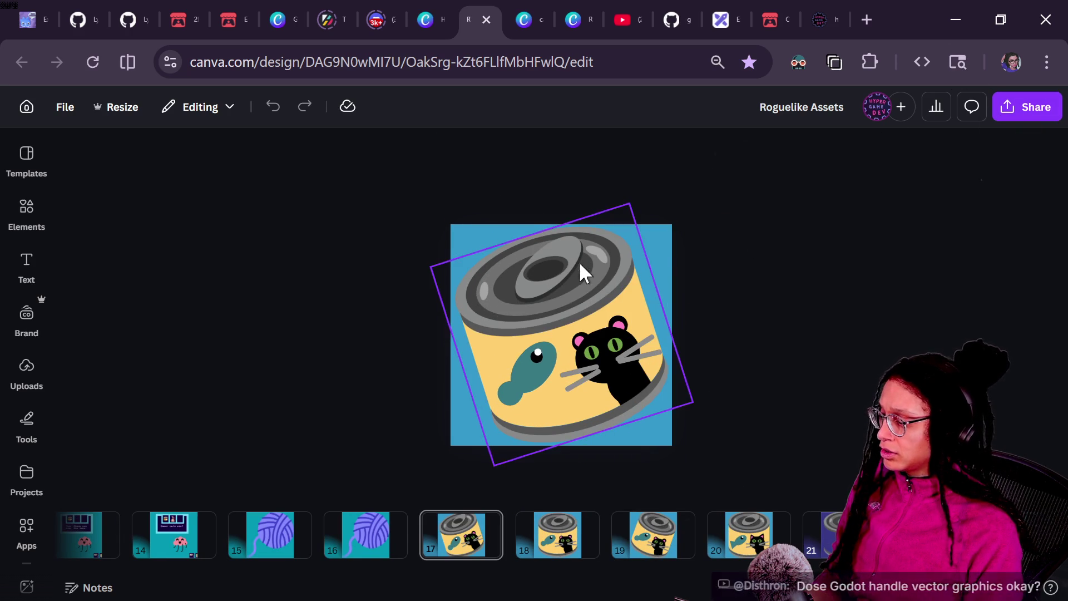
left_click(568, 539)
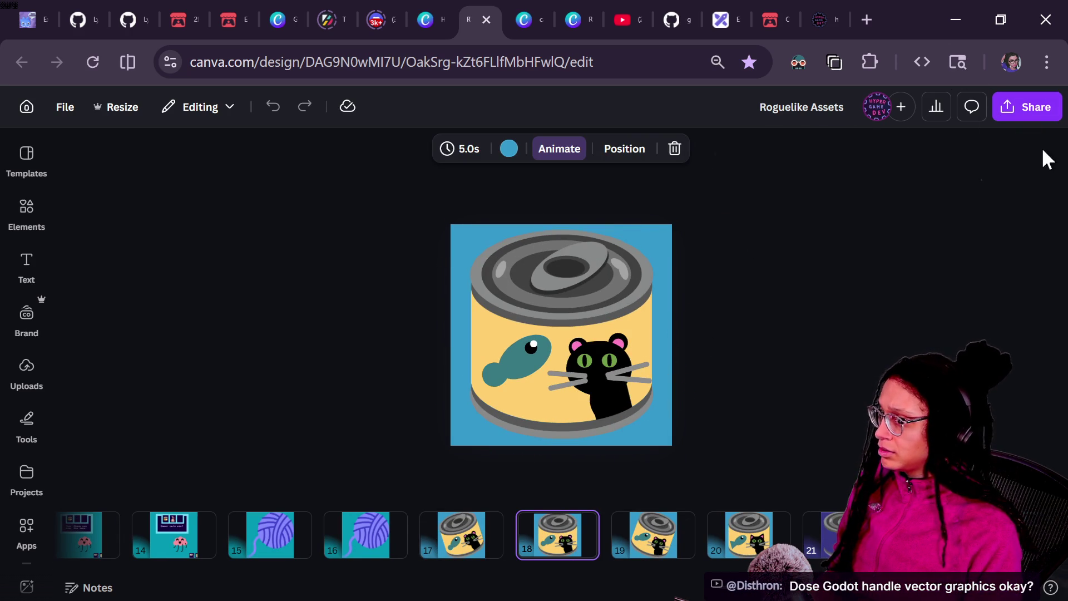
Step: Start a Share > Download as PNG with a transparent background
left_click(1013, 109)
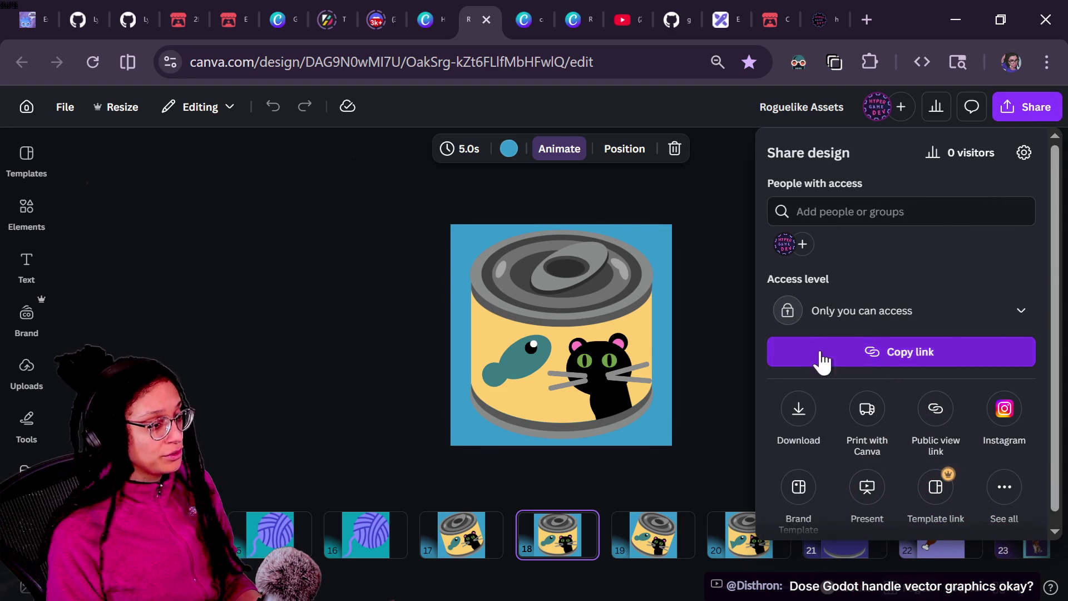
left_click(797, 412)
left_click(835, 209)
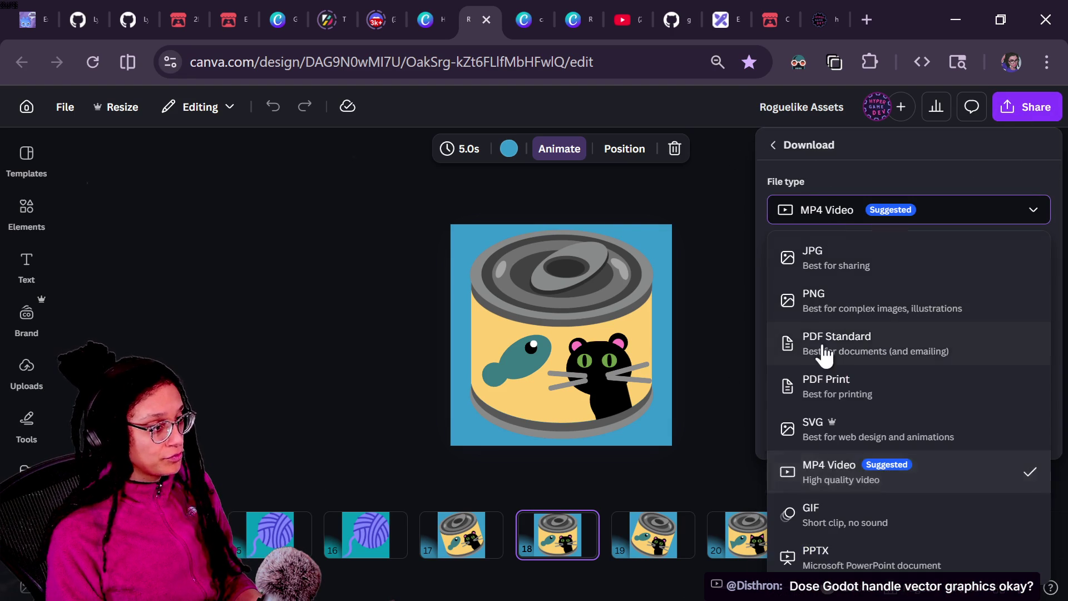
left_click(816, 311)
left_click(860, 344)
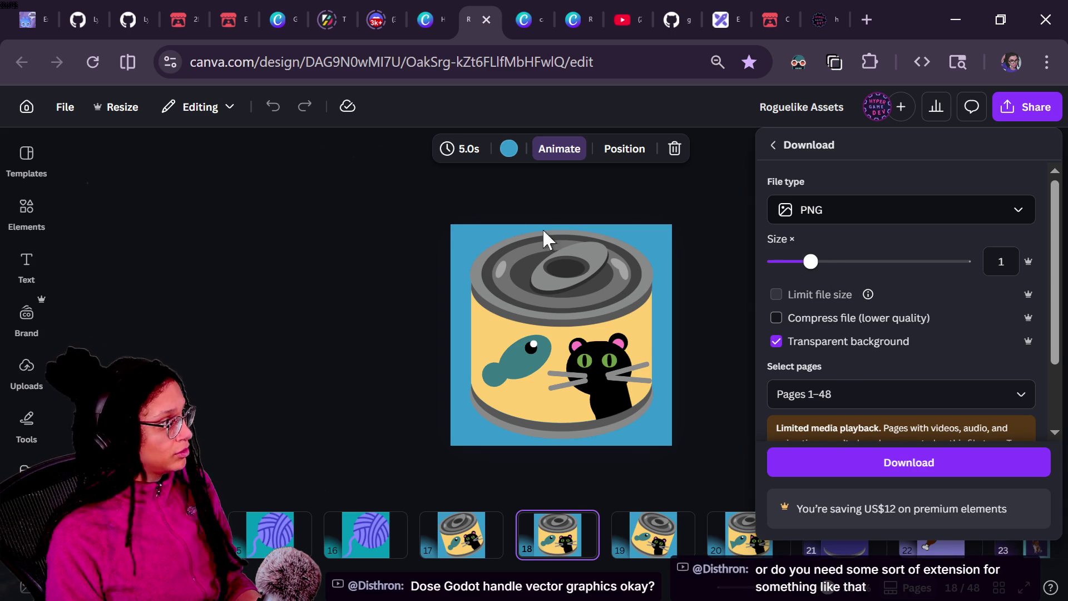
Step: Browse the Resize options and tick Page 20 in the page list
left_click(126, 106)
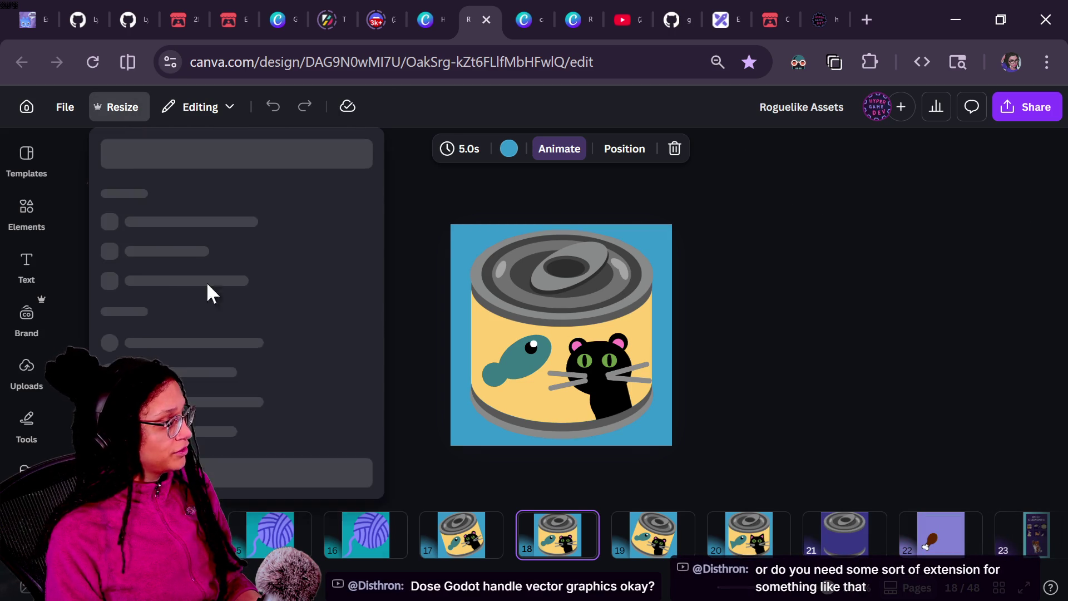
scroll(191, 399, "down", 5)
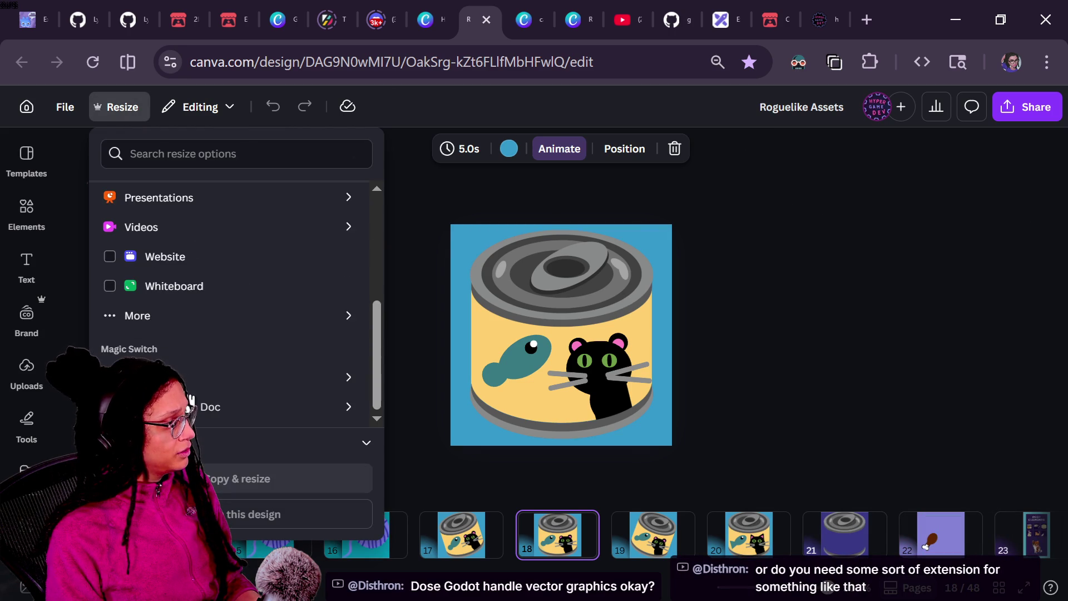
scroll(179, 361, "up", 3)
left_click(179, 312)
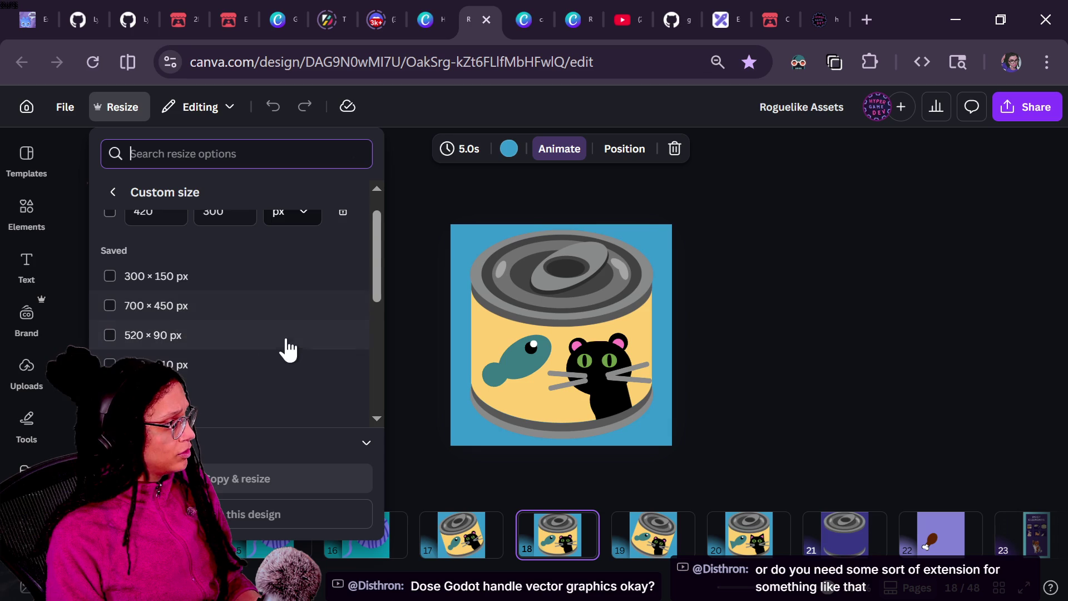
scroll(215, 298, "up", 1)
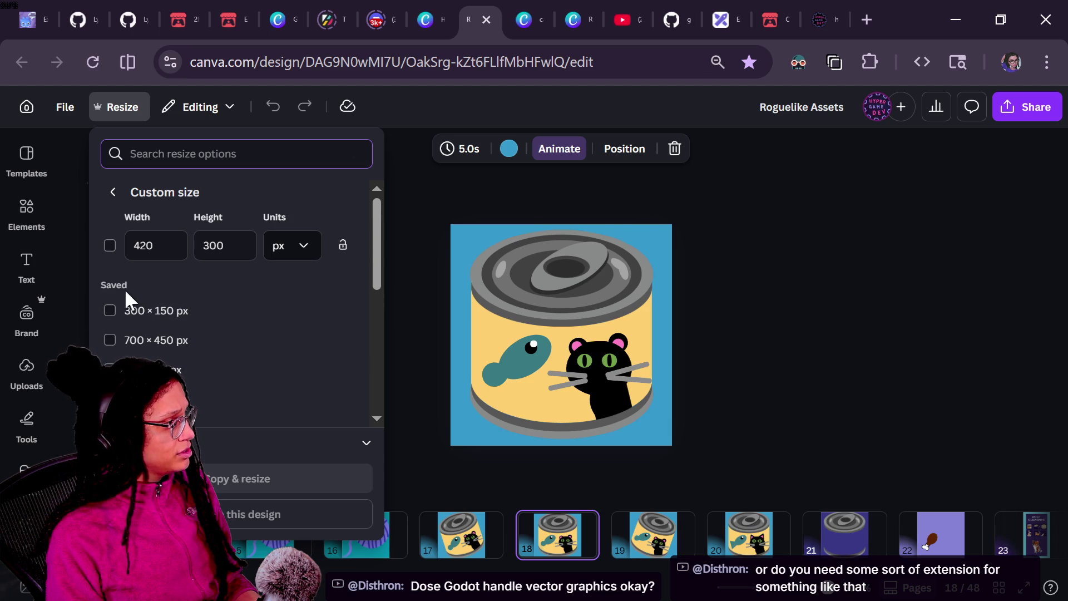
scroll(205, 382, "down", 3)
left_click(270, 442)
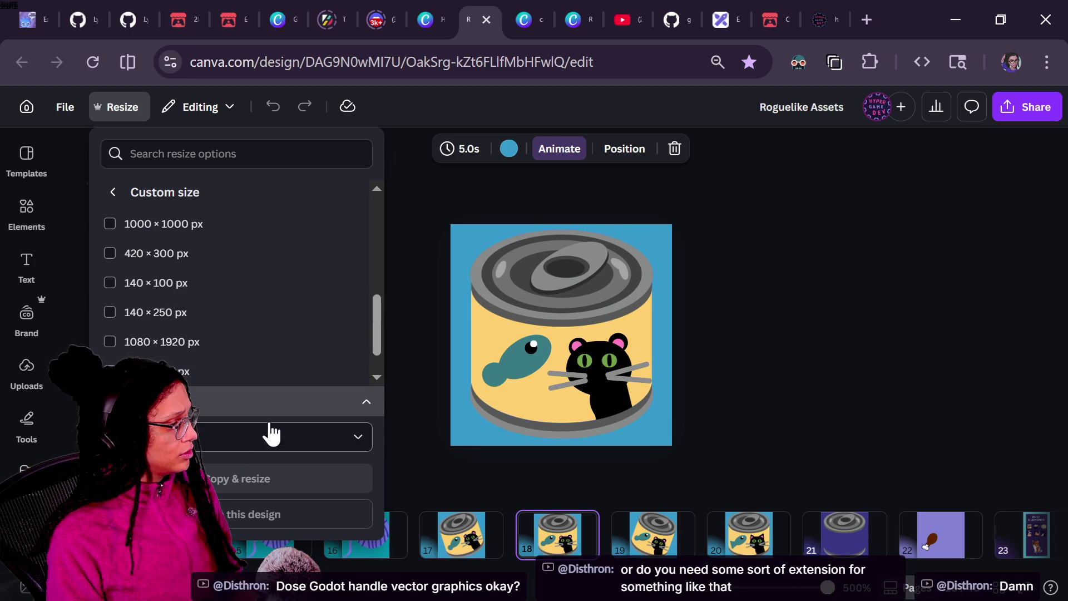
left_click(277, 445)
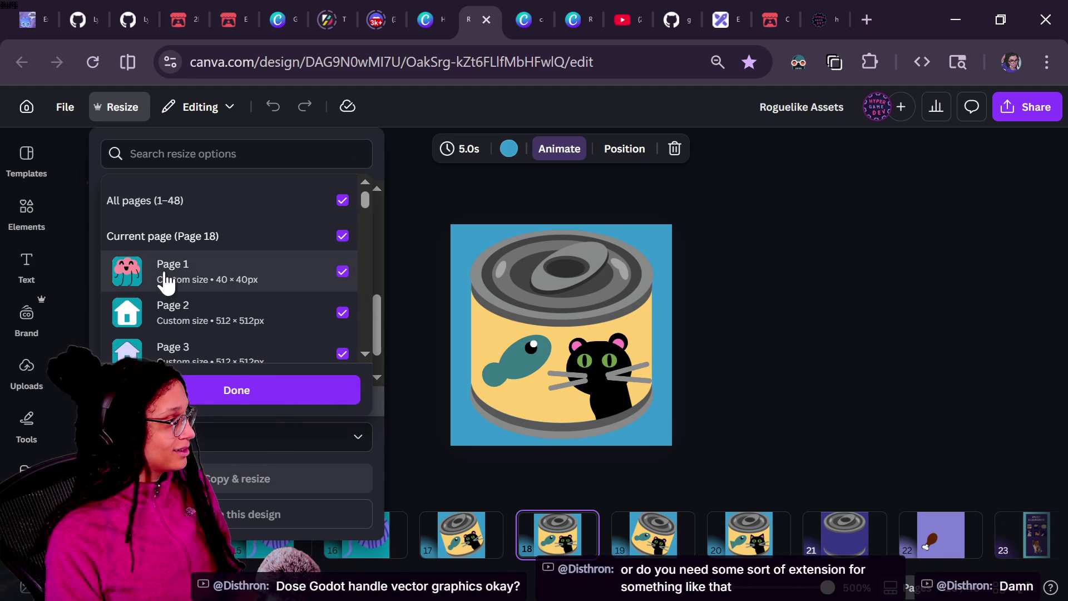
scroll(223, 312, "down", 9)
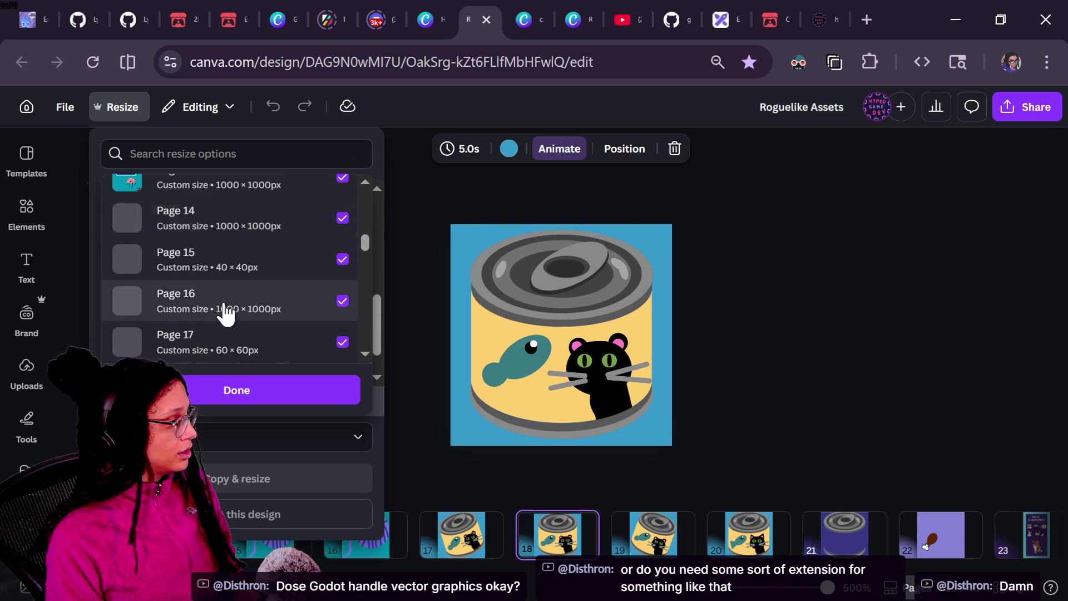
scroll(224, 314, "down", 4)
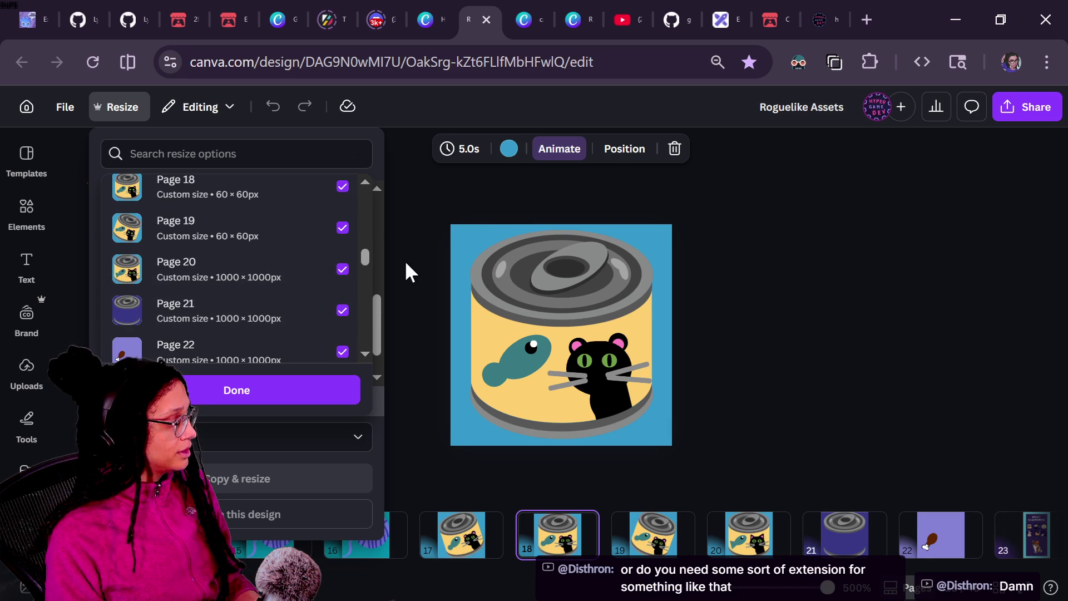
left_click(280, 275)
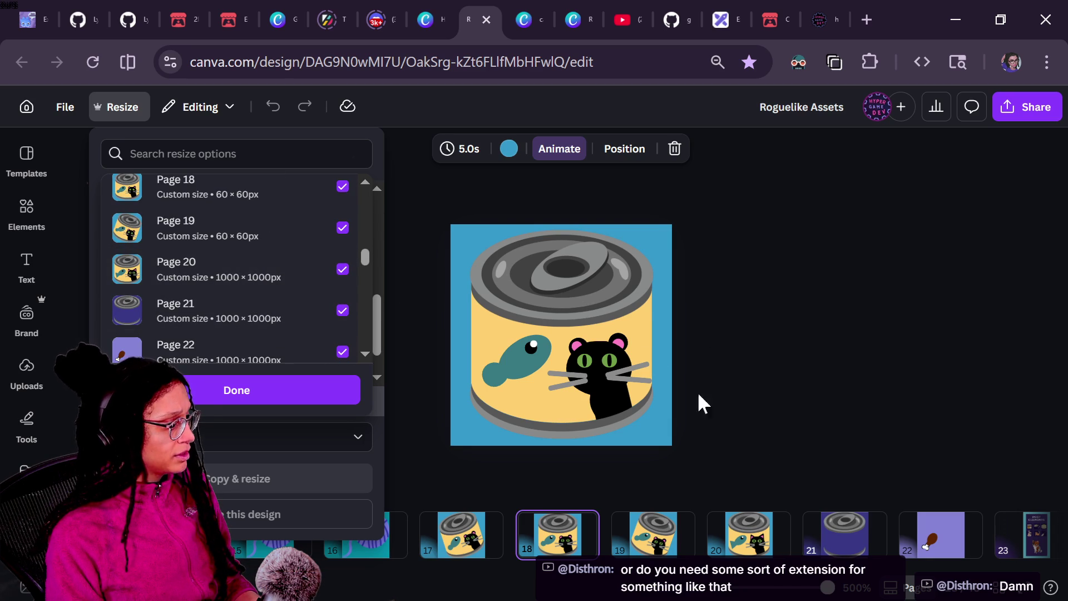
left_click(751, 526)
Step: Show page 20 on the canvas, then download only Page 20 as the transparent PNG
left_click(749, 525)
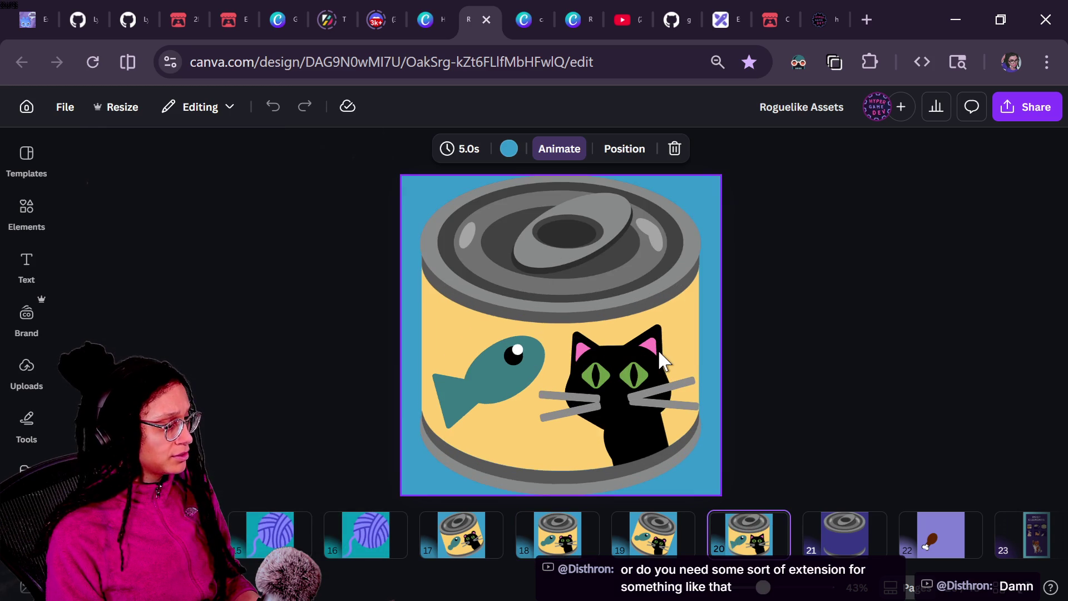
key("Right")
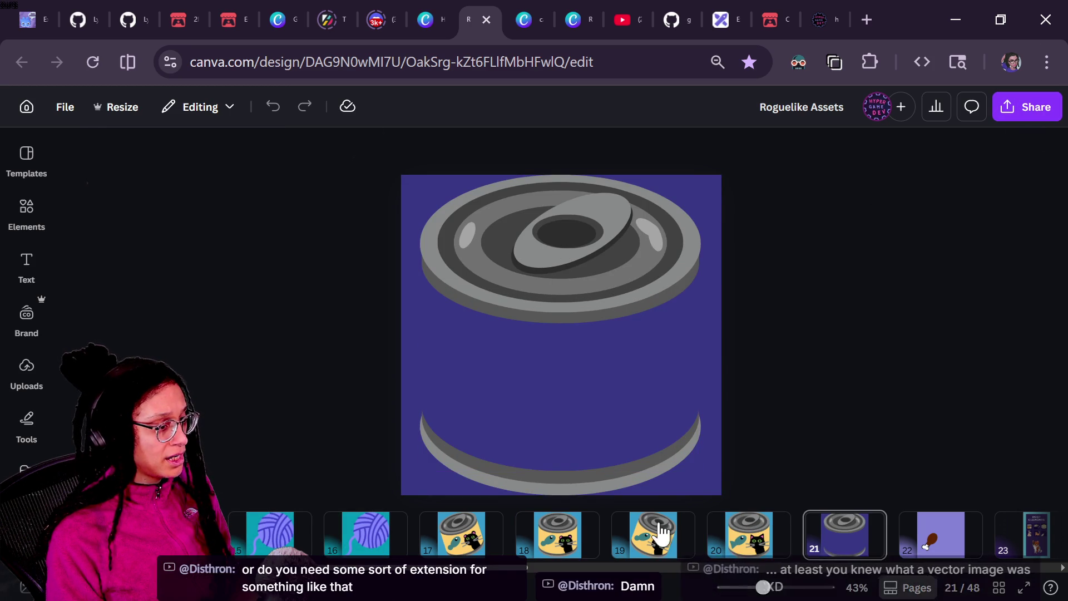
left_click(731, 545)
left_click(1024, 107)
left_click(793, 426)
left_click(835, 393)
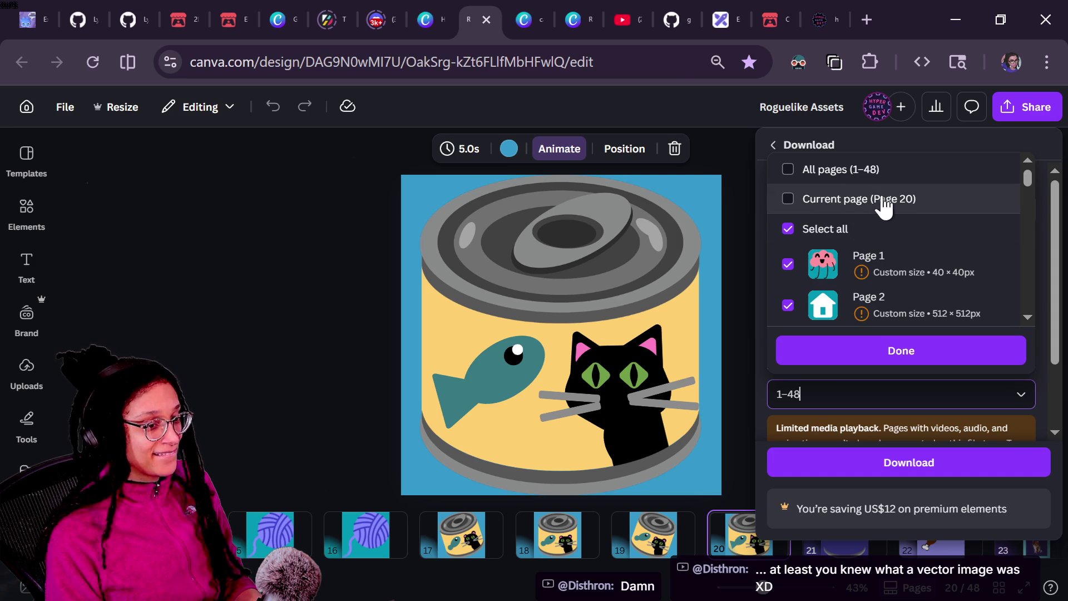
left_click(828, 173)
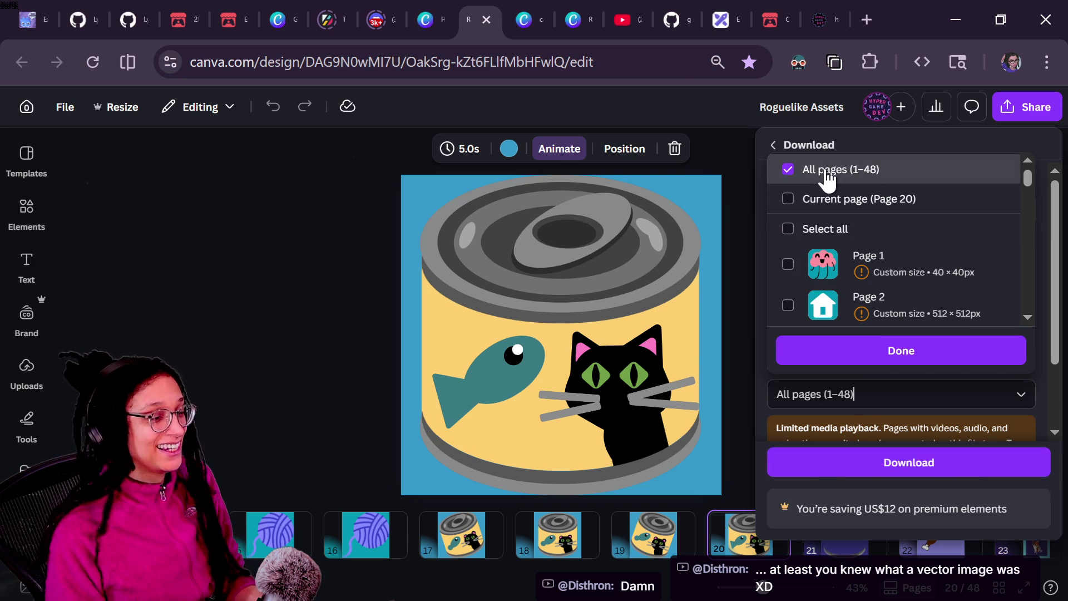
left_click(829, 171)
left_click(839, 203)
left_click(838, 353)
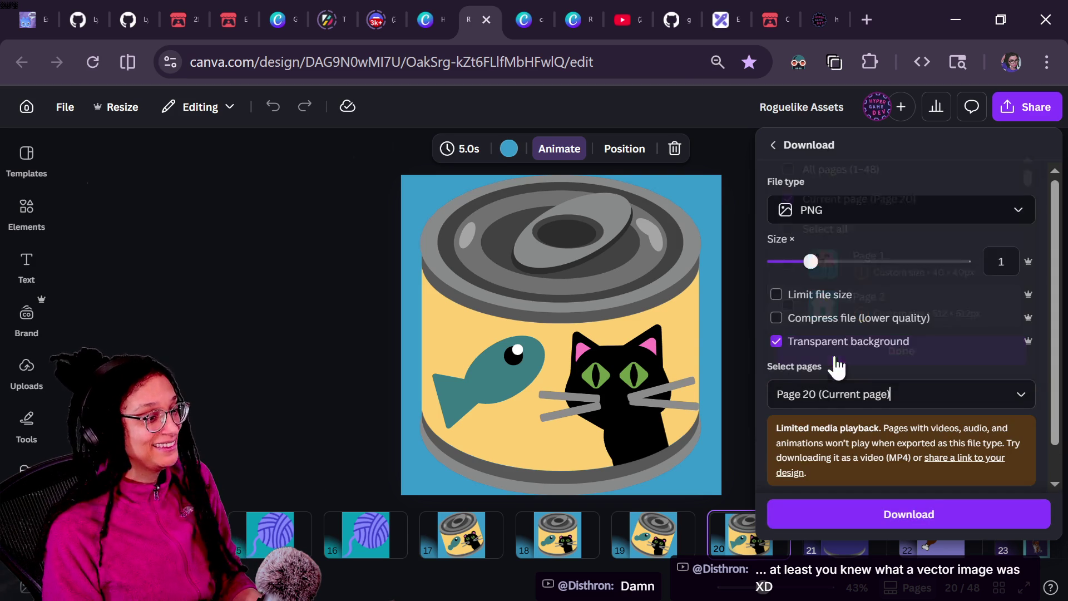
left_click(833, 523)
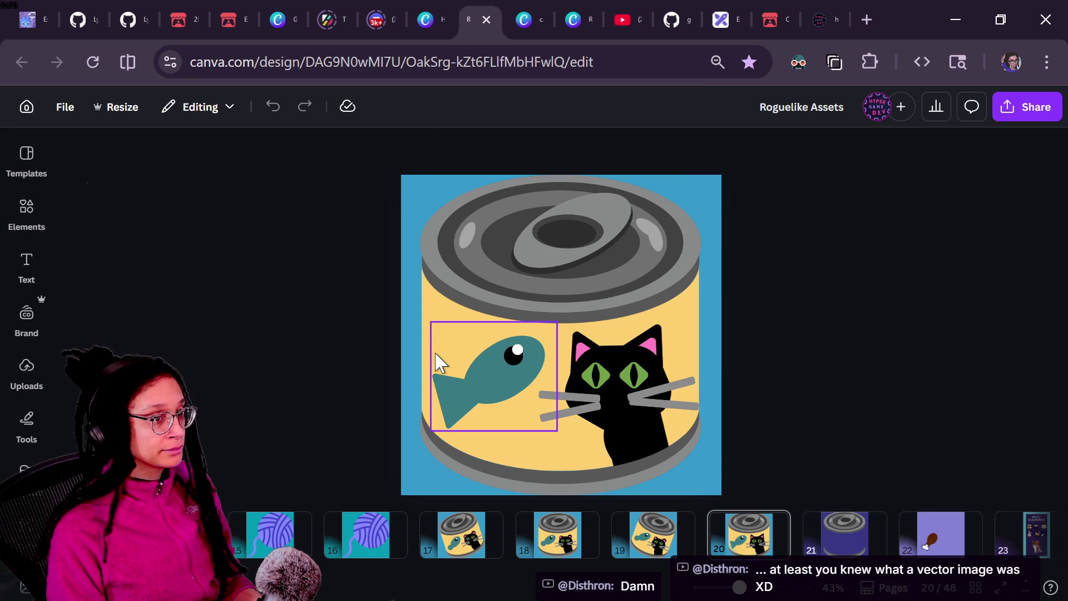
key("alt+Tab")
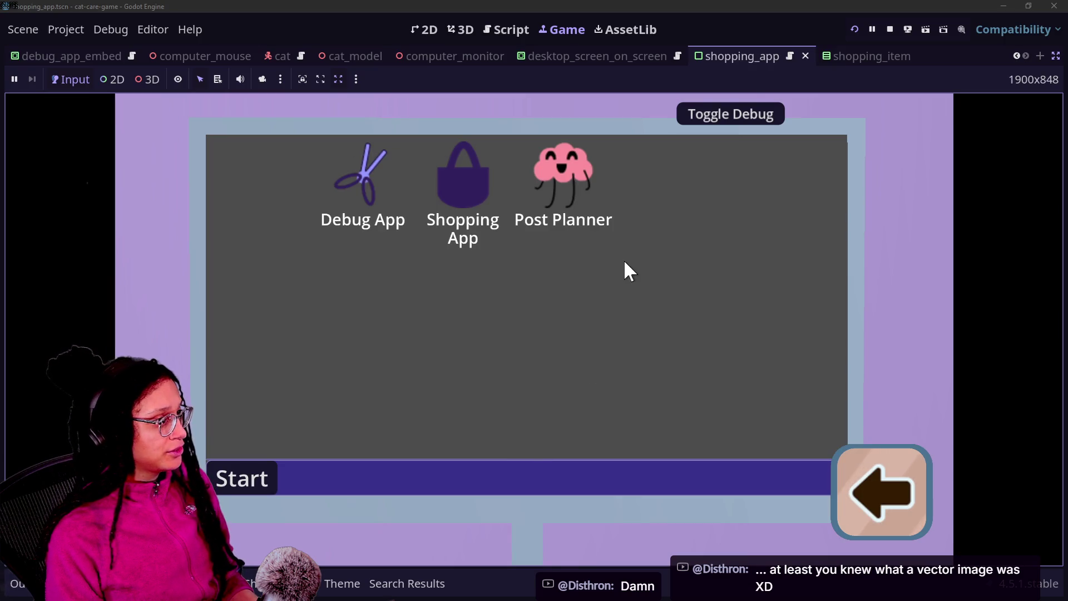
Step: Switch to Godot and stop the running game
key("alt+Tab")
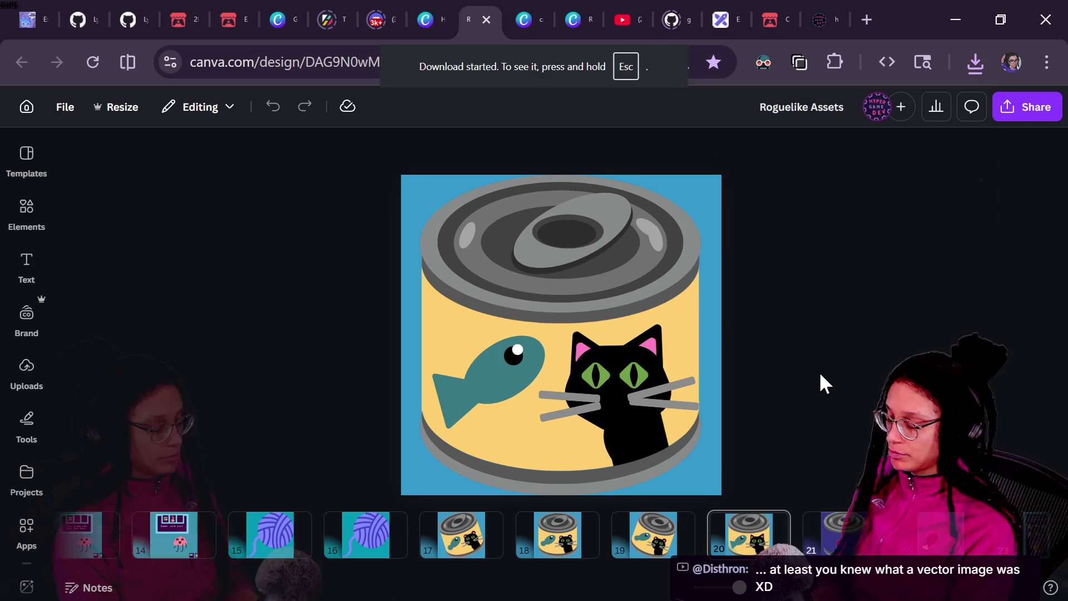
key("alt+Tab")
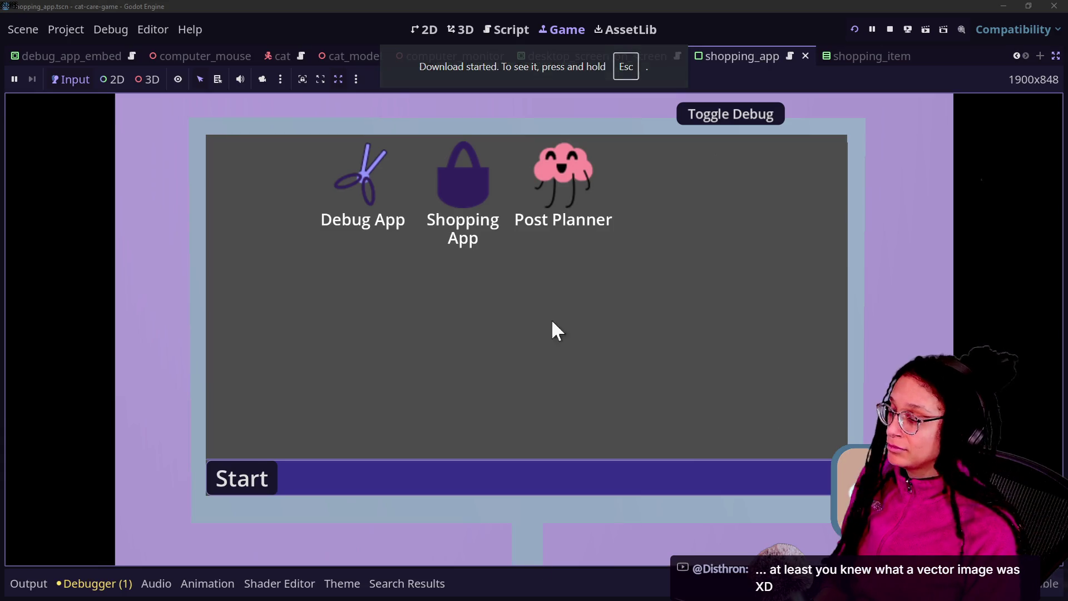
left_click(896, 33)
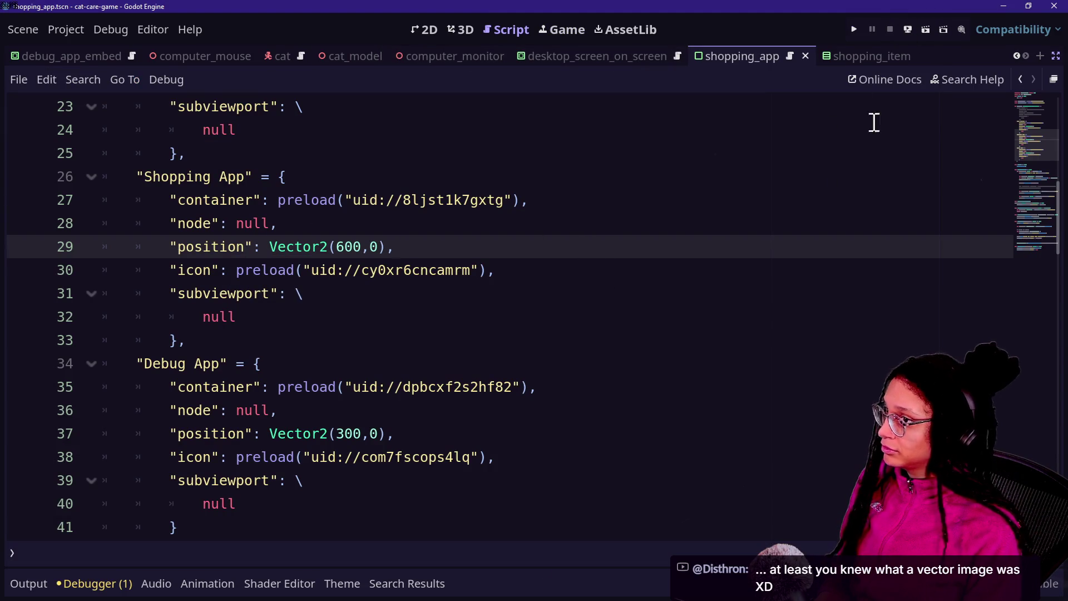
Step: Find Roguelike Assets (32).png in the Downloads folder, then switch to the itch.io tab
key("alt+Tab")
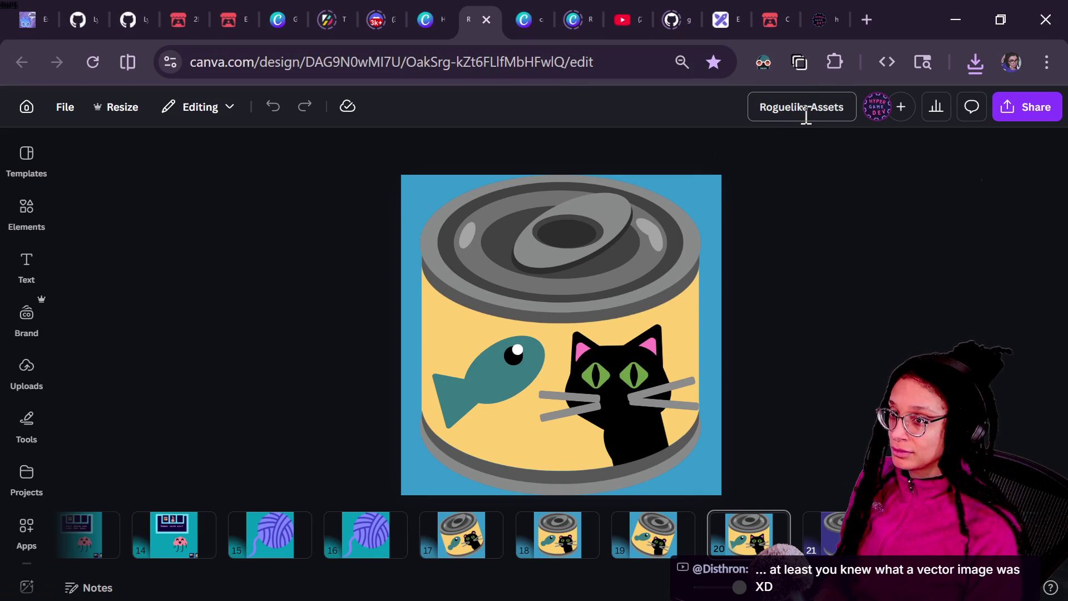
key("alt+Tab")
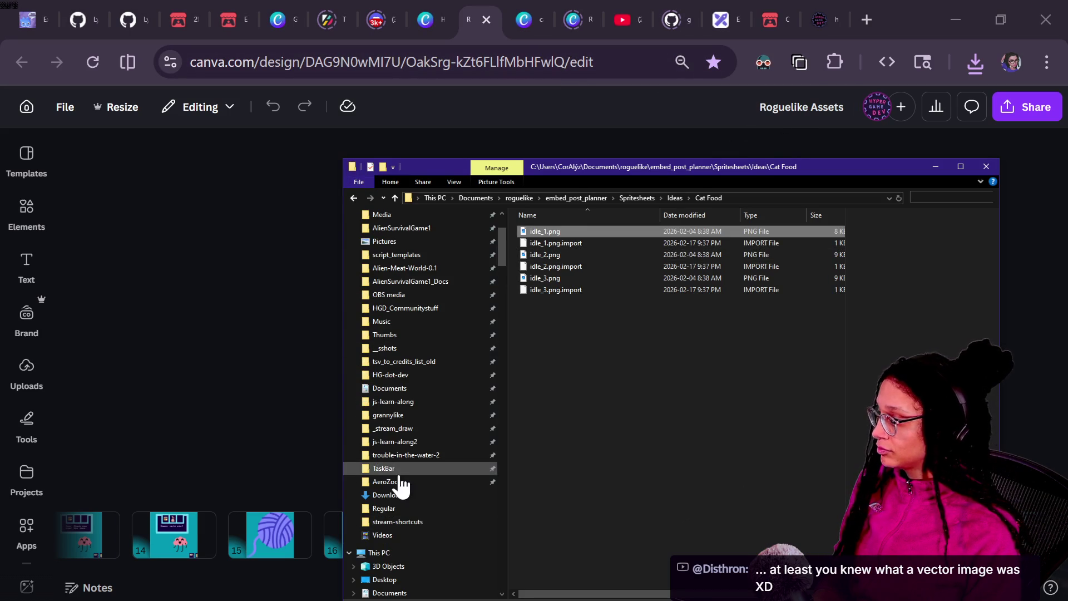
left_click(400, 495)
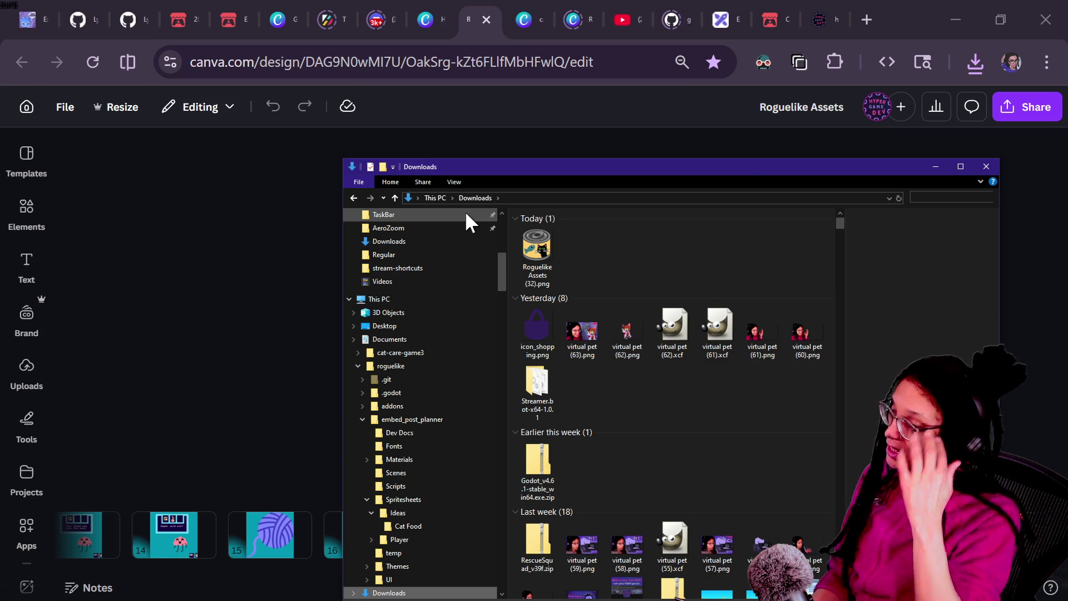
left_click(193, 9)
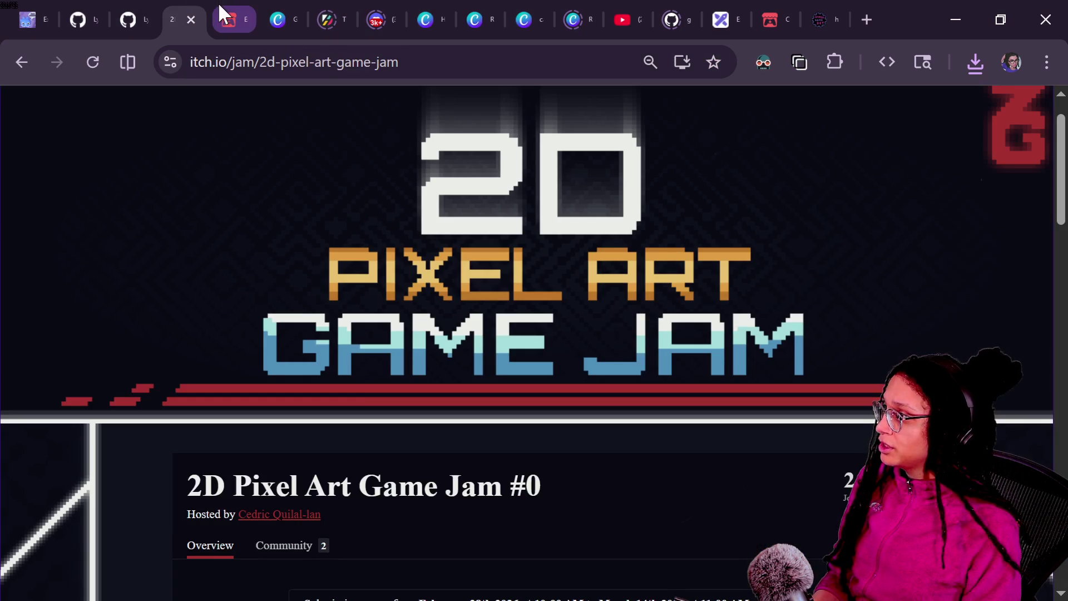
Step: Return to the Game-like Jam 6 - Tamagotchi page via the Back history, then open File Explorer
right_click(16, 68)
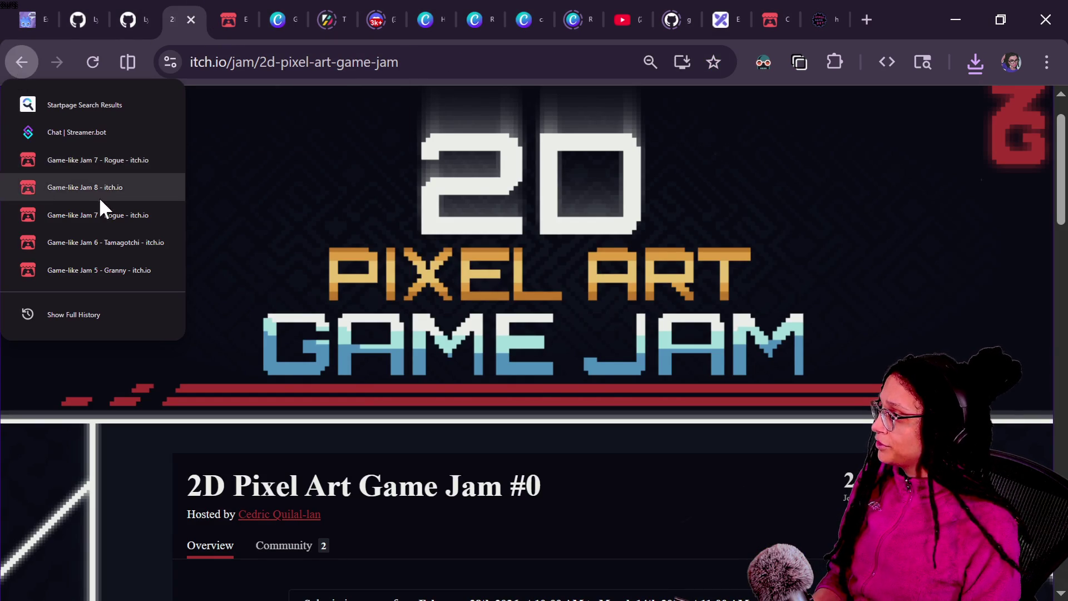
left_click(125, 240)
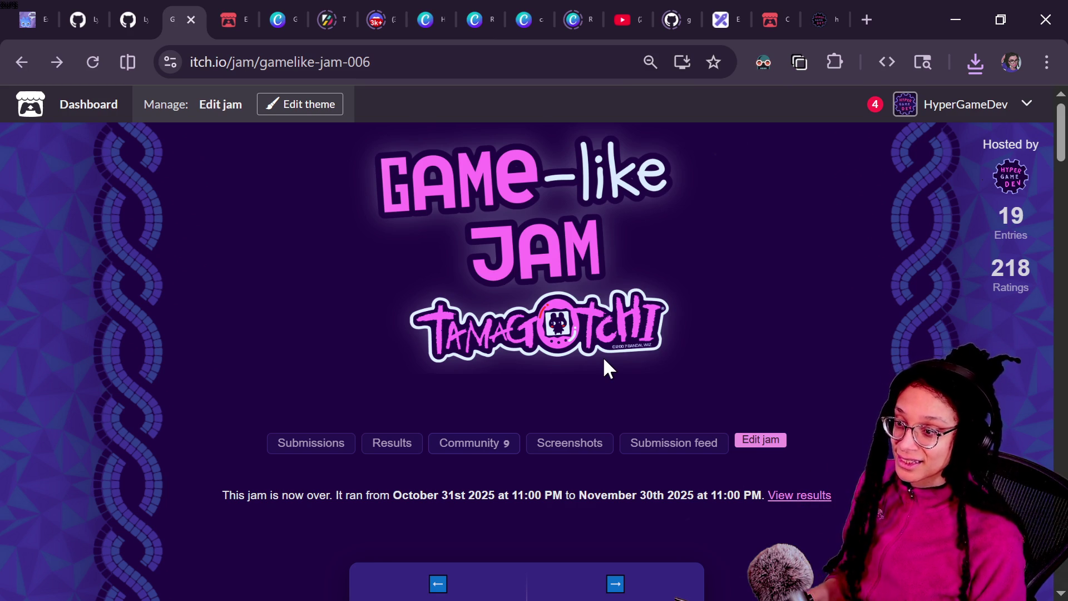
key("super+e")
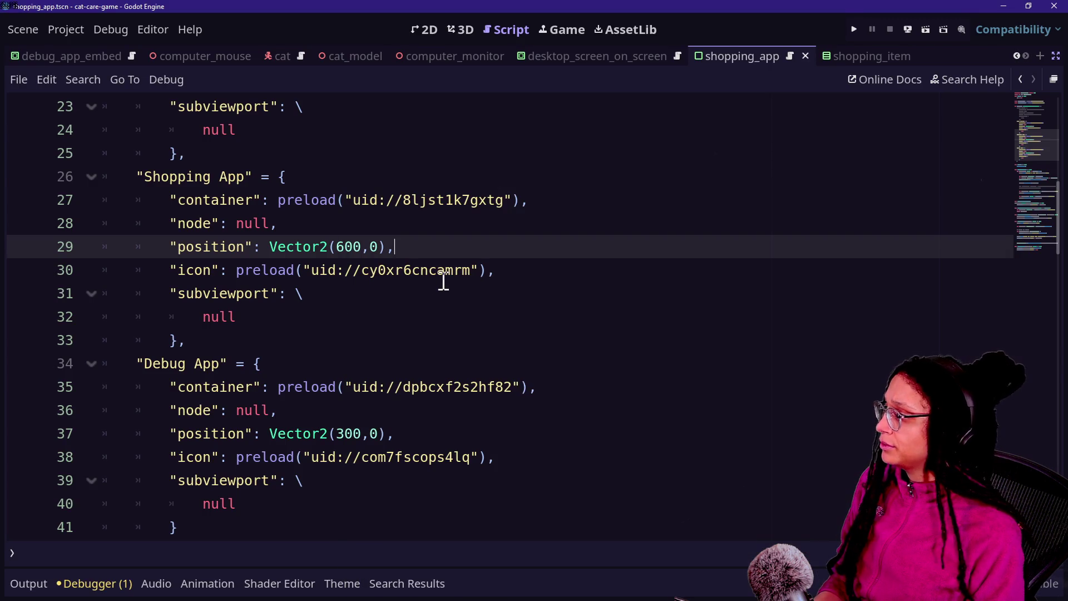
Step: Rename the exported Roguelike Assets (32).png to item_cat-food-1.png in Downloads
key("alt+Tab")
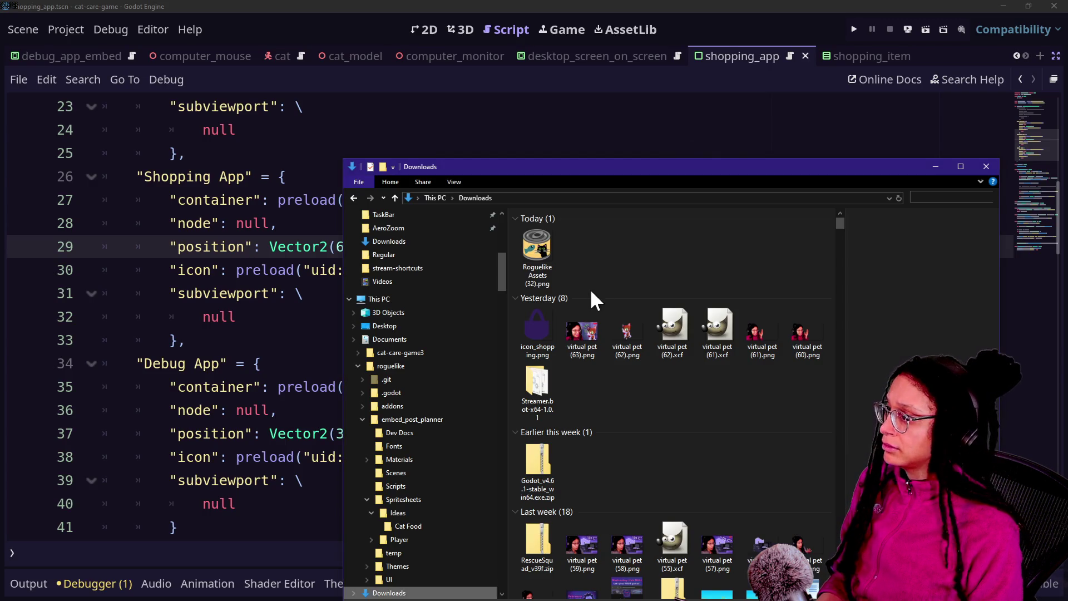
left_click(1053, 58)
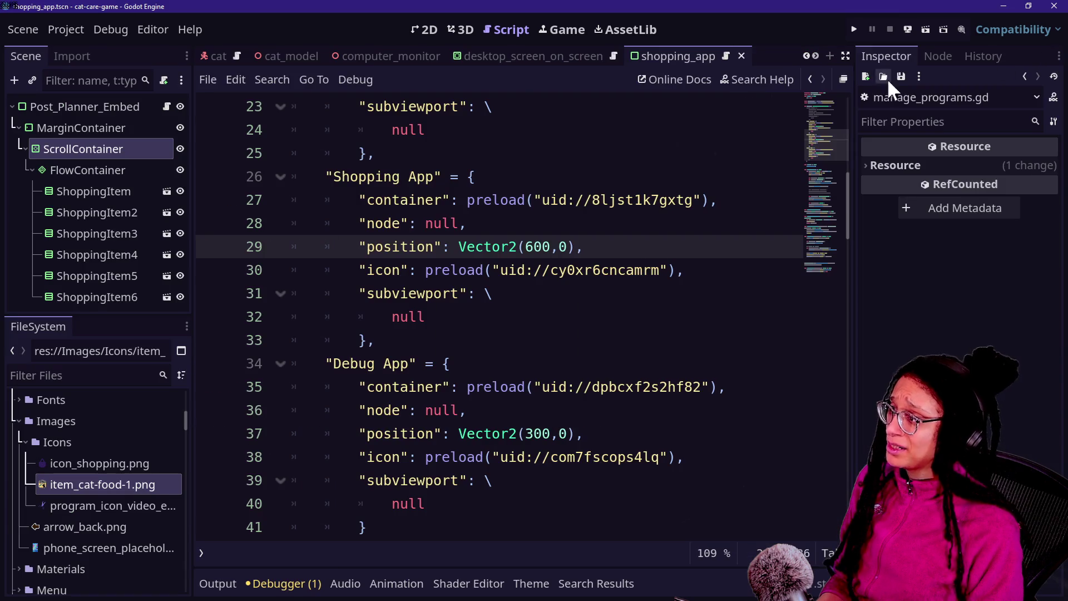
key("alt+Tab")
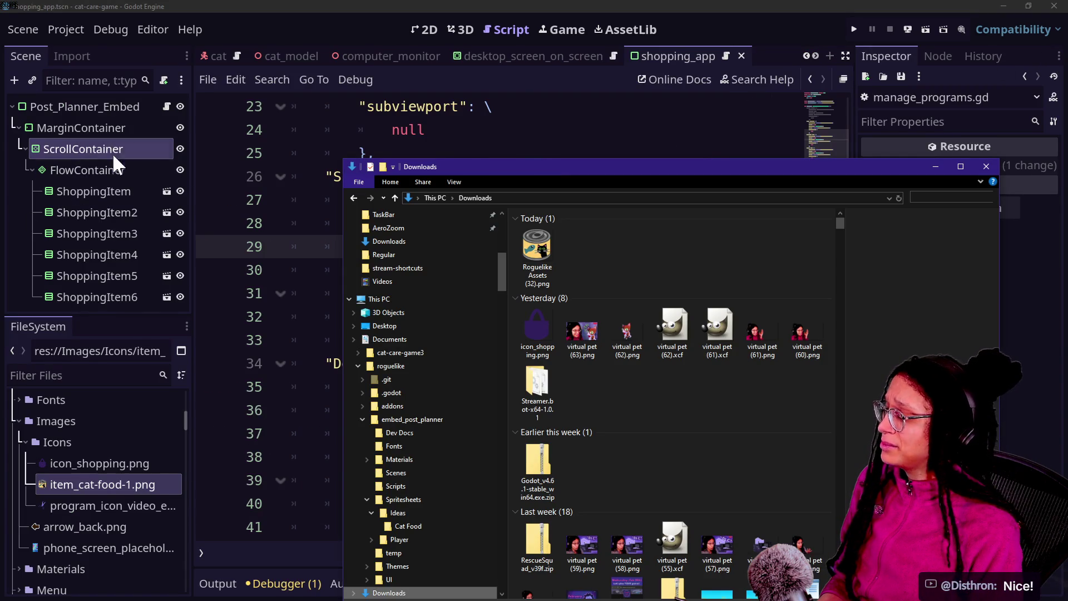
scroll(225, 50, "up", 2)
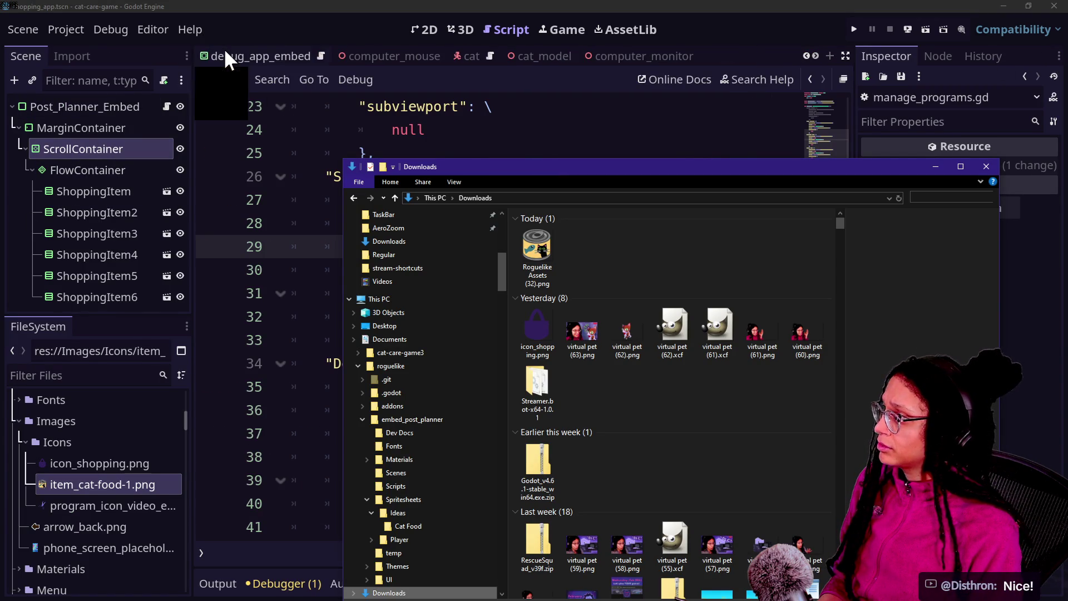
scroll(225, 50, "up", 5)
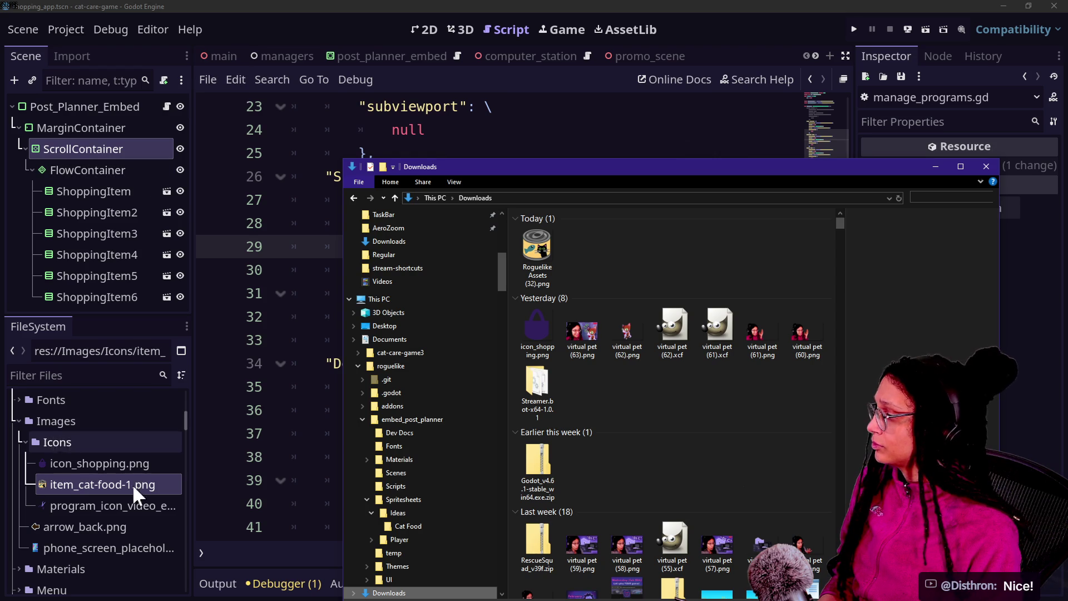
left_click(548, 275)
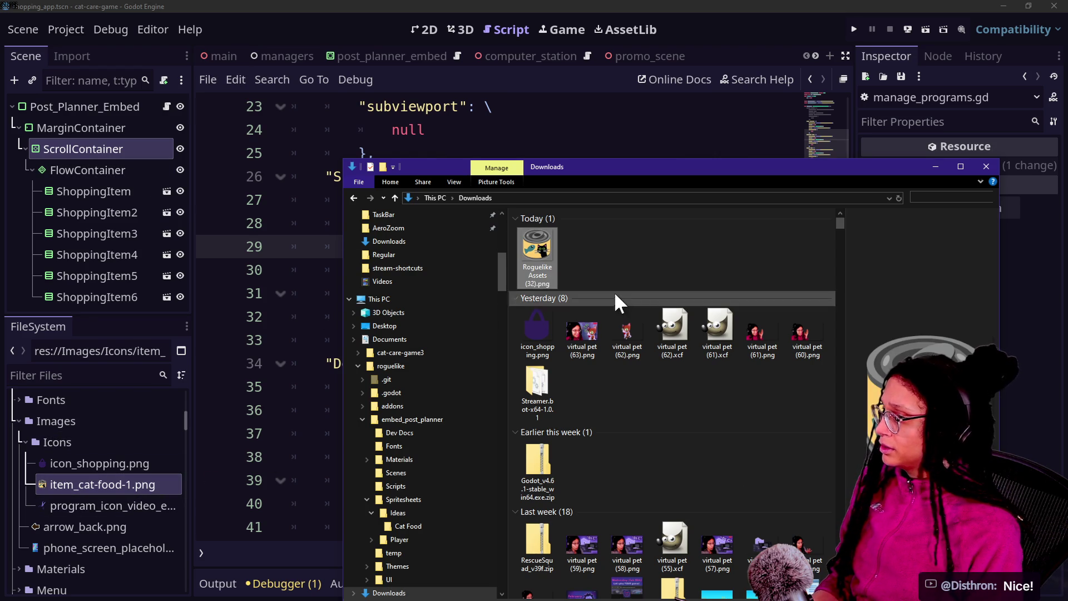
left_click(559, 268)
type("item_cat-food-1")
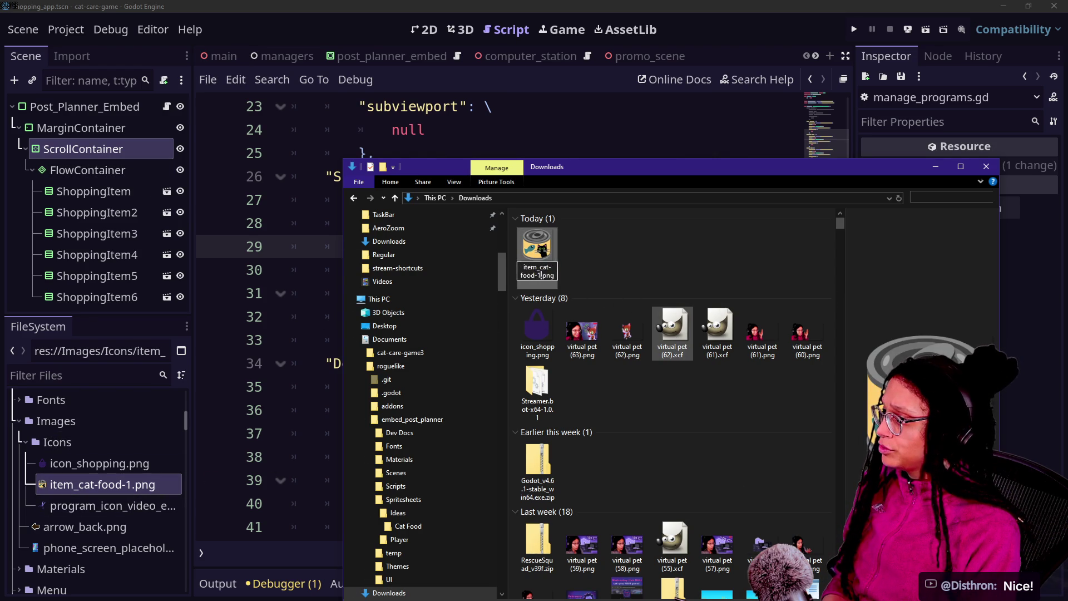
type("1")
key("Return")
Step: Drag item_cat-food-1.png into Godot's Images/Icons folder and run the game
left_click_drag(106, 507, 71, 538)
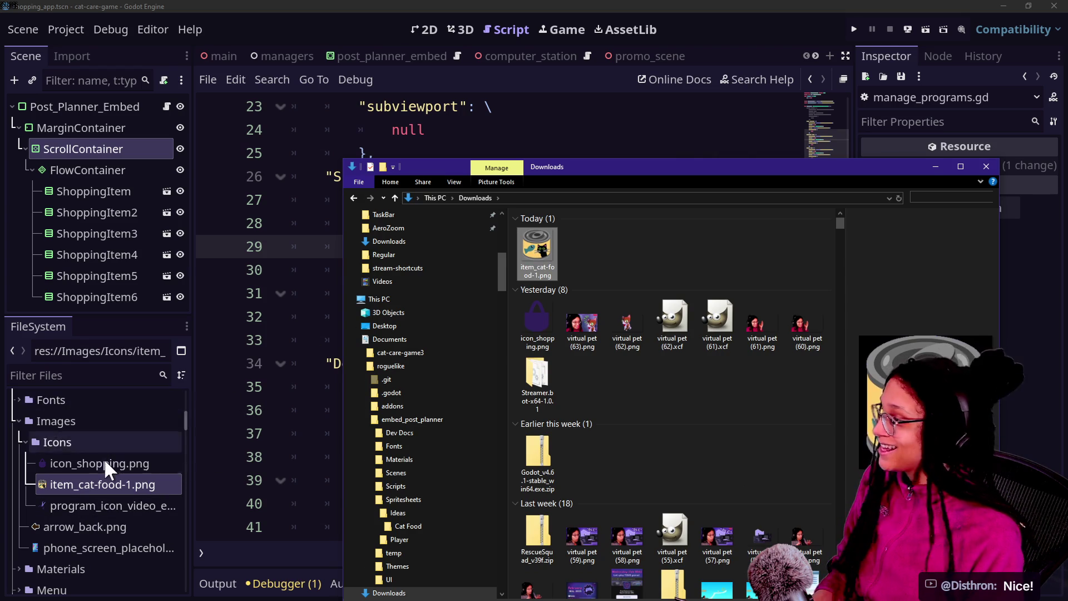
left_click(134, 464)
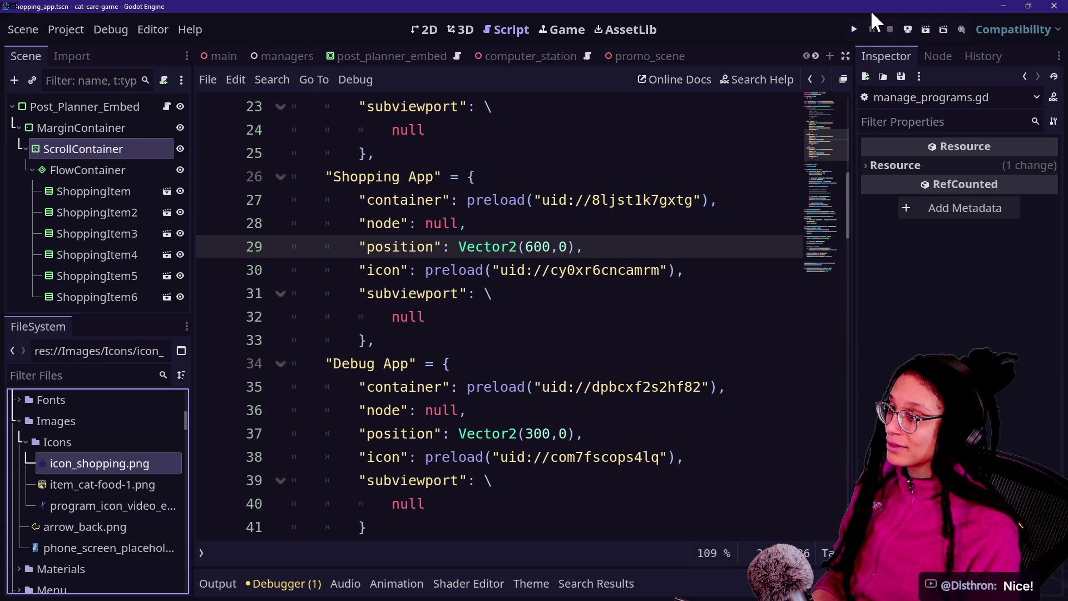
left_click(855, 29)
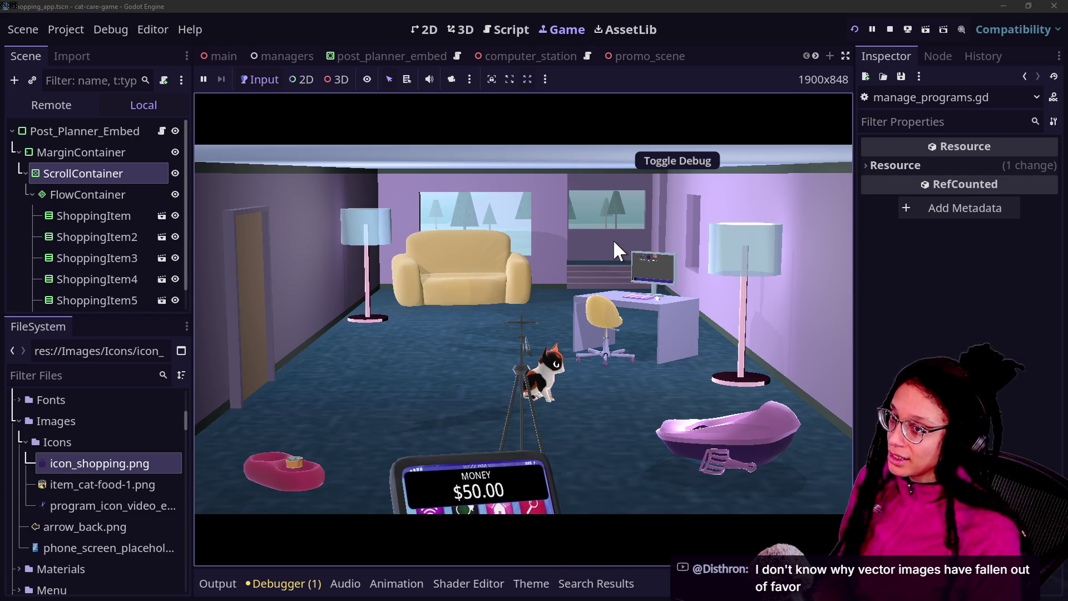
key("alt+Tab")
key("alt+Tab")
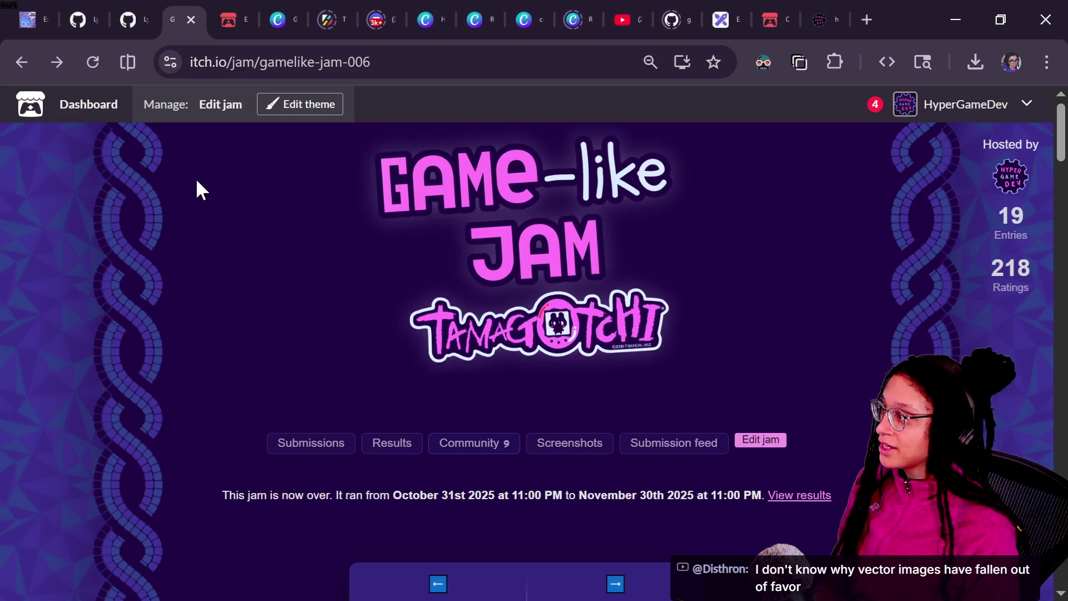
Step: Open the Game-like Jam 7 Rogue page and launch its JSRogue theme game in a new tab
left_click(612, 577)
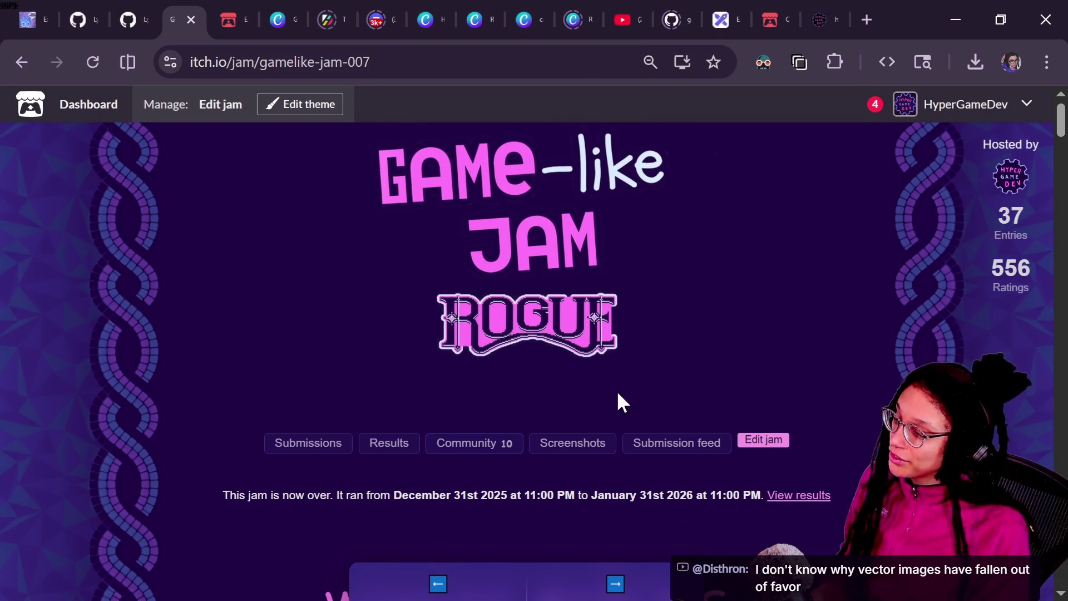
scroll(790, 315, "down", 2)
scroll(790, 315, "up", 2)
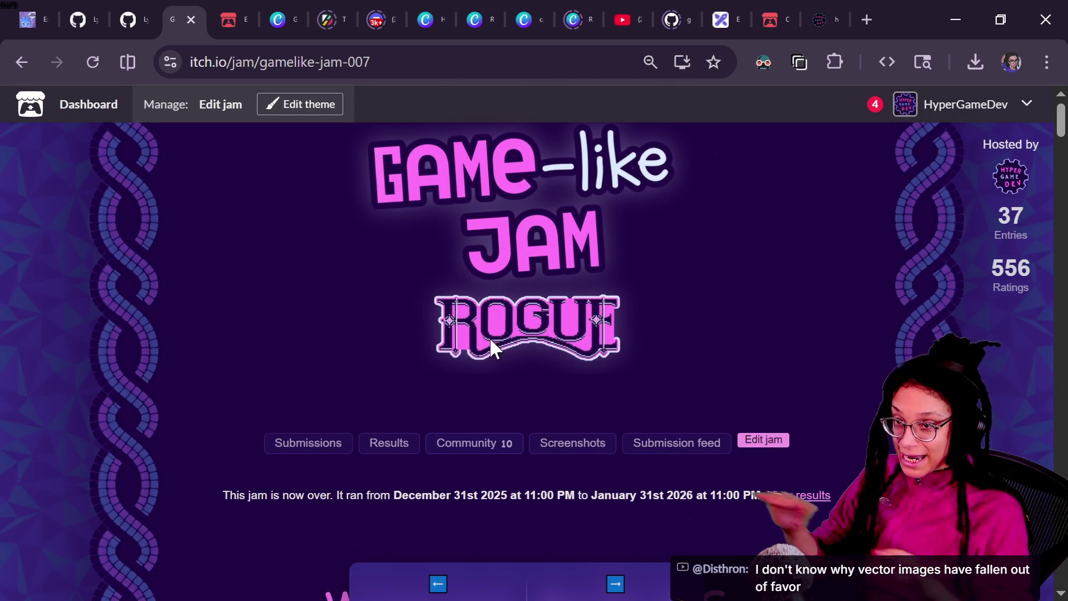
scroll(490, 337, "down", 15)
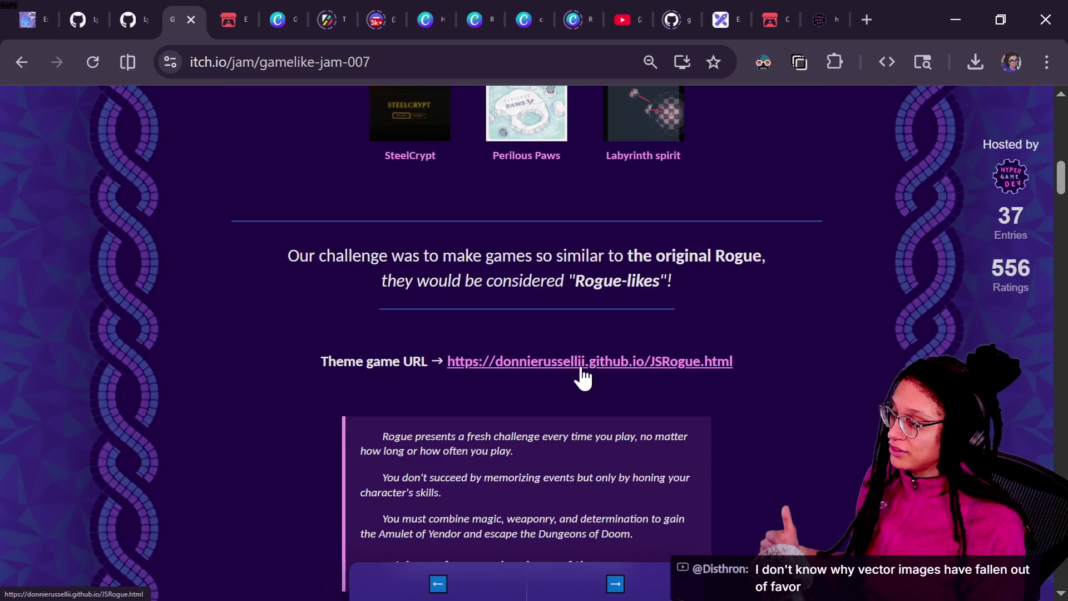
left_click(579, 363)
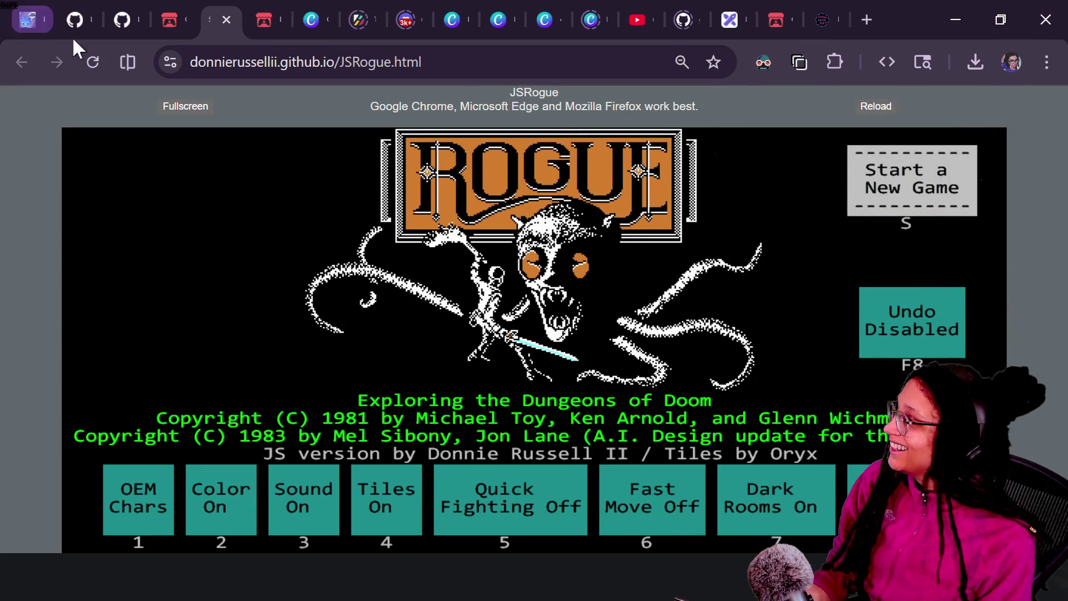
Step: Return to the Rogue jam page, back at the top showing the winners
mouse_move(161, 8)
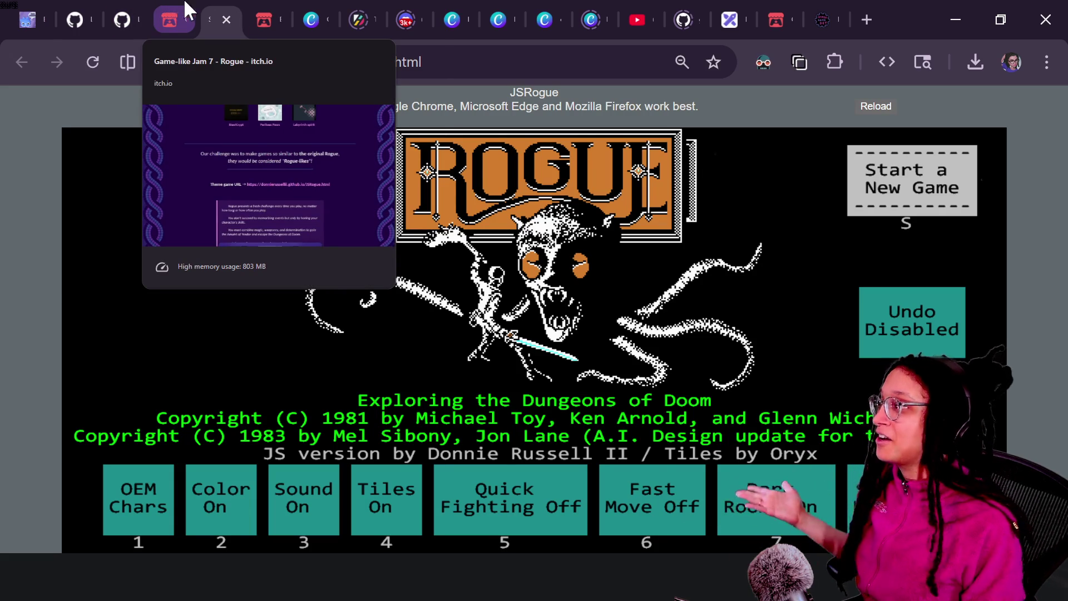
left_click(187, 10)
scroll(573, 345, "up", 10)
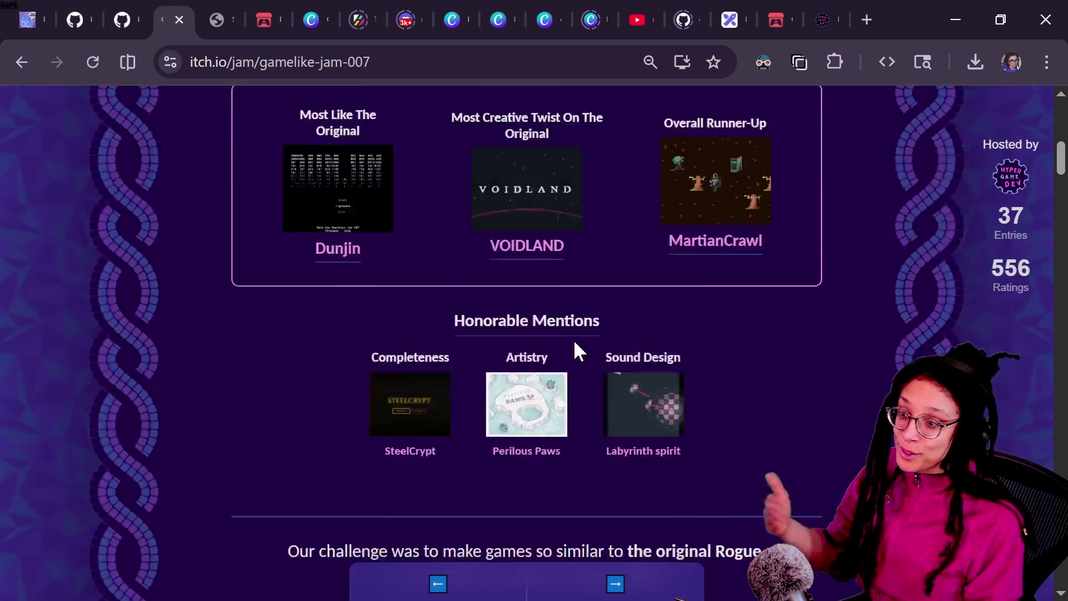
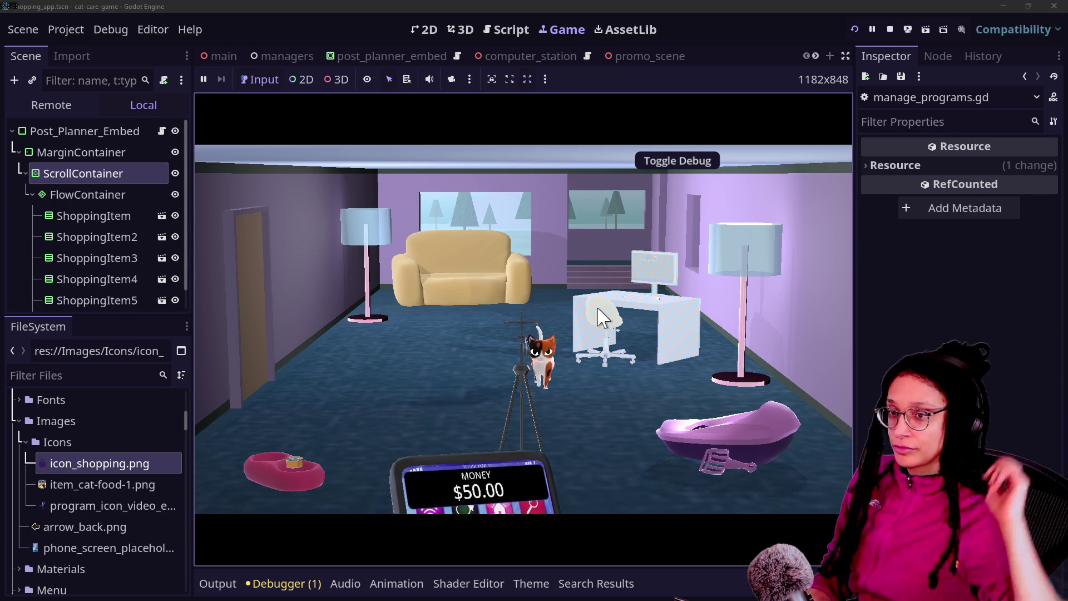
Step: In the running game, browse the Shopping App's $5.10 KittyYum cans, then switch to the browser
left_click(635, 320)
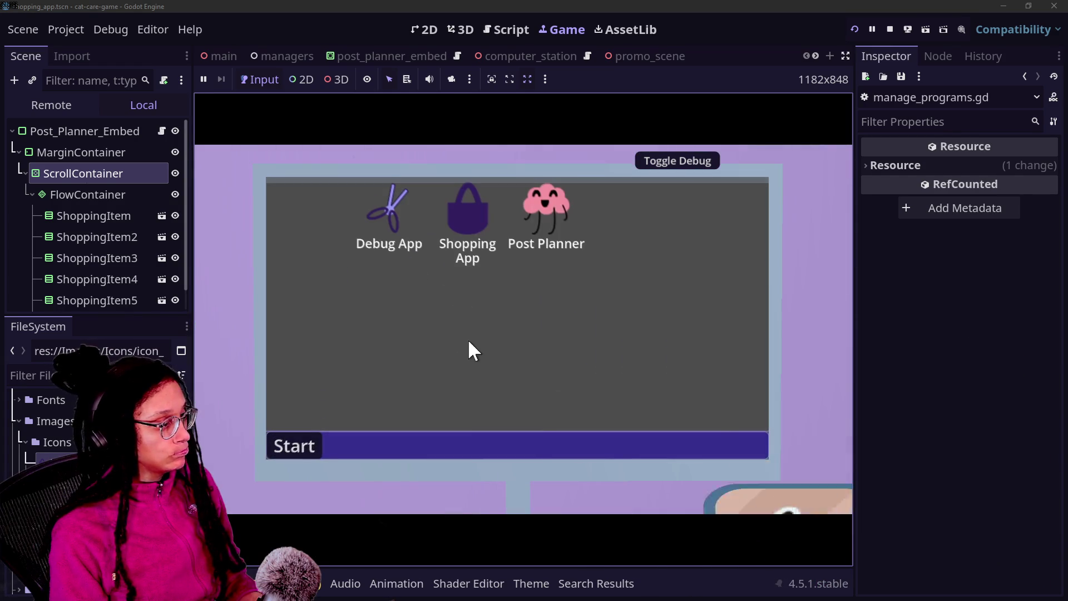
left_click(473, 218)
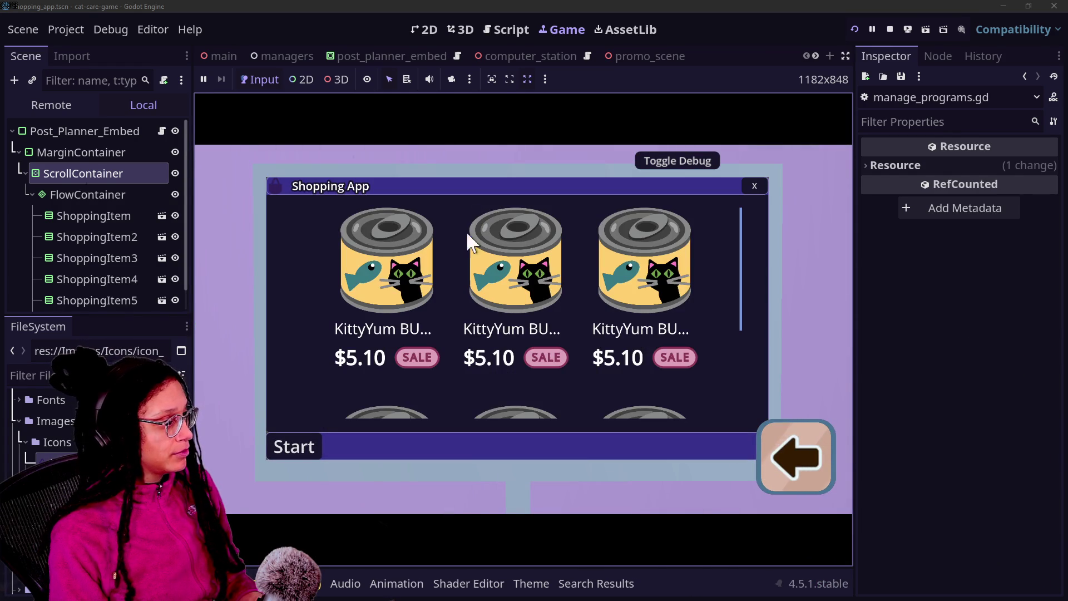
scroll(559, 345, "down", 3)
scroll(559, 345, "up", 3)
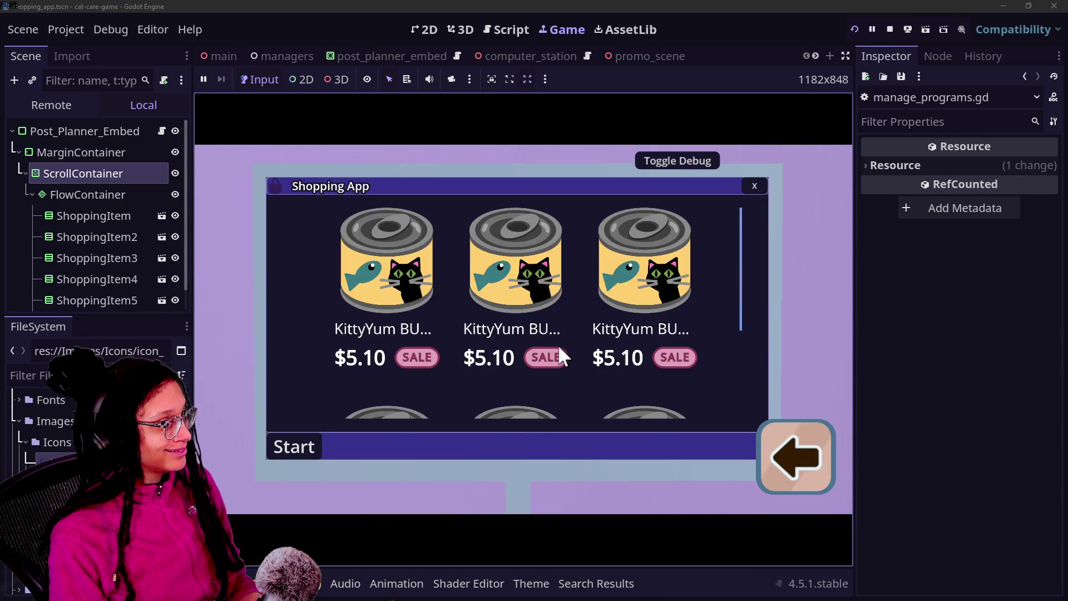
scroll(558, 345, "down", 1)
scroll(558, 345, "down", 2)
scroll(559, 345, "up", 3)
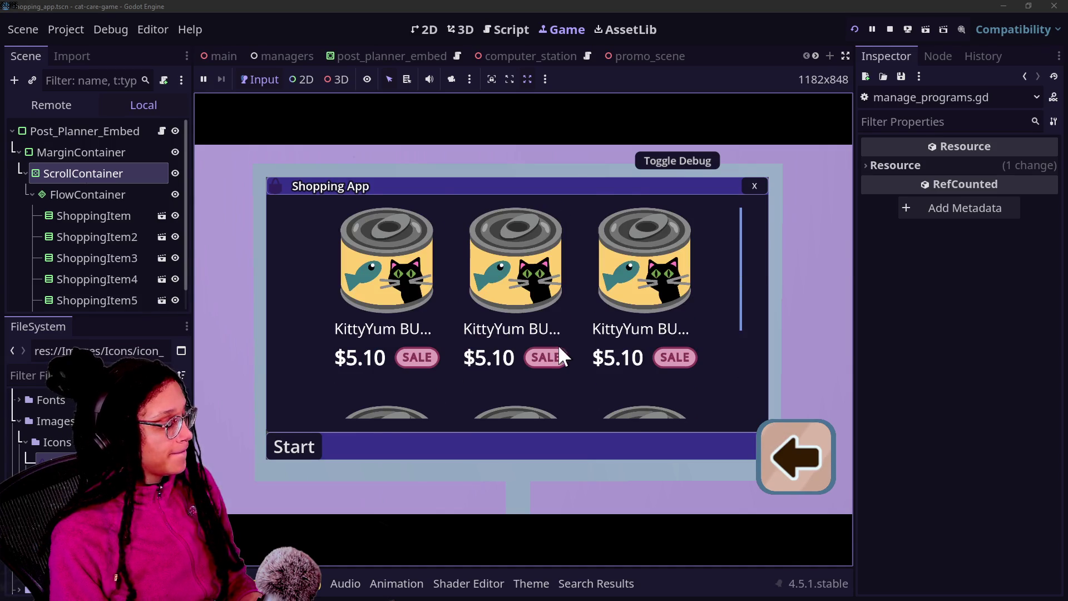
key("alt+Tab")
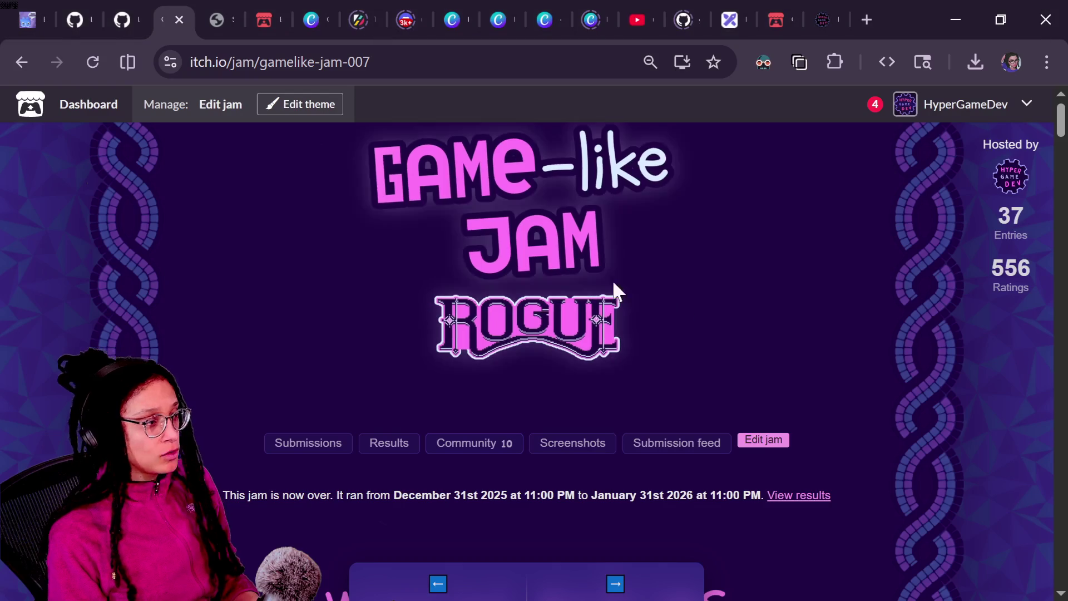
Step: Open the Roguelike Assets design in Canva and go to page 7's cat tree
left_click(470, 9)
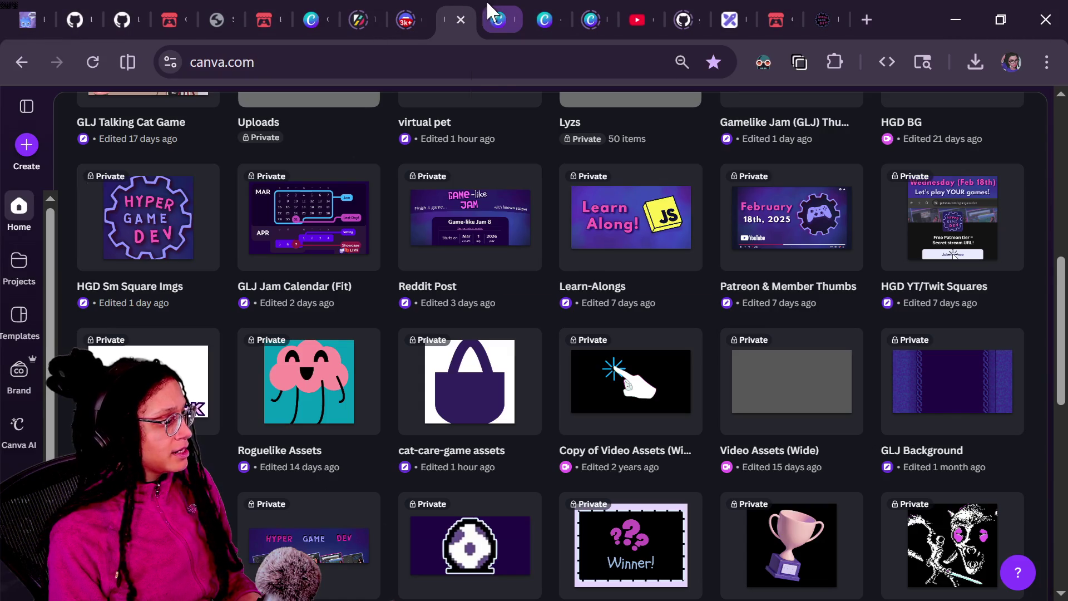
left_click(542, 8)
left_click(497, 9)
left_click(548, 8)
left_click(497, 9)
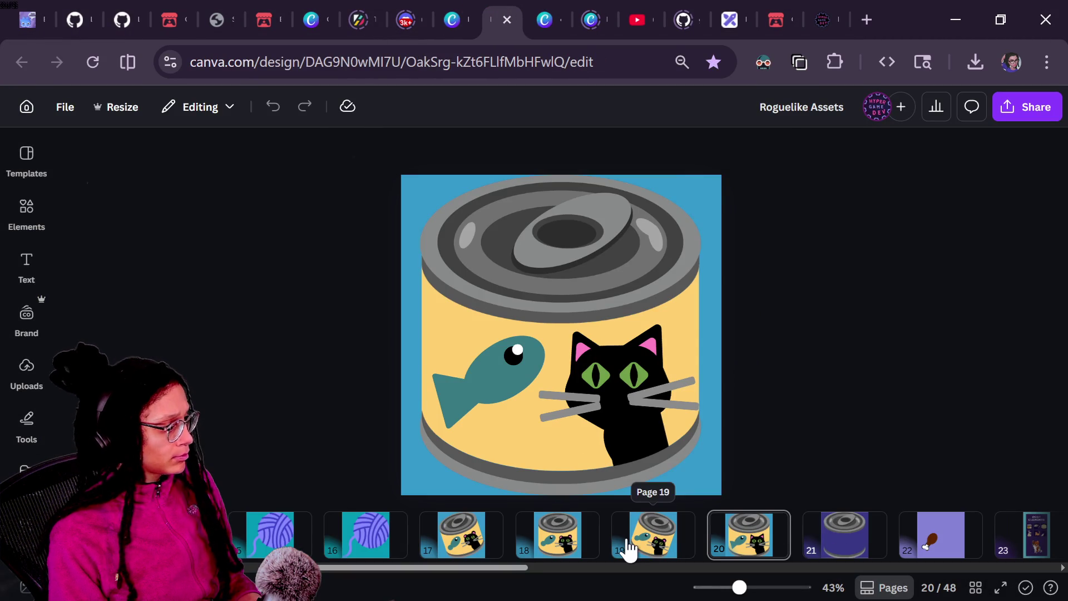
scroll(626, 546, "up", 5)
scroll(626, 548, "left", 3)
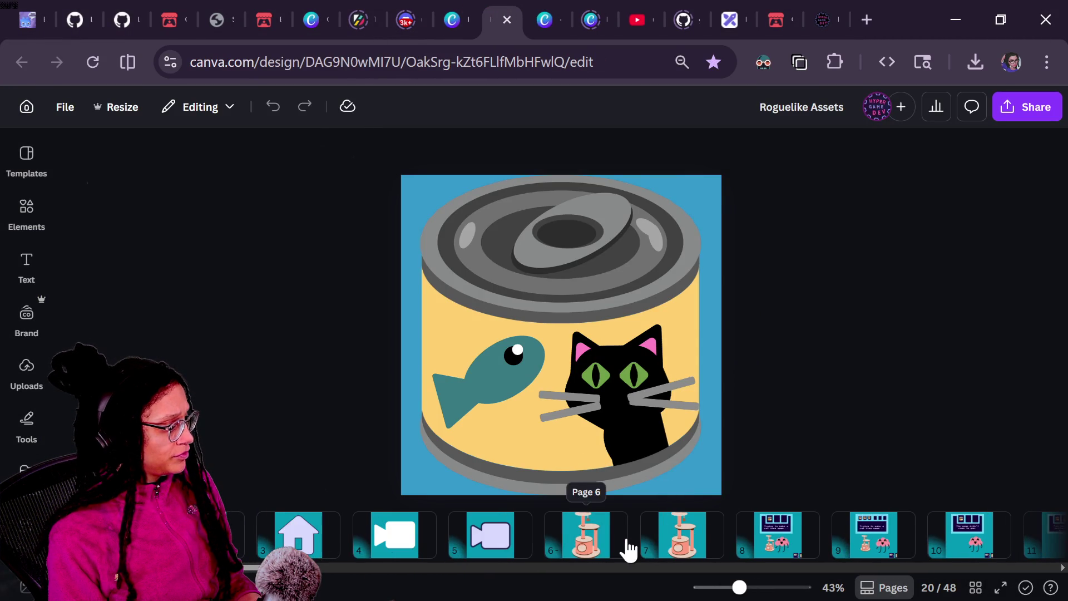
left_click(661, 538)
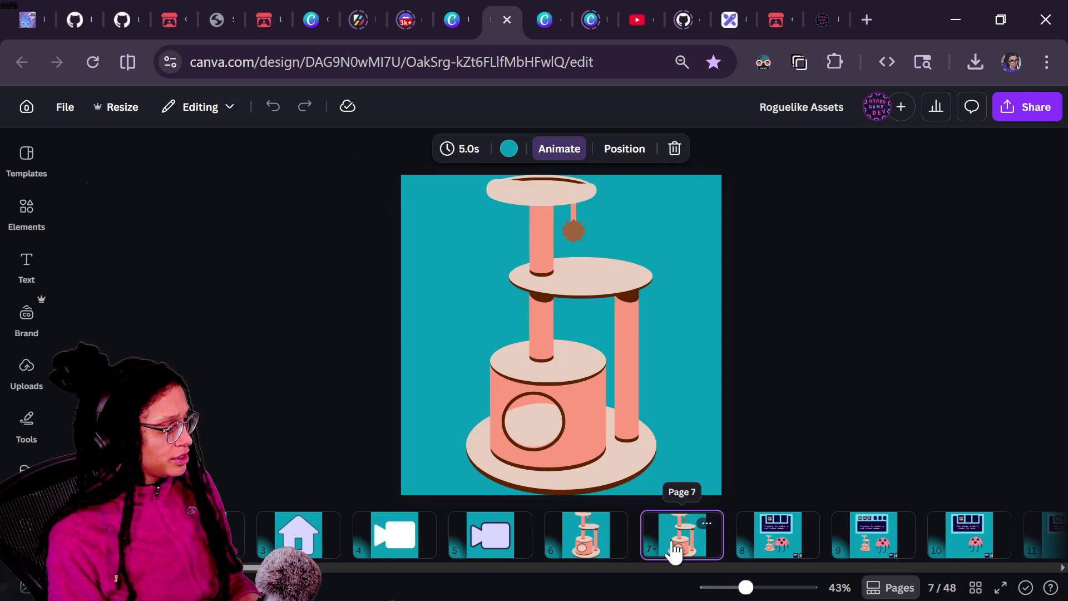
left_click(551, 537)
left_click(684, 557)
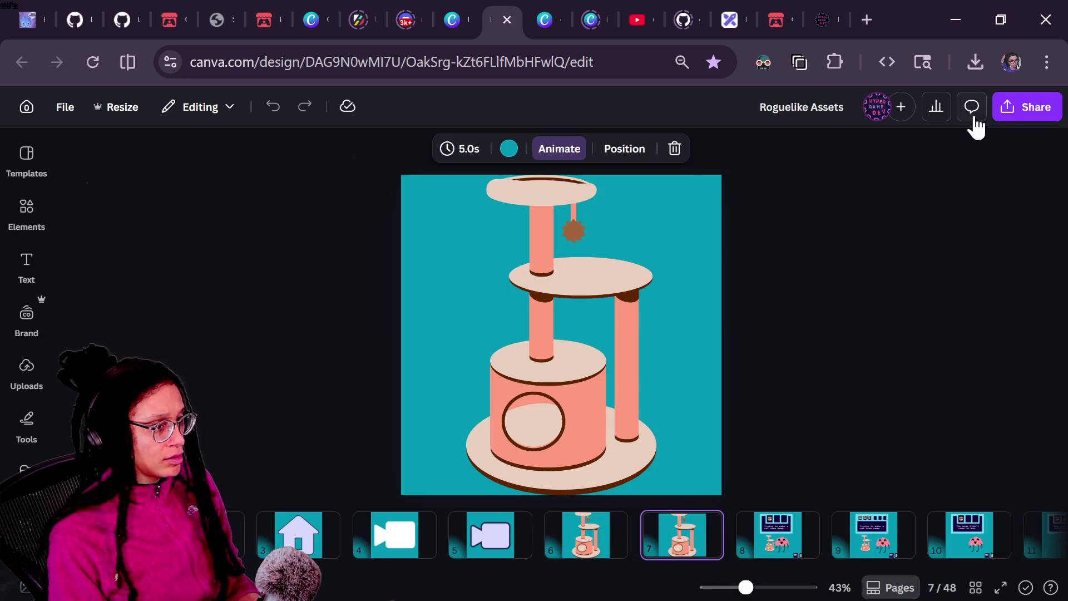
Step: Download page 7's cat tree as a transparent-background PNG
left_click(1026, 107)
left_click(799, 409)
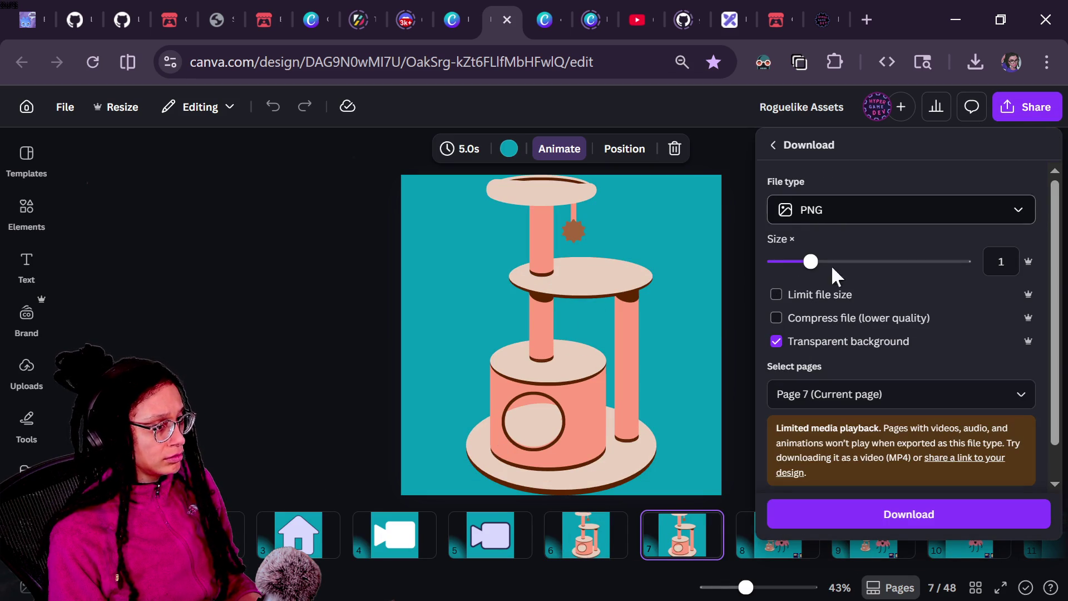
scroll(846, 465, "down", 1)
left_click(839, 525)
scroll(516, 497, "down", 1)
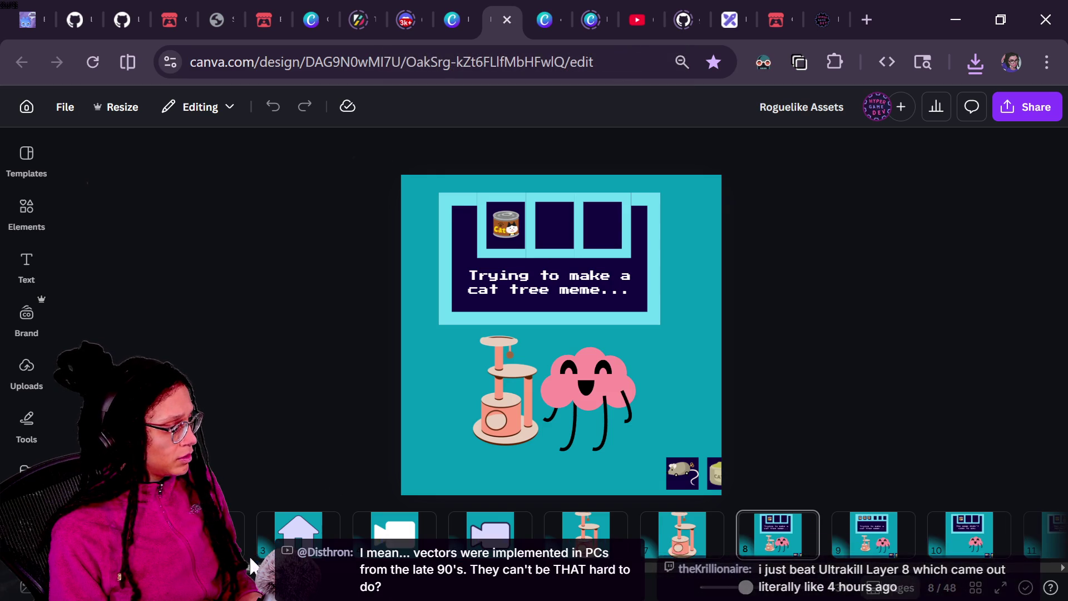
scroll(252, 562, "right", 15)
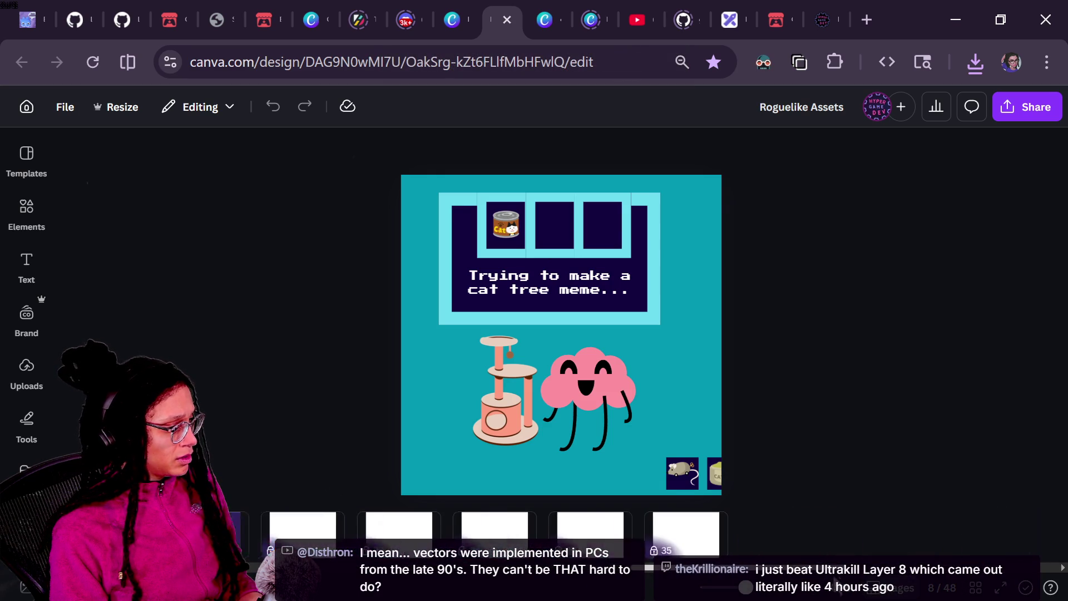
scroll(556, 534, "left", 10)
scroll(556, 534, "left", 15)
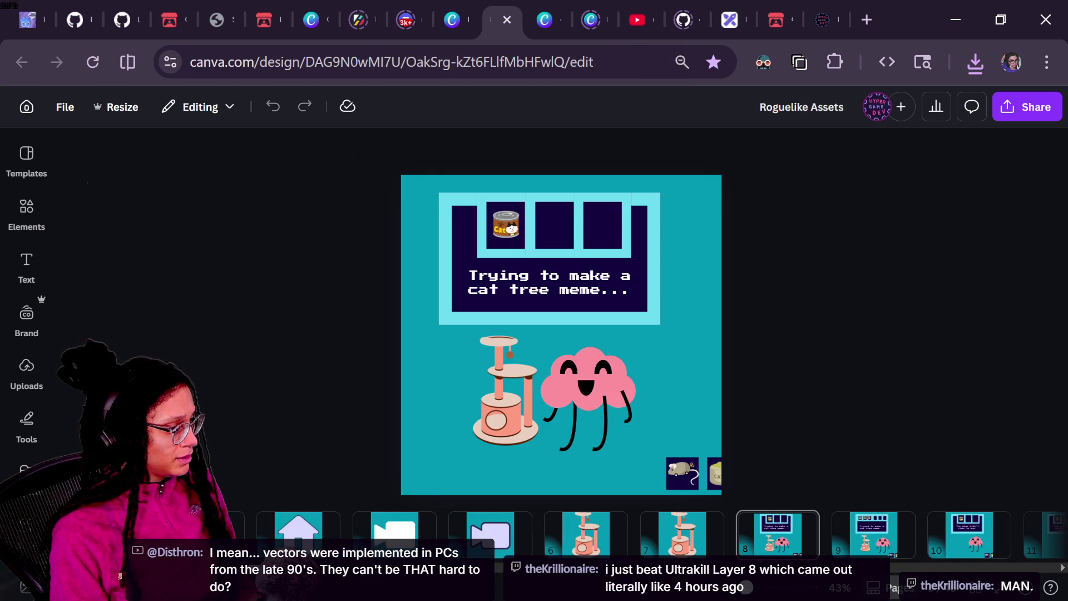
scroll(556, 535, "right", 15)
scroll(540, 534, "left", 10)
left_click(538, 548)
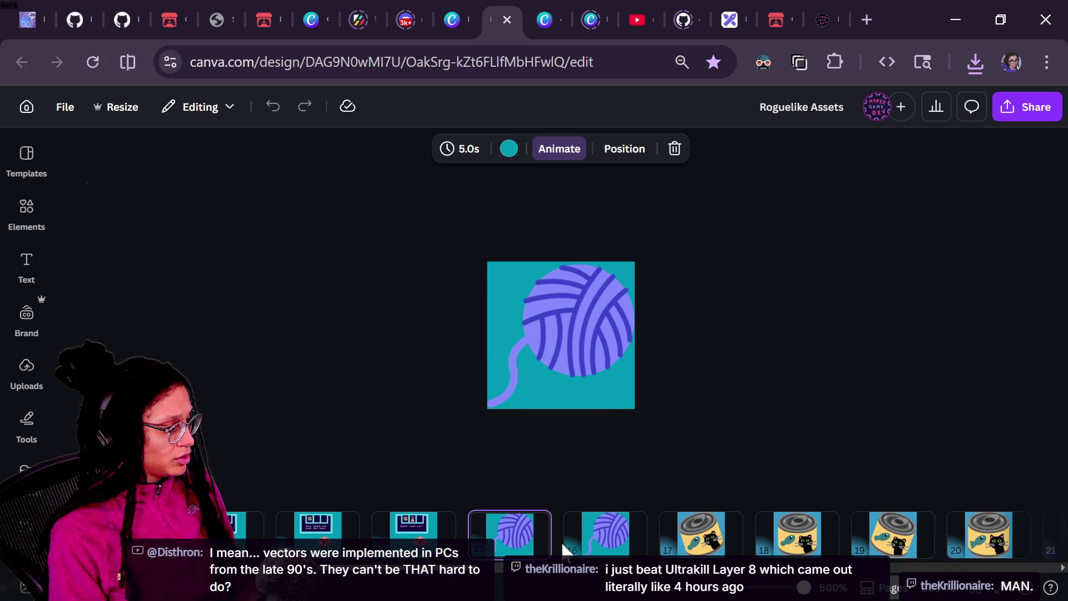
Step: Download page 16's yarn ball as a PNG
left_click(606, 539)
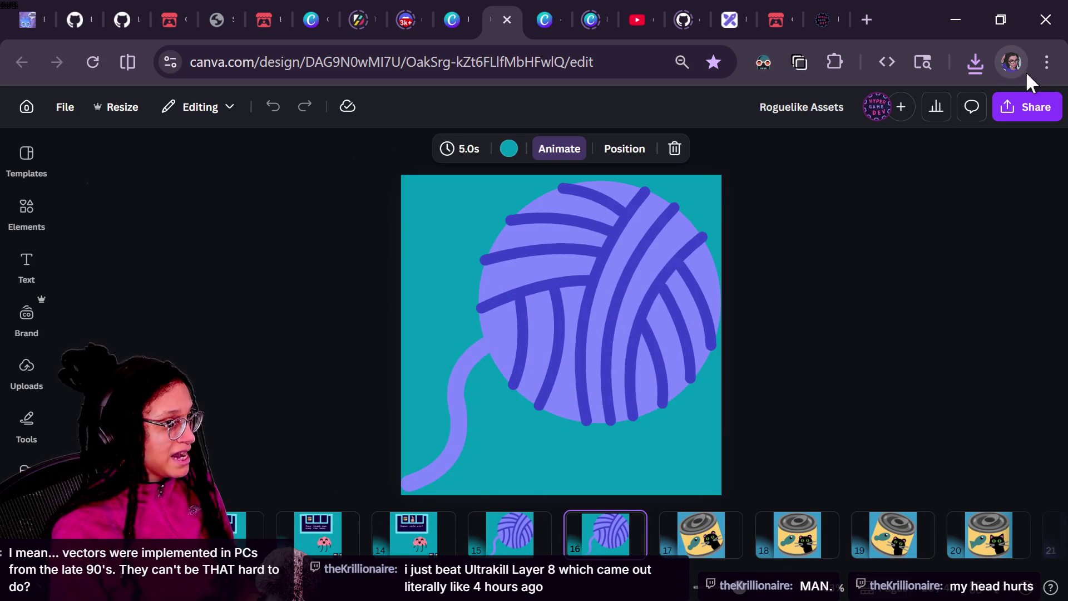
left_click(1030, 113)
left_click(802, 414)
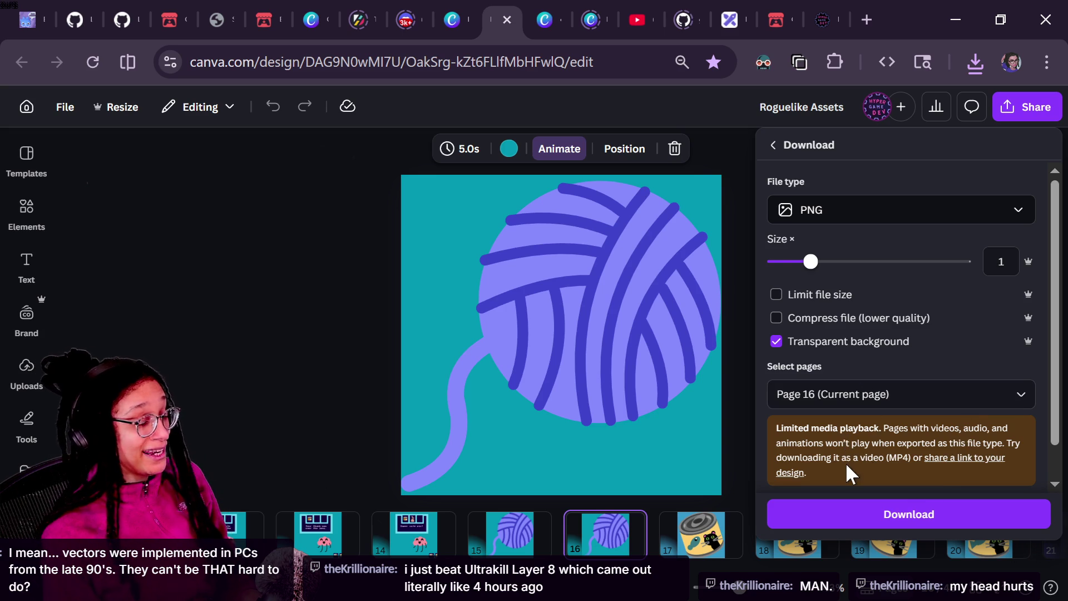
scroll(832, 385, "down", 1)
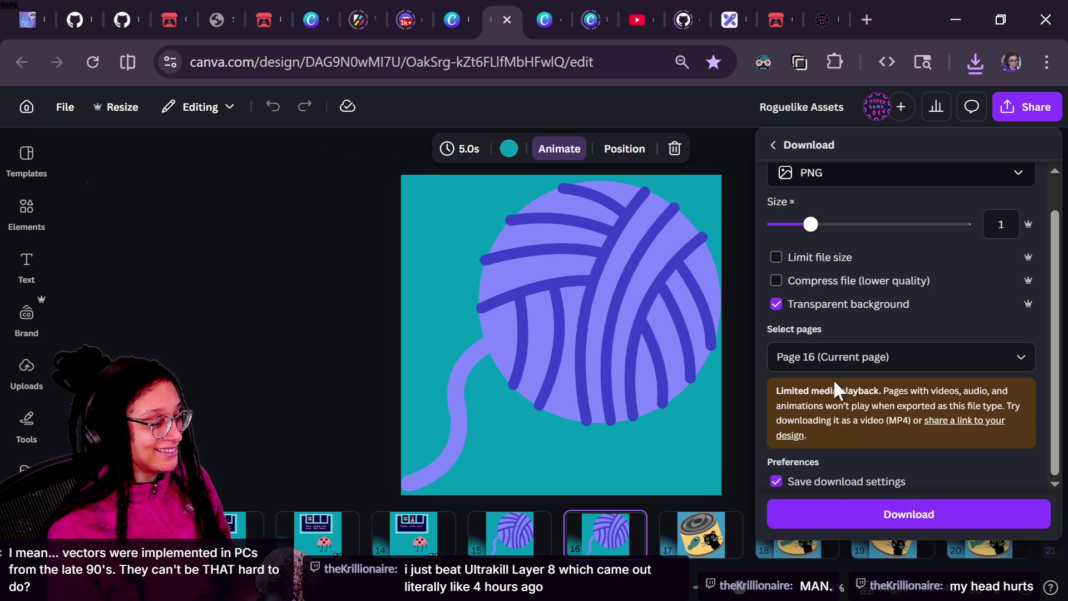
left_click(838, 523)
left_click(766, 411)
scroll(752, 545, "down", 5)
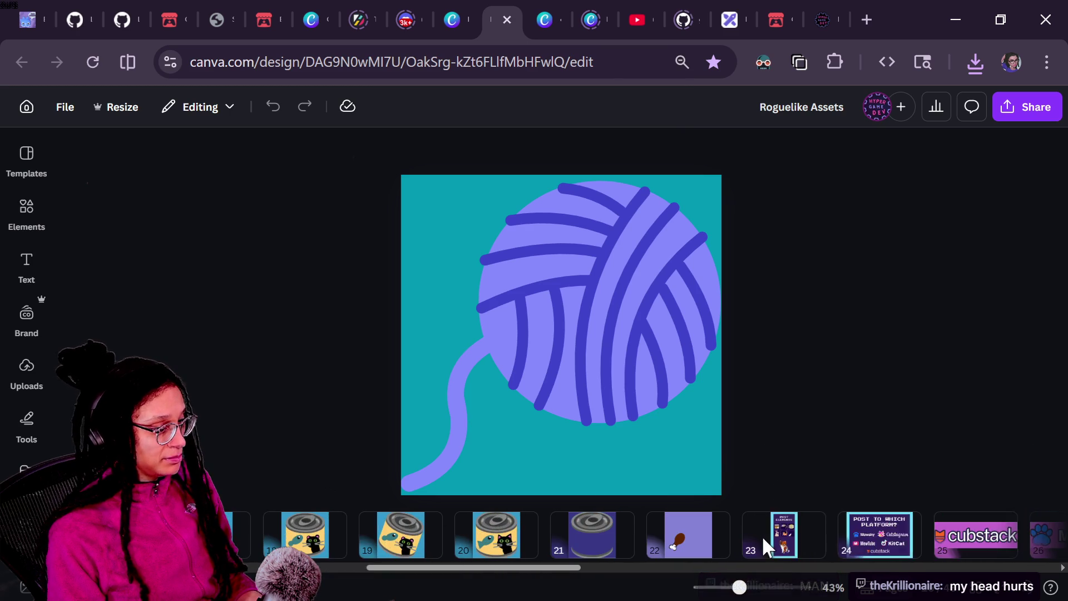
Step: Enlarge page 22's drumstick and centre it on the page, then return to Godot
left_click(713, 535)
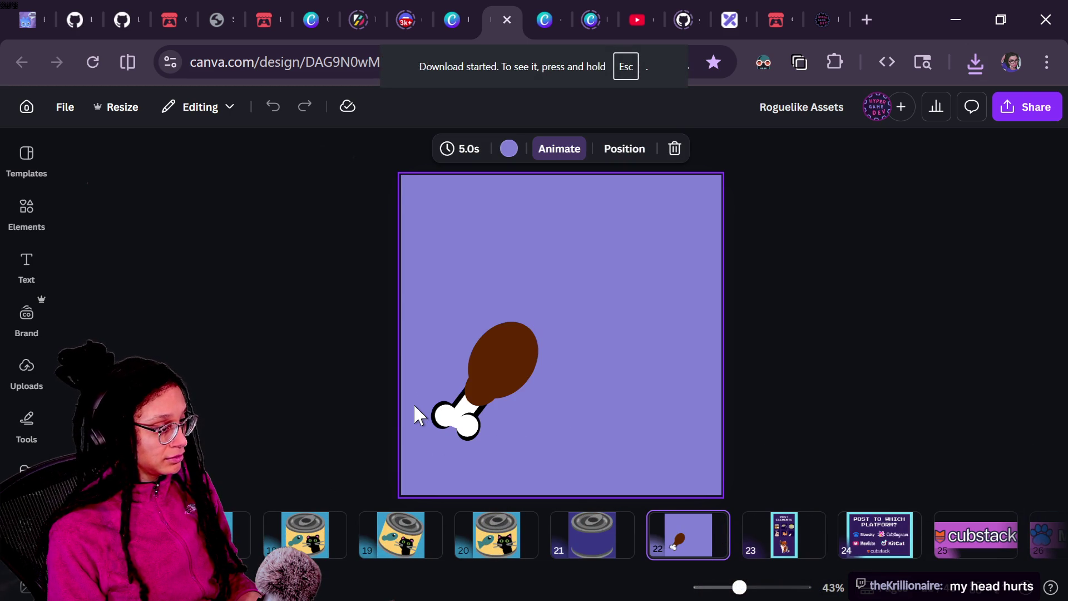
mouse_move(322, 291)
left_mouse_down()
mouse_move(556, 389)
mouse_move(623, 438)
left_mouse_up()
left_click_drag(529, 361, 575, 346)
mouse_move(593, 271)
left_mouse_down()
mouse_move(762, 206)
mouse_move(696, 262)
mouse_move(723, 260)
left_mouse_up()
mouse_move(581, 332)
left_mouse_down()
mouse_move(574, 370)
mouse_move(544, 315)
mouse_move(554, 302)
left_mouse_up()
scroll(554, 302, "down", 3)
scroll(552, 312, "up", 2)
scroll(552, 312, "down", 1)
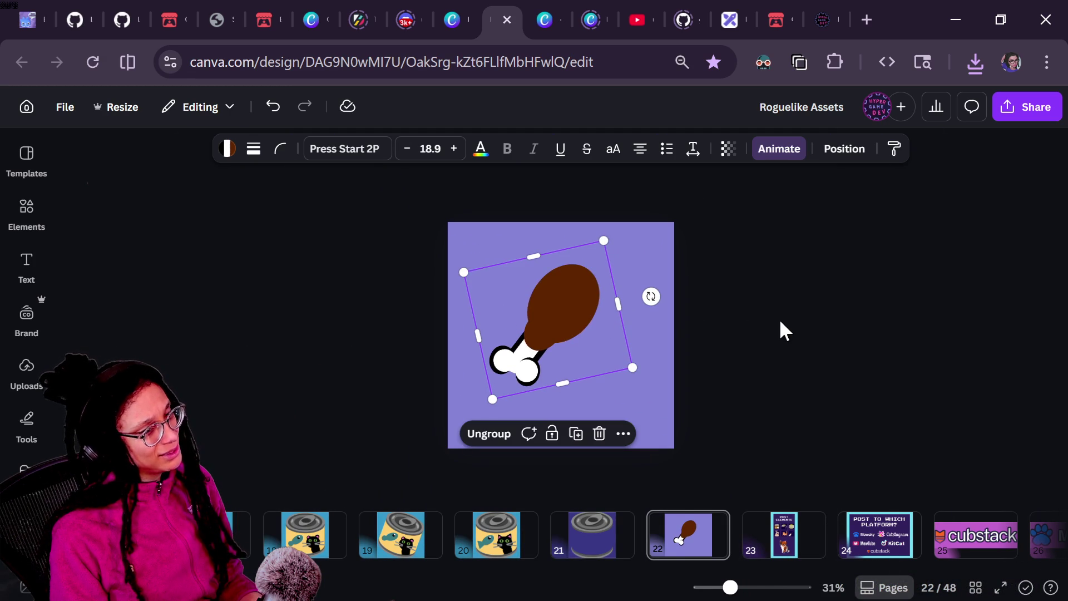
left_click(665, 455)
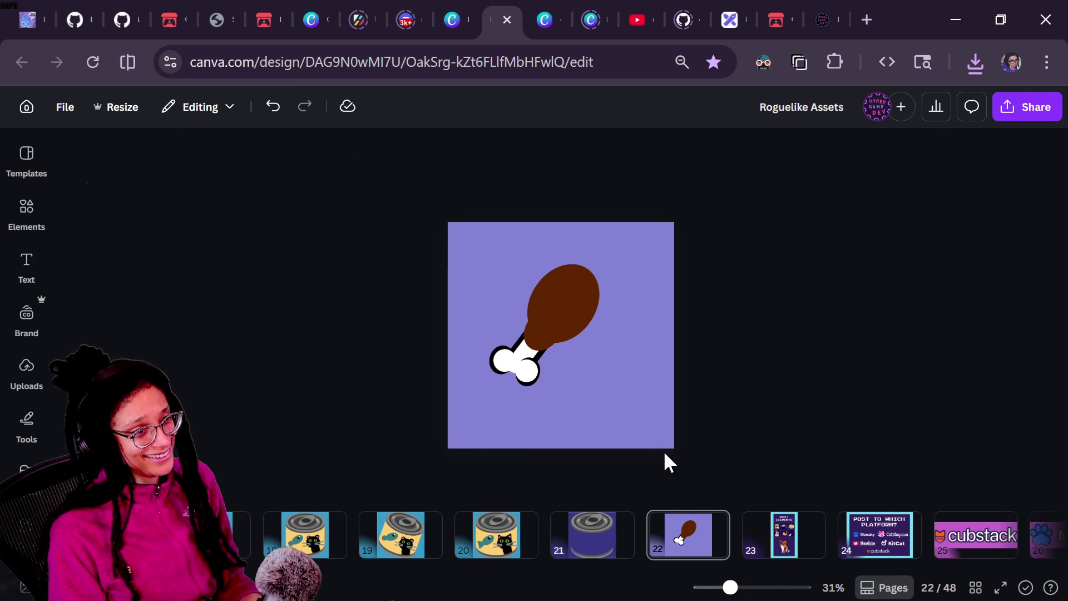
scroll(616, 530, "left", 10)
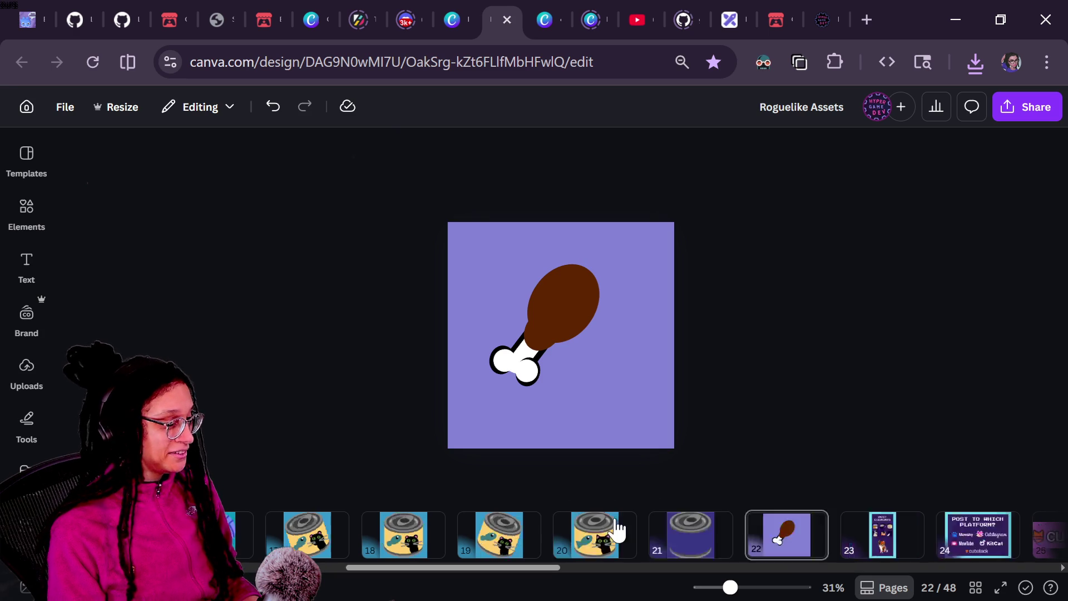
scroll(617, 529, "left", 5)
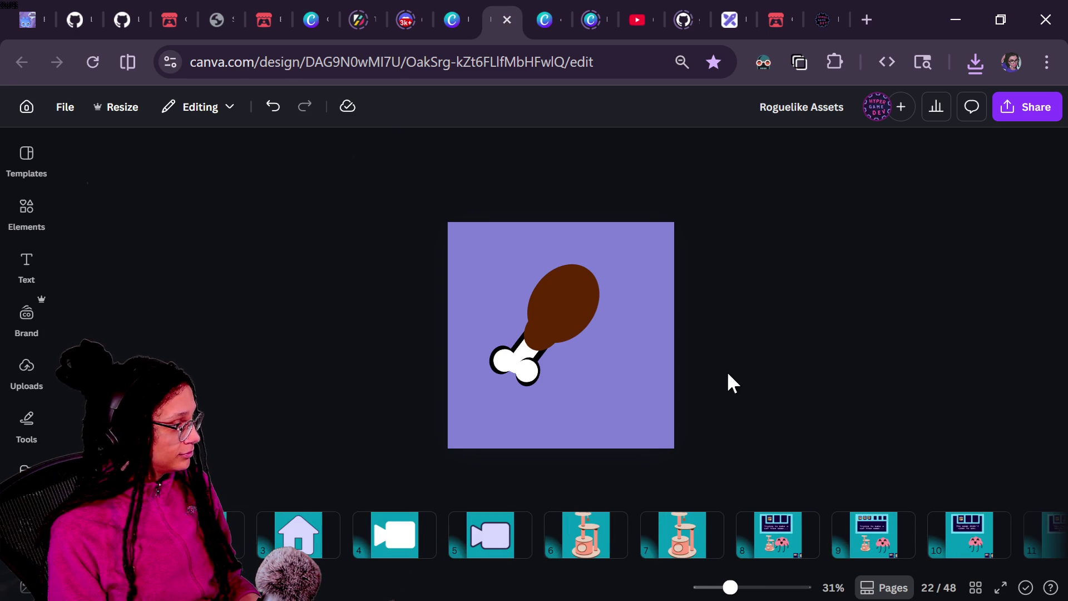
key("alt+Tab")
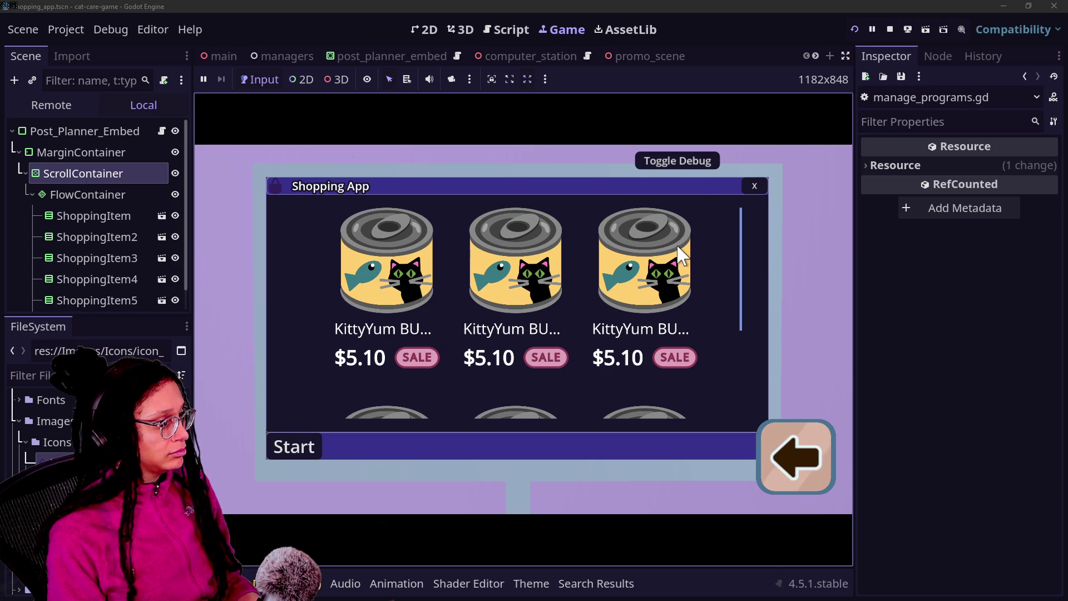
Step: Rename the downloaded cat tree image to item_cat-tree-1.png
key("alt+Tab")
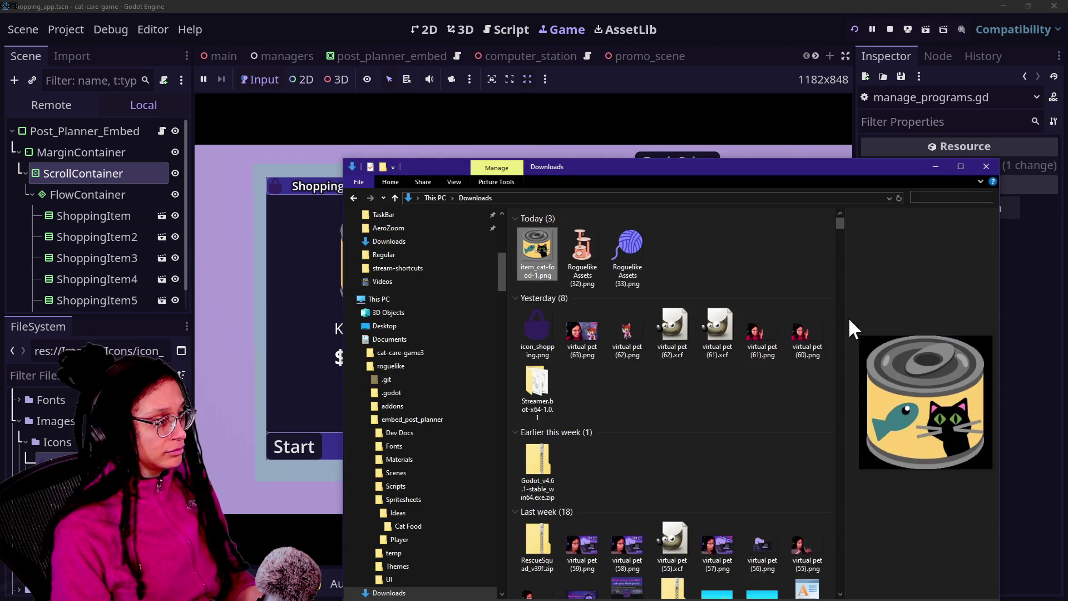
left_click(595, 260)
key("F2")
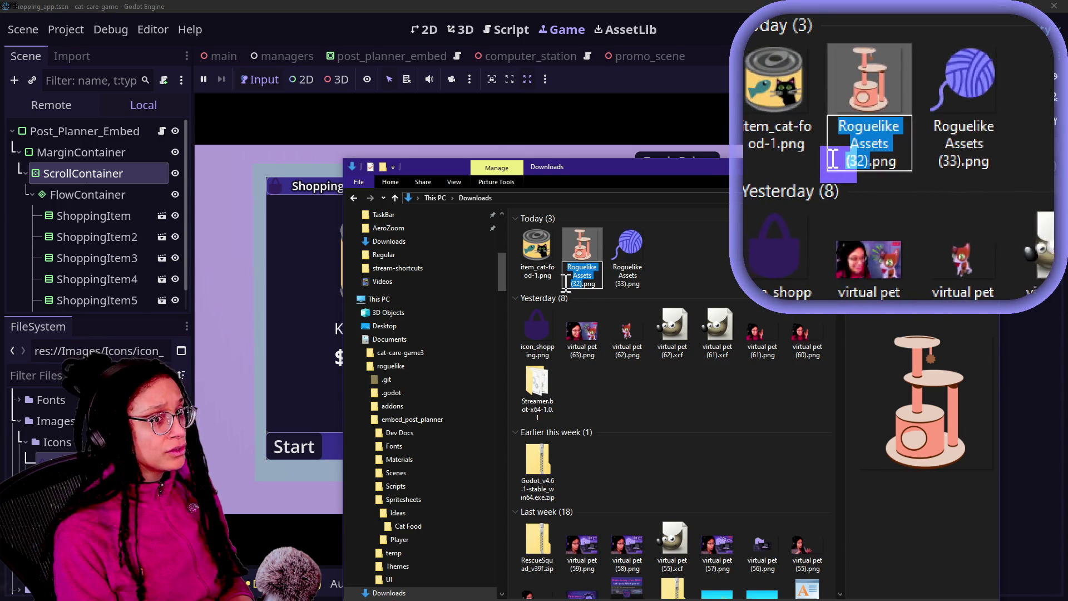
type("item")
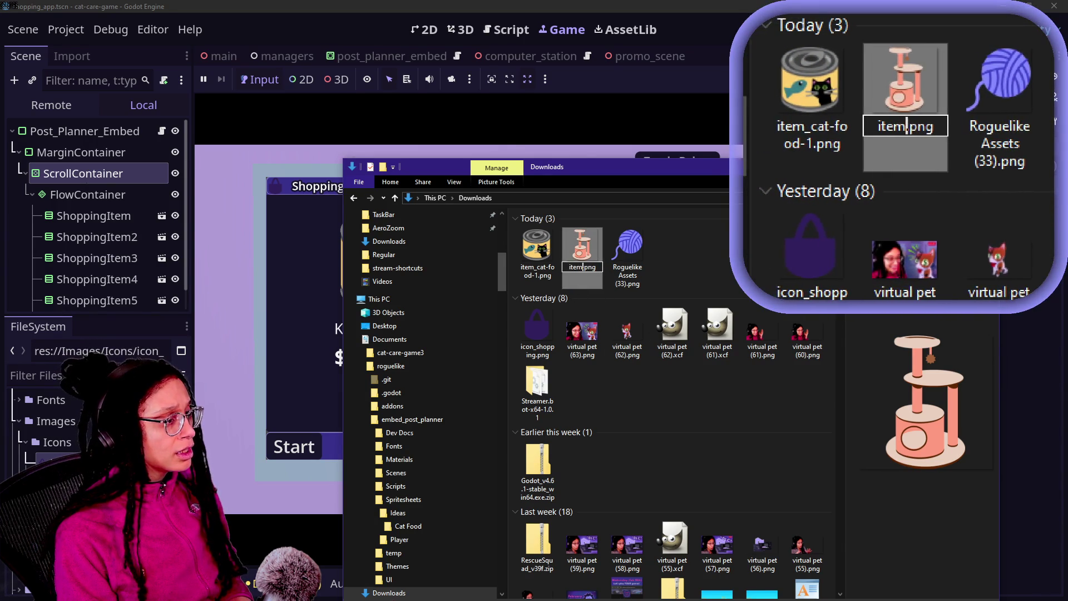
type("_cat-t")
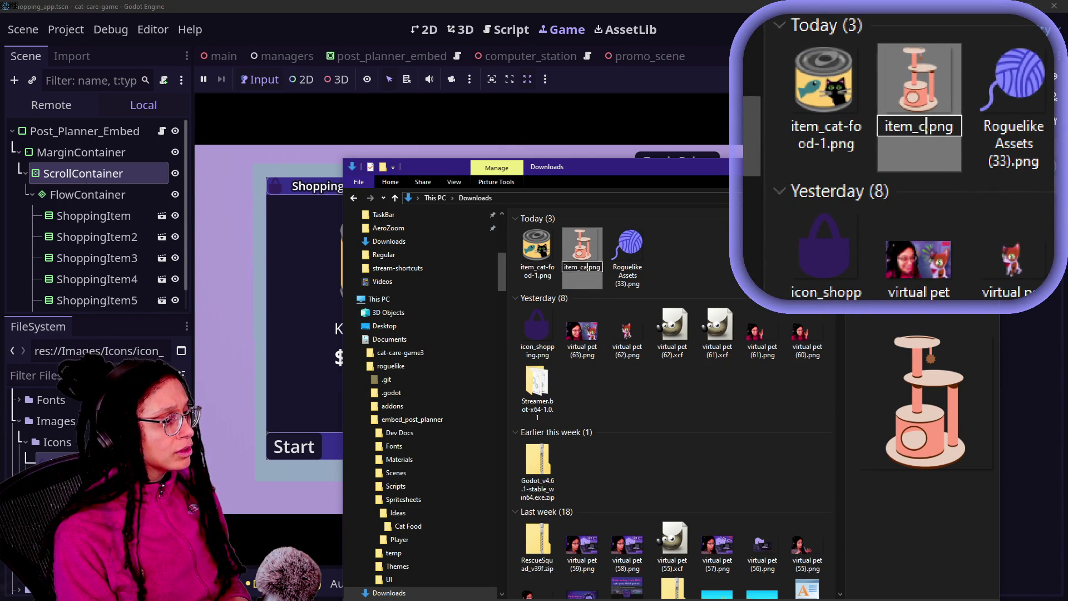
type("ree-1")
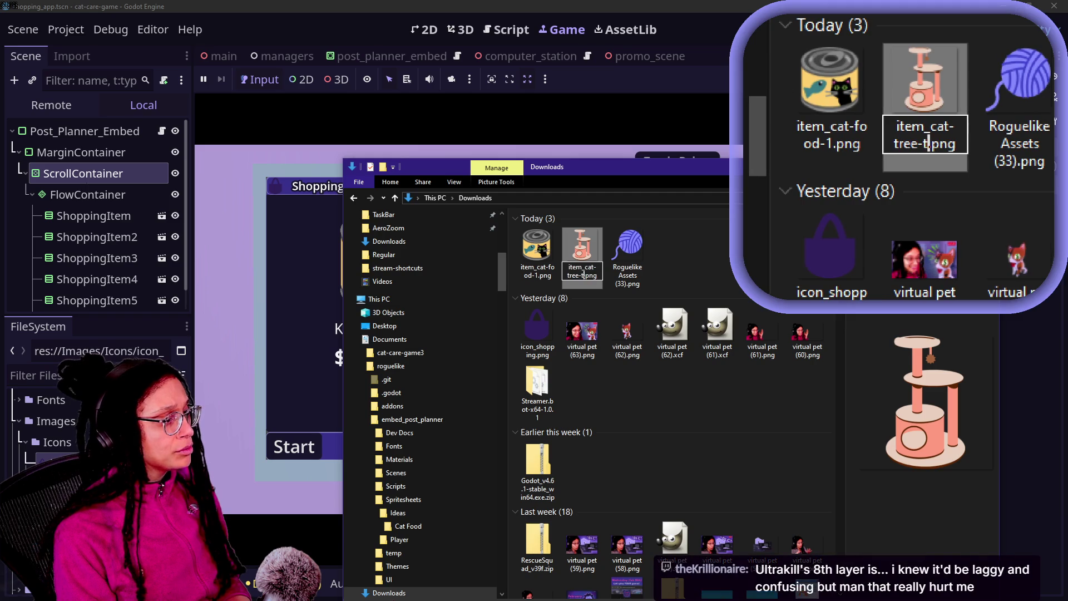
key("Return")
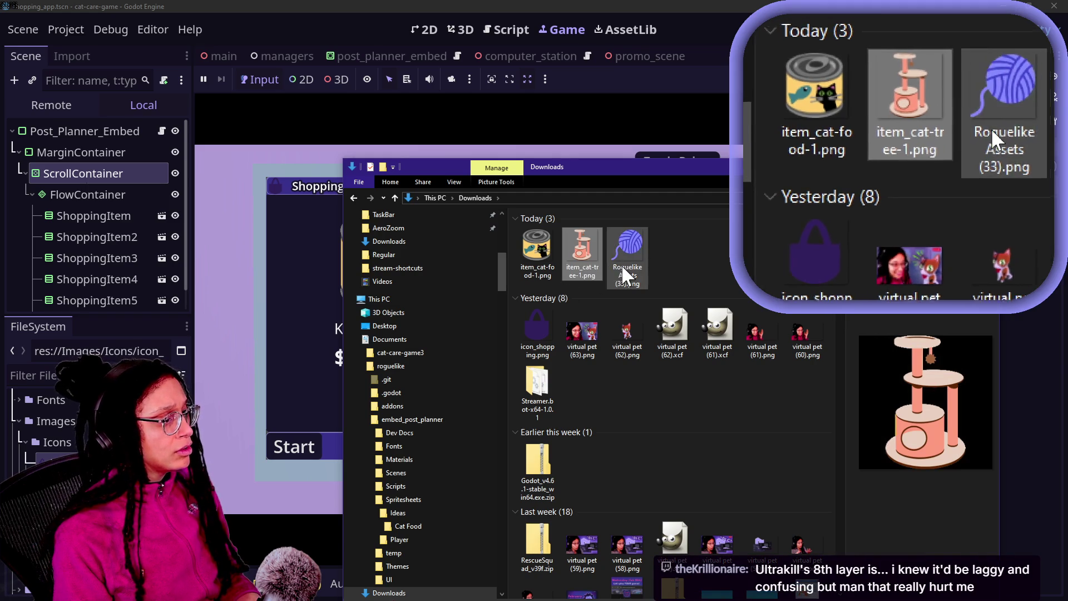
Step: Rename the yarn ball image to item_yarn-ball-1.png and select both images together
left_click(624, 268)
left_click(632, 270)
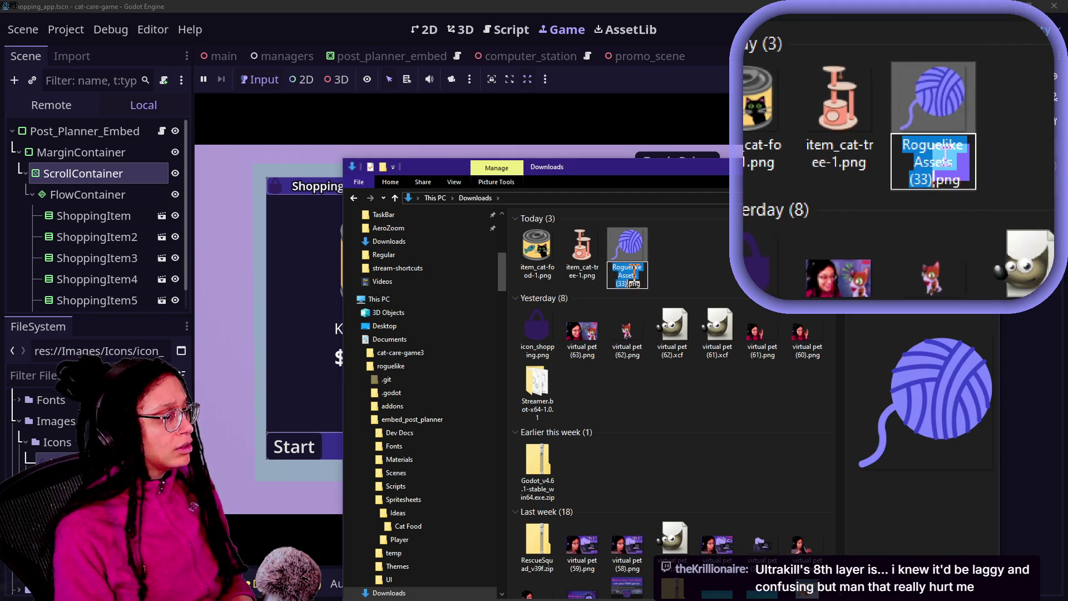
type("item_")
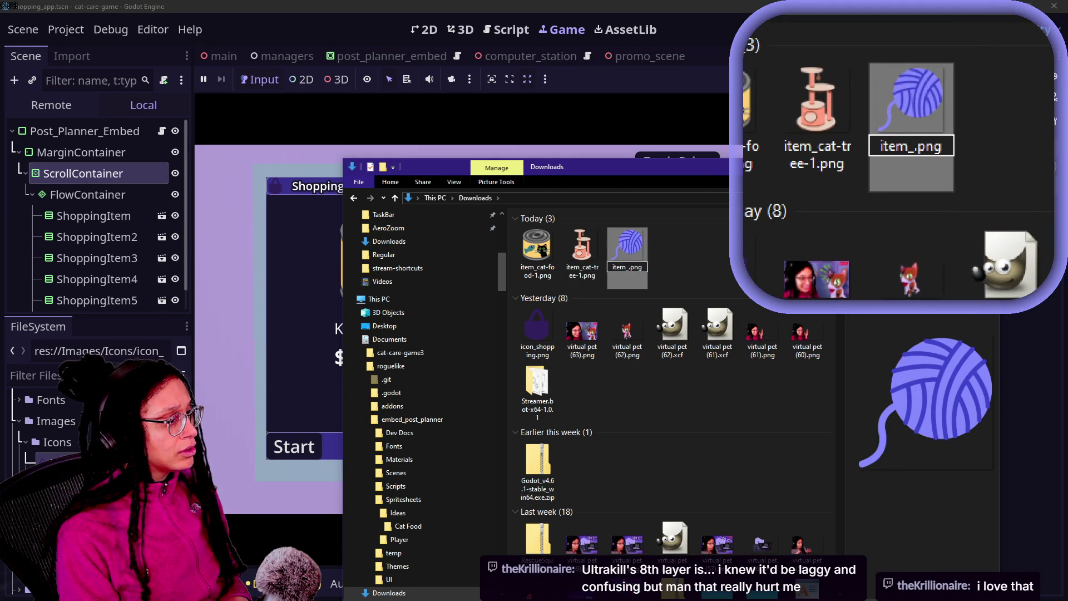
type("yarn")
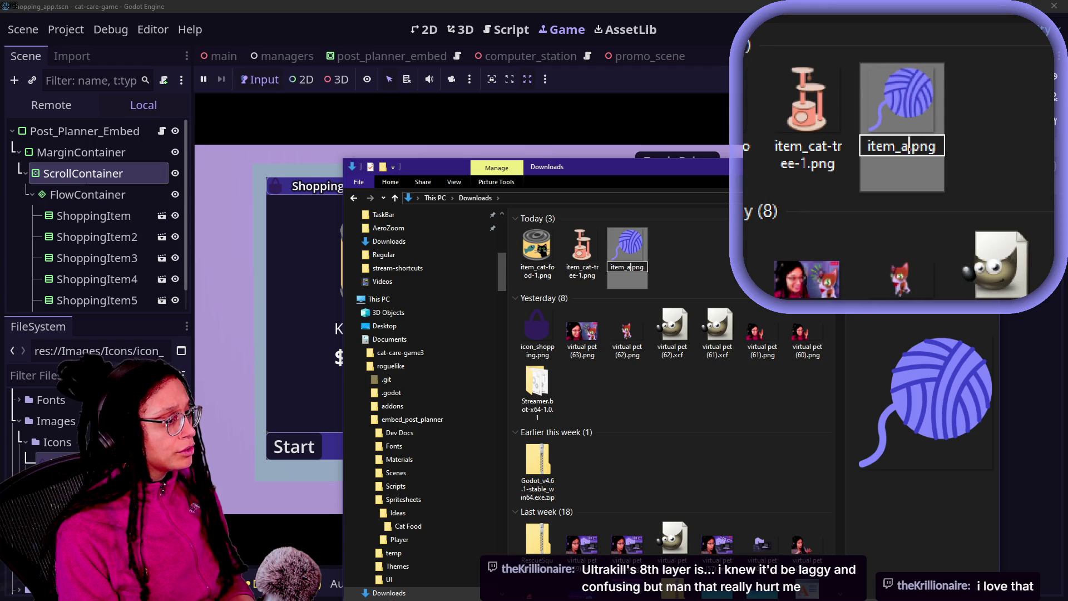
type("-ball")
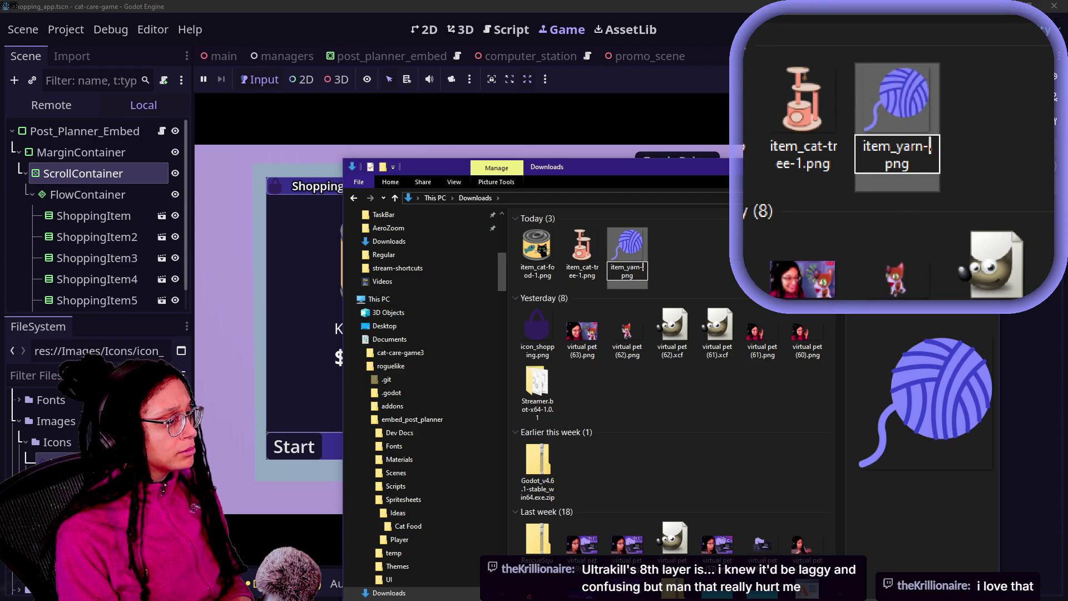
type("-1")
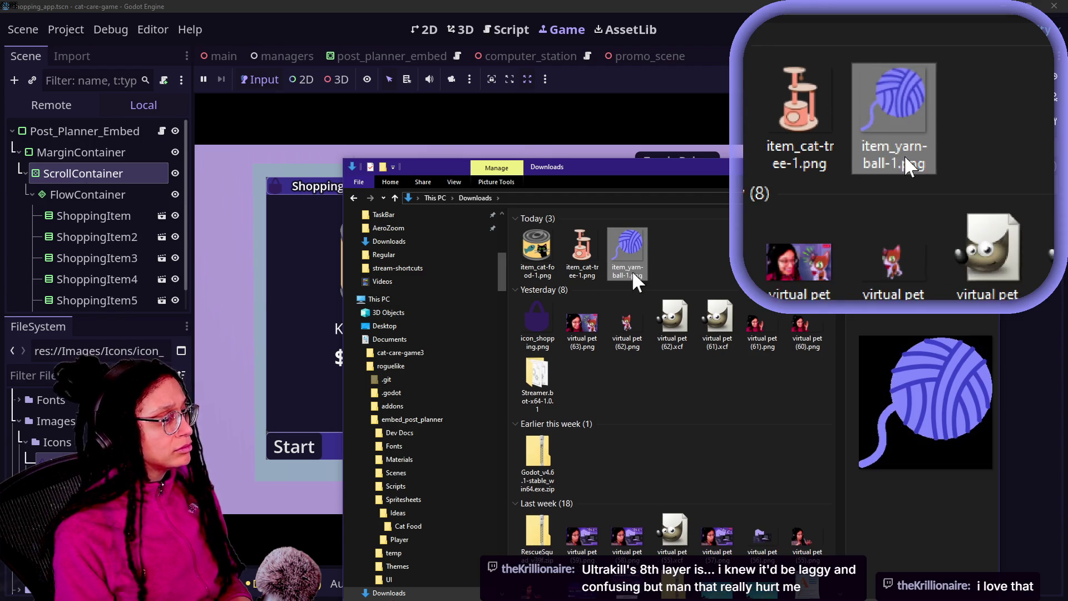
key("Return")
mouse_move(674, 246)
left_mouse_down()
mouse_move(580, 253)
mouse_move(194, 460)
left_mouse_up()
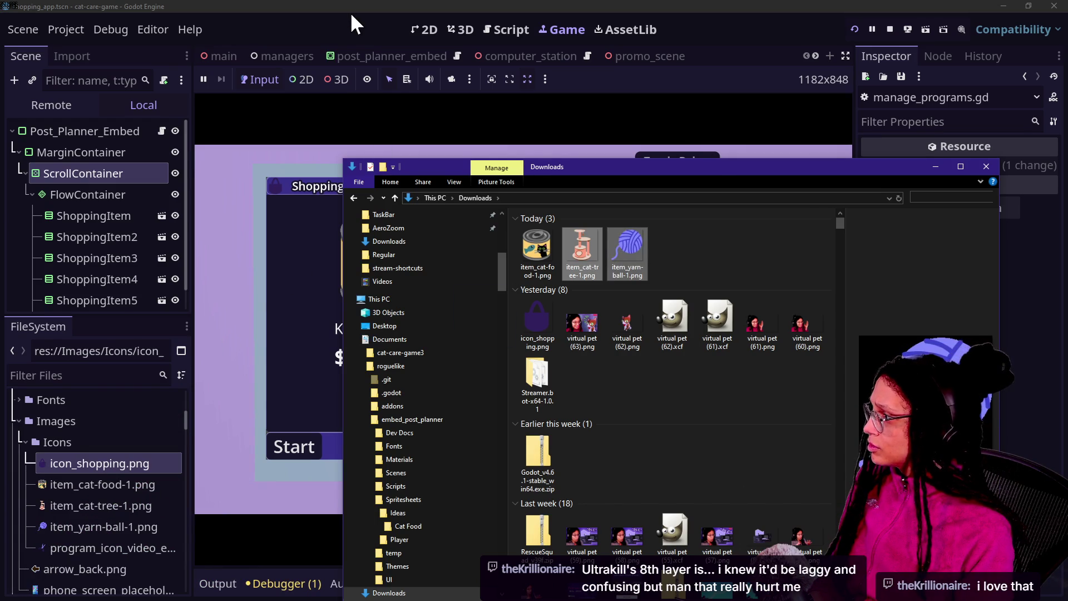
Step: Stop the running game and run it again
left_click(352, 7)
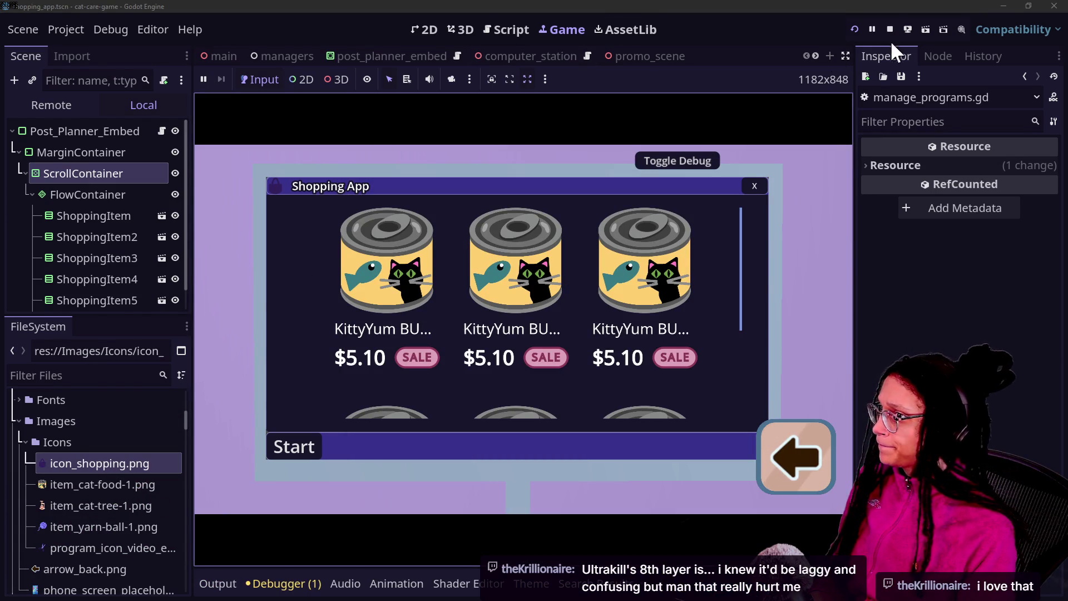
left_click(890, 29)
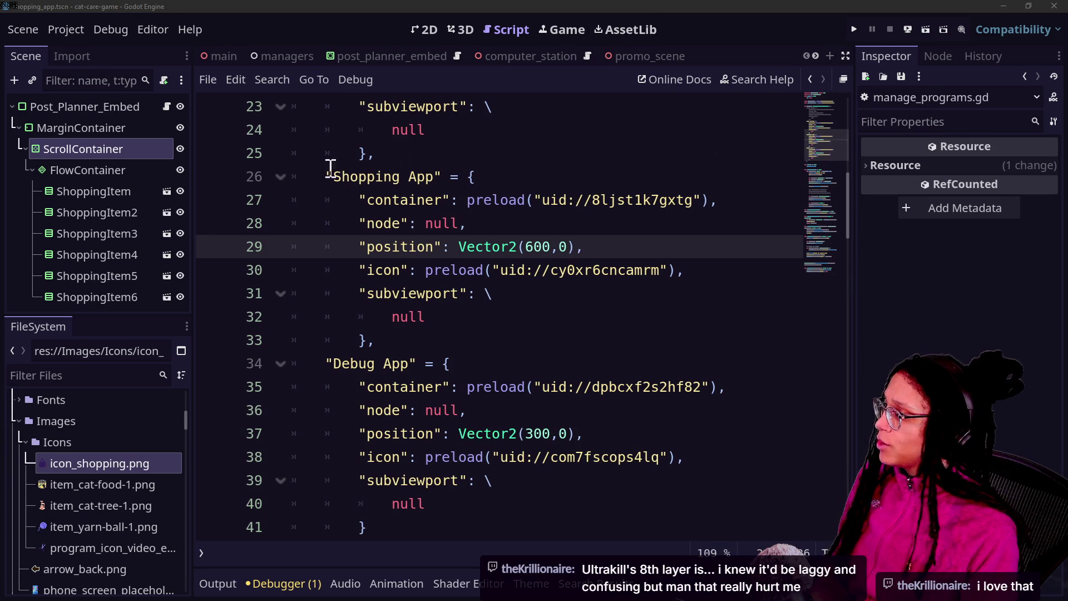
mouse_move(517, 279)
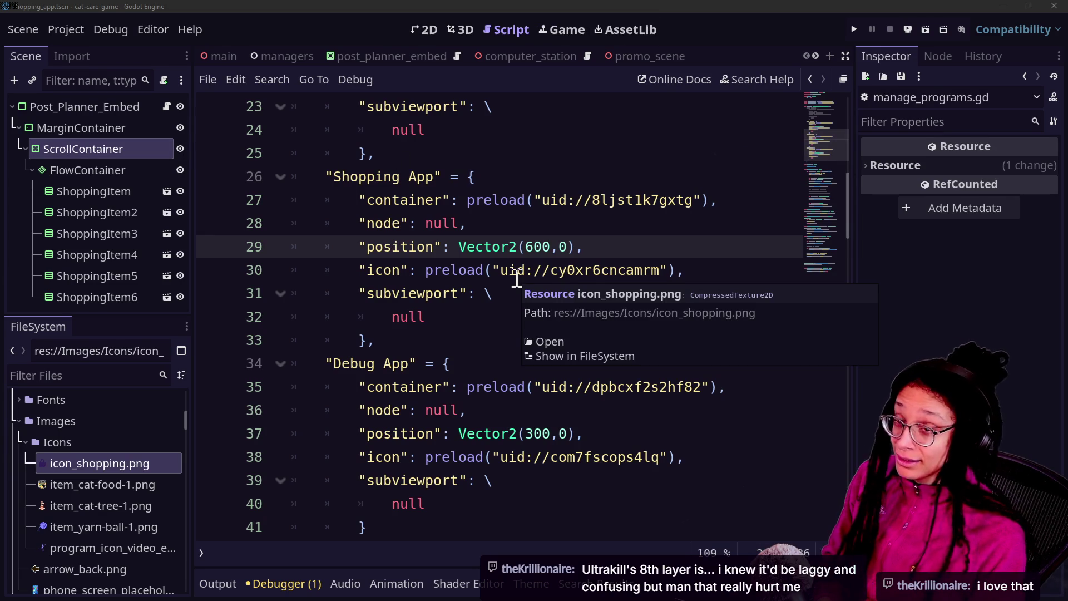
left_click(853, 29)
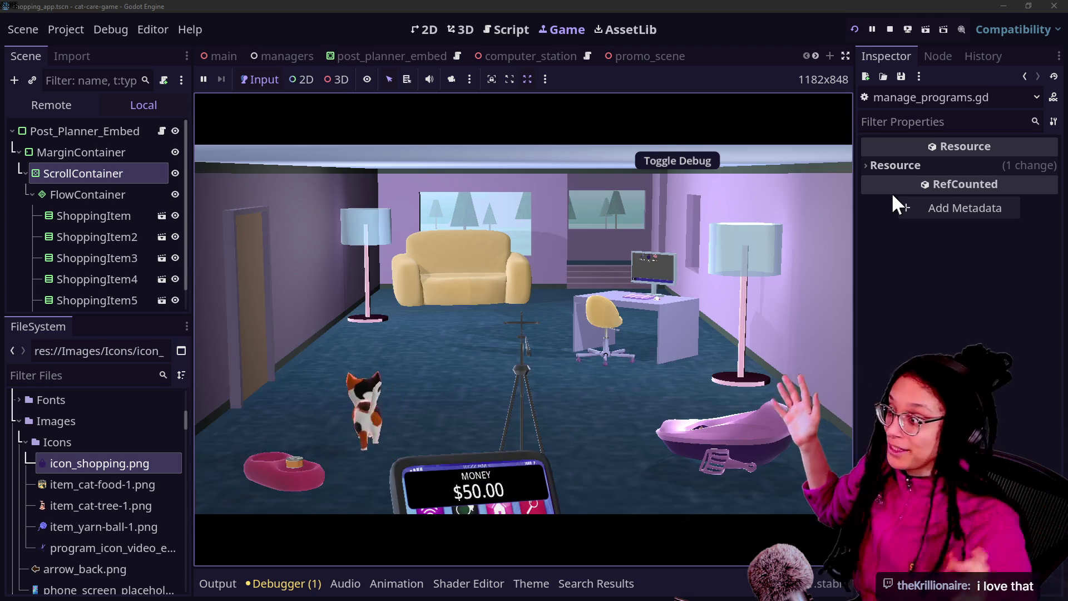
Step: Open the in-game Shopping App and scroll through the $5.10 KittyYum can listings
left_click(612, 298)
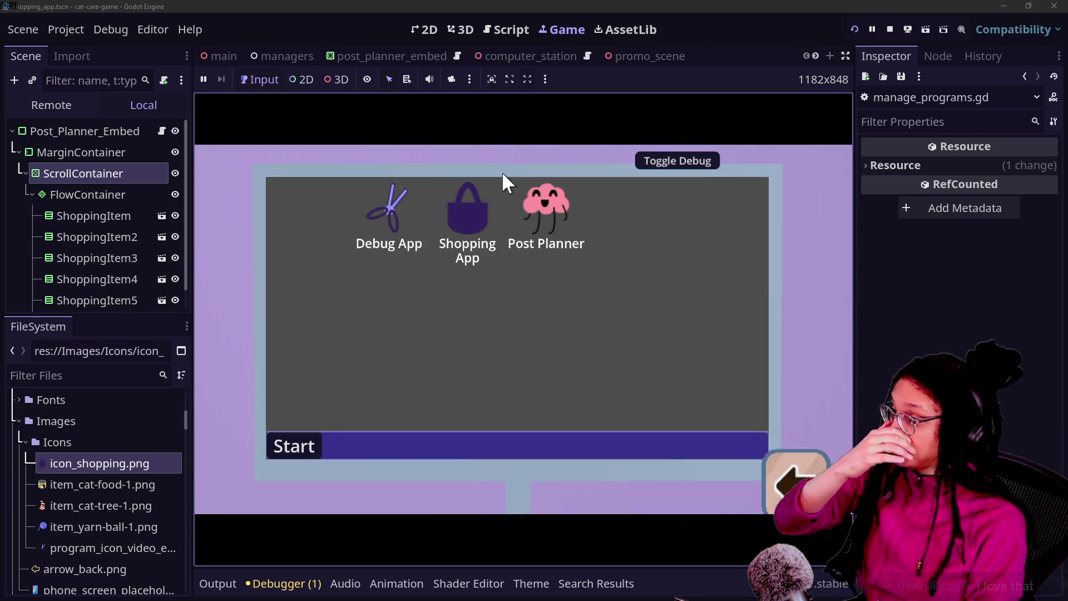
left_click(464, 211)
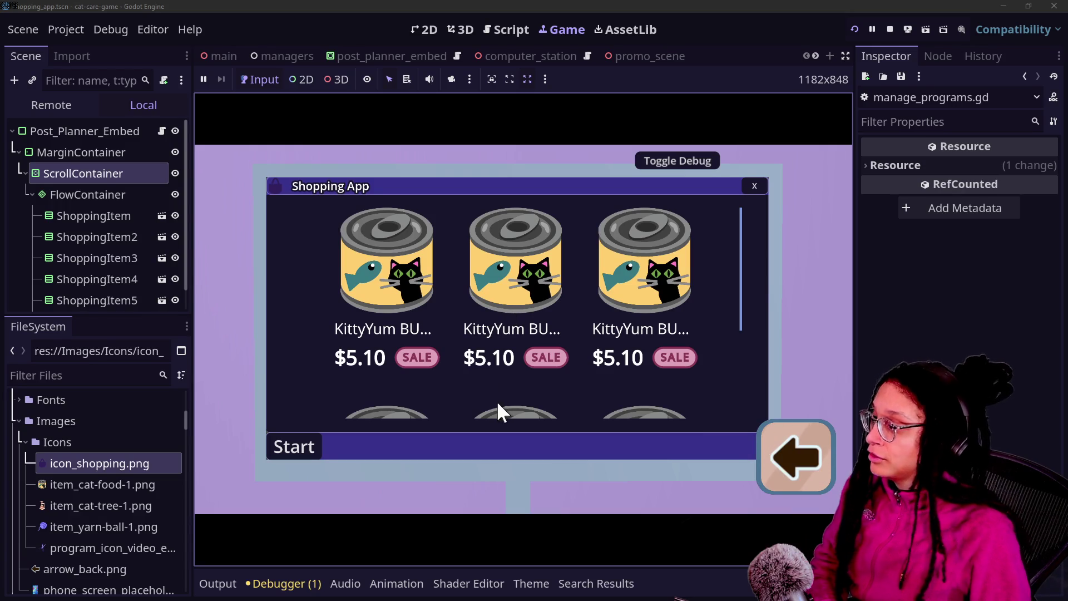
scroll(523, 300, "down", 2)
scroll(523, 300, "down", 2)
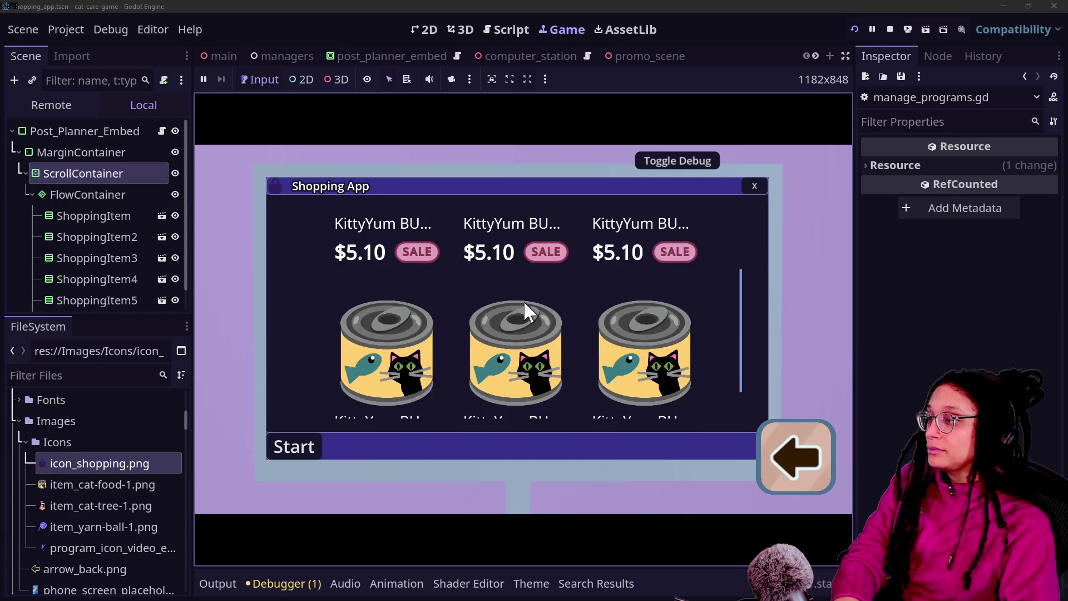
scroll(523, 301, "up", 4)
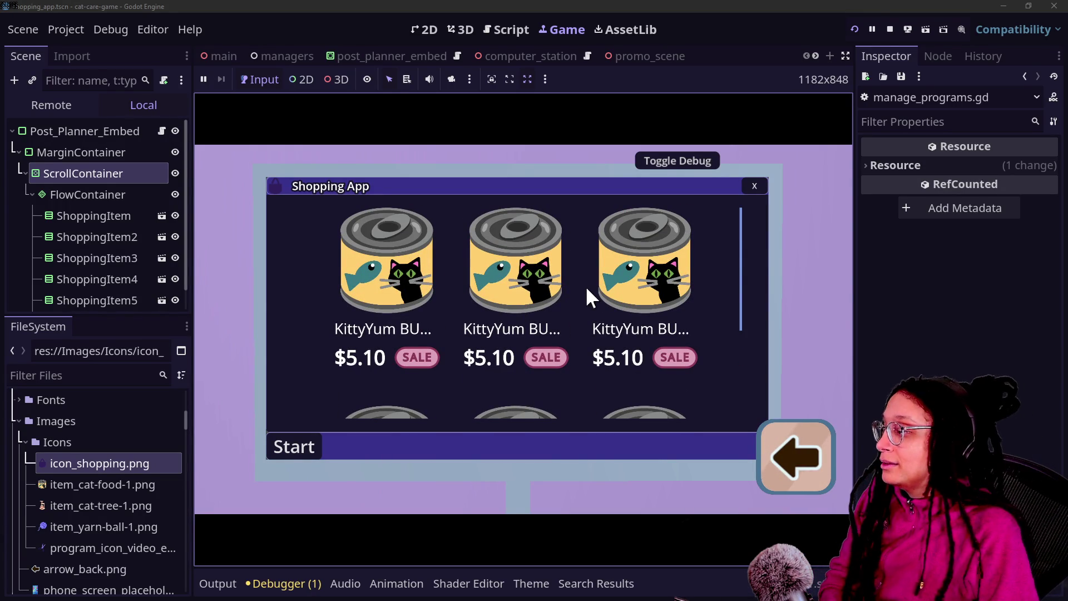
scroll(588, 294, "down", 5)
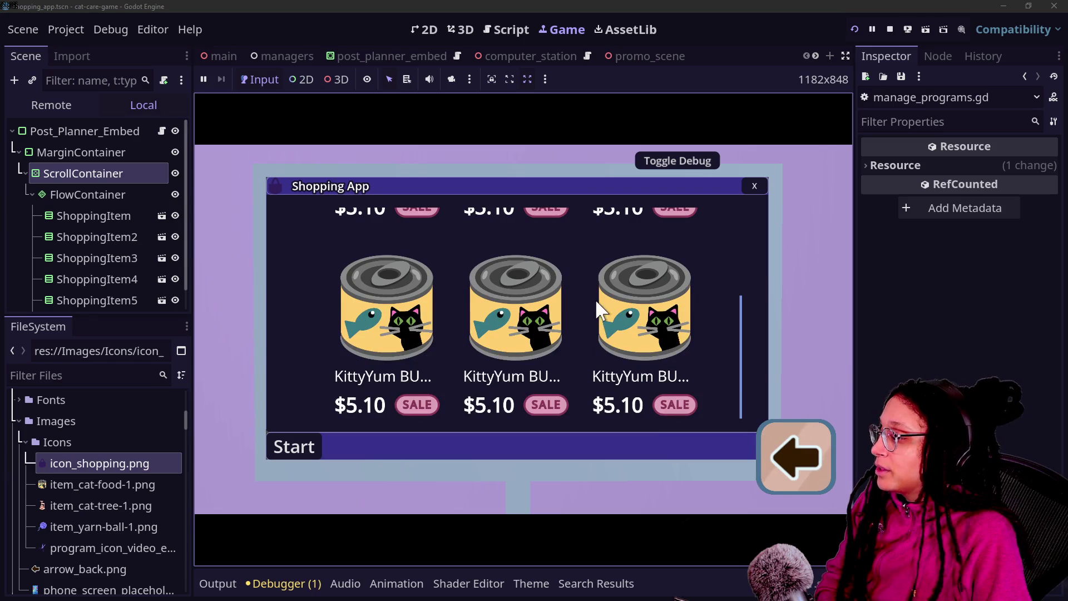
scroll(595, 326, "up", 5)
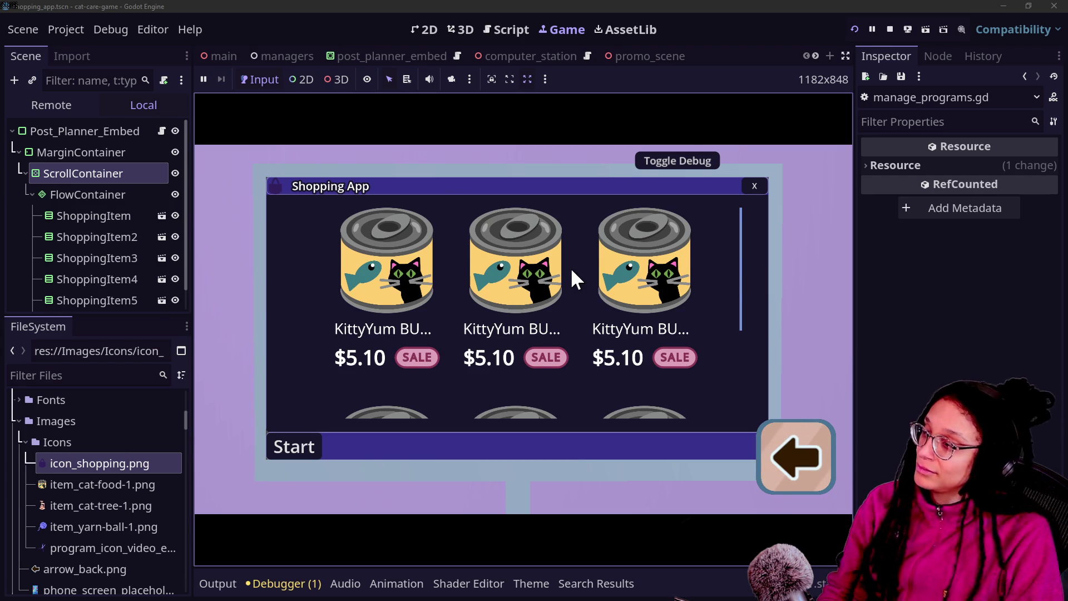
scroll(573, 277, "down", 3)
scroll(677, 412, "up", 3)
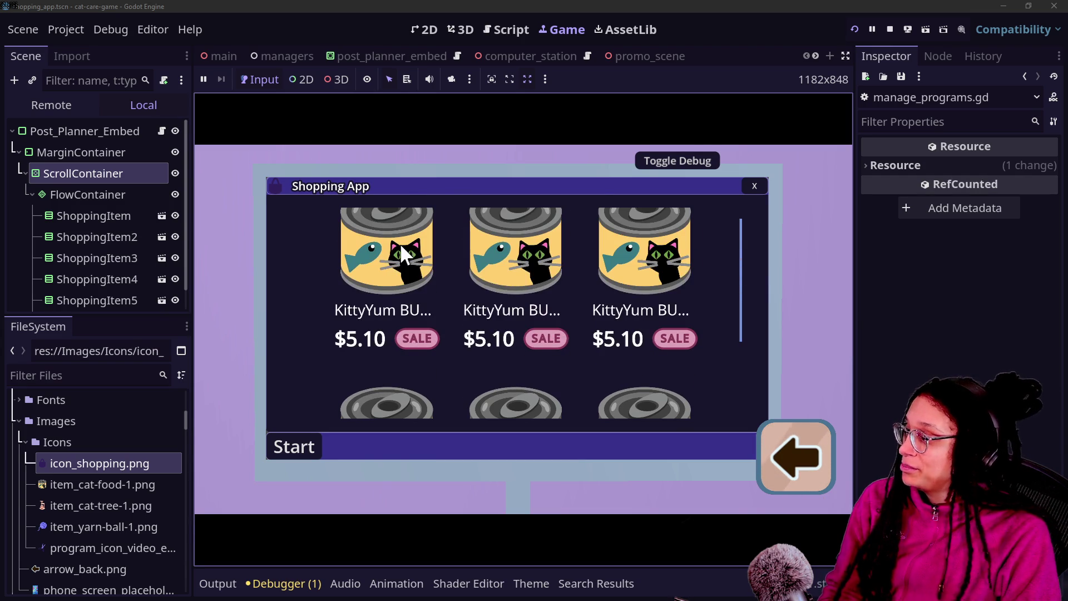
scroll(654, 395, "up", 1)
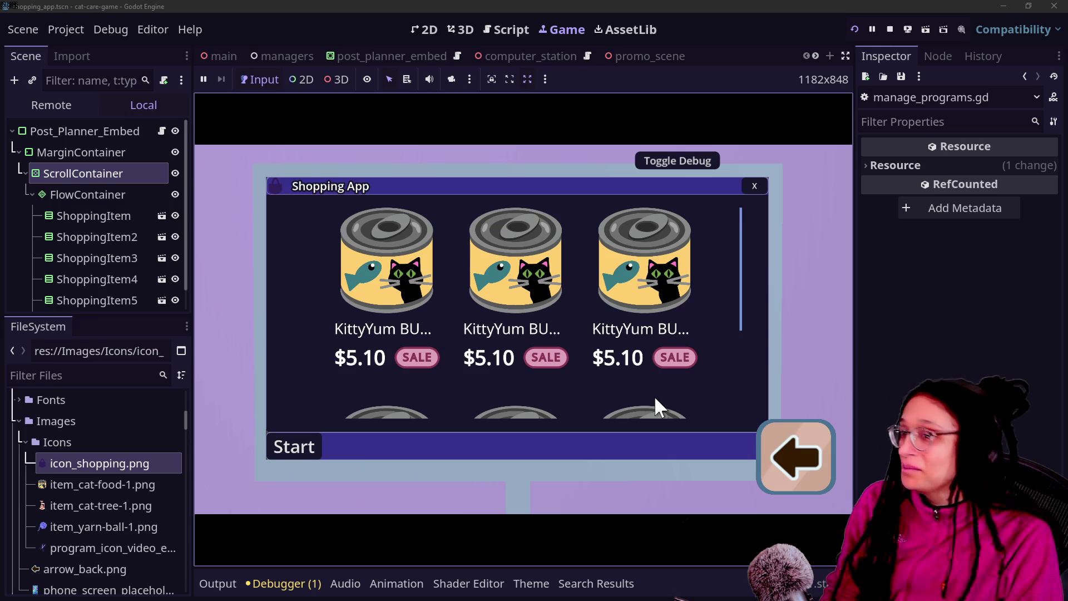
scroll(652, 376, "down", 1)
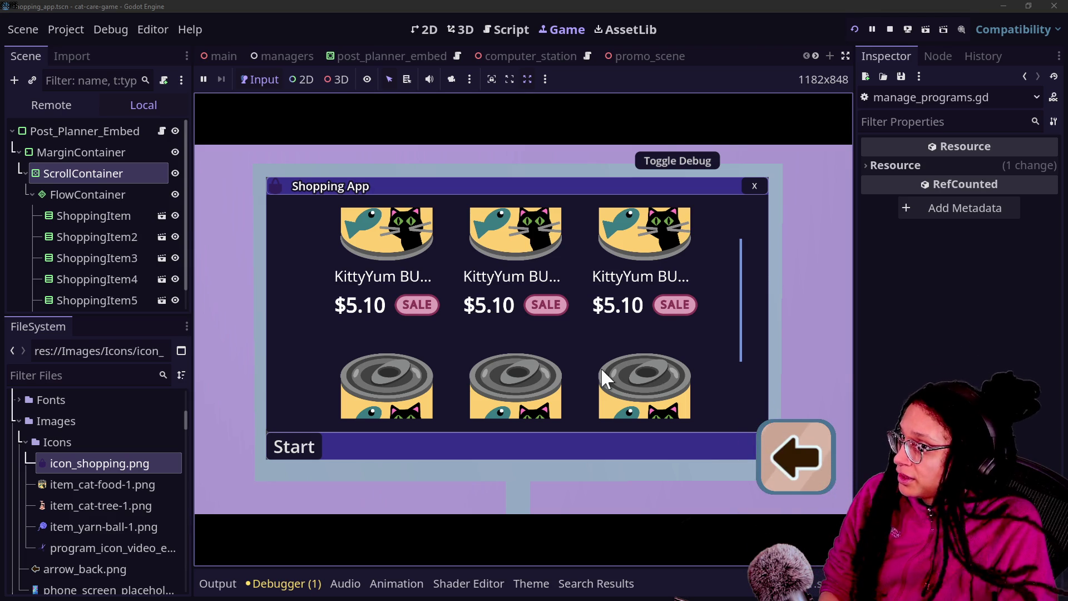
scroll(649, 373, "down", 1)
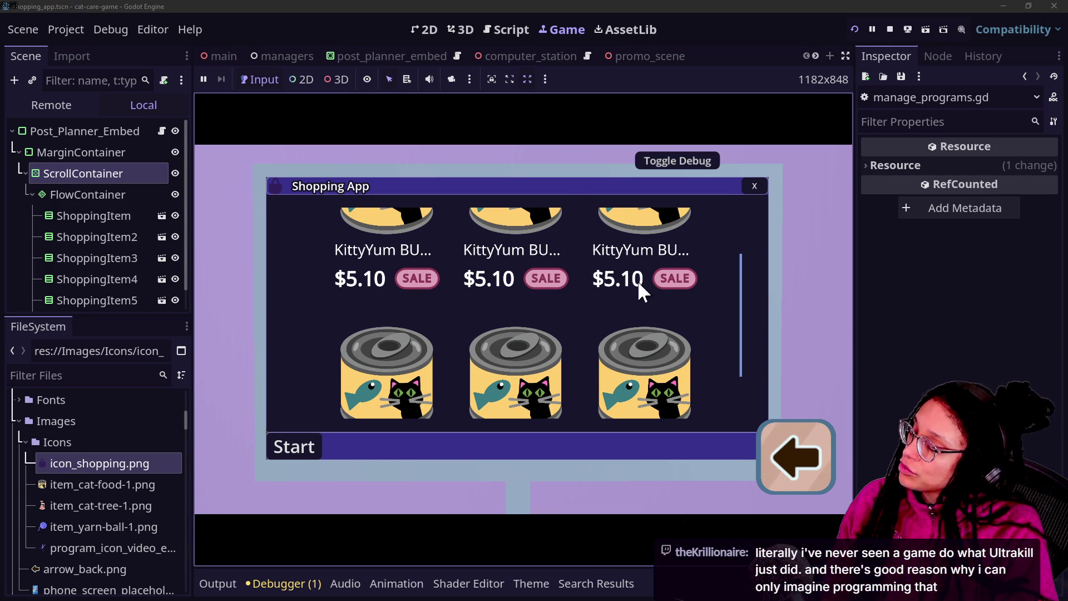
scroll(616, 310, "up", 1)
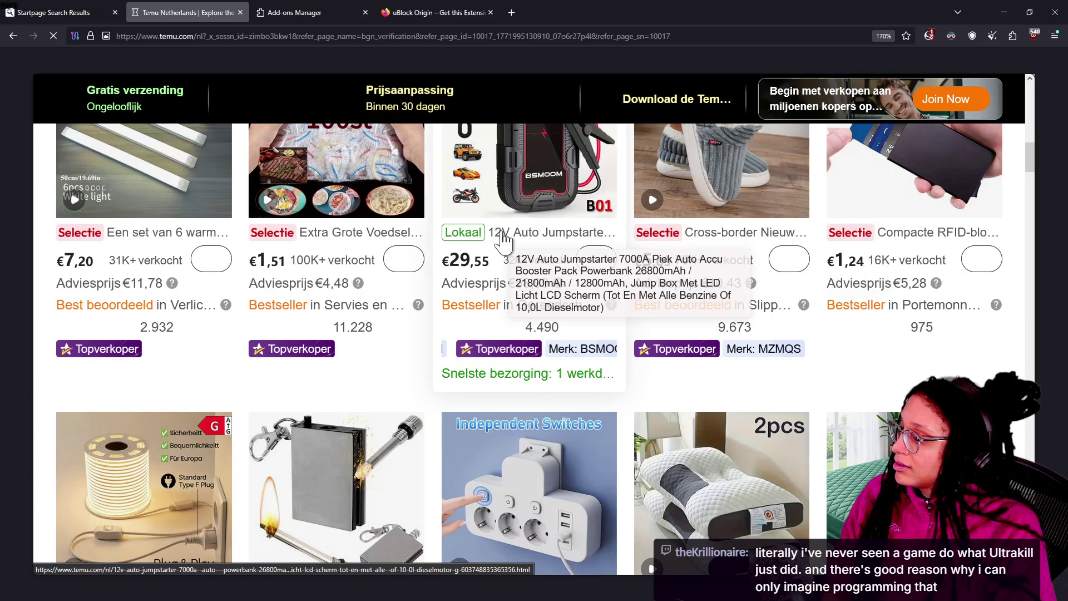
Step: Scroll the Temu page and switch back to the Godot editor
scroll(542, 396, "up", 2)
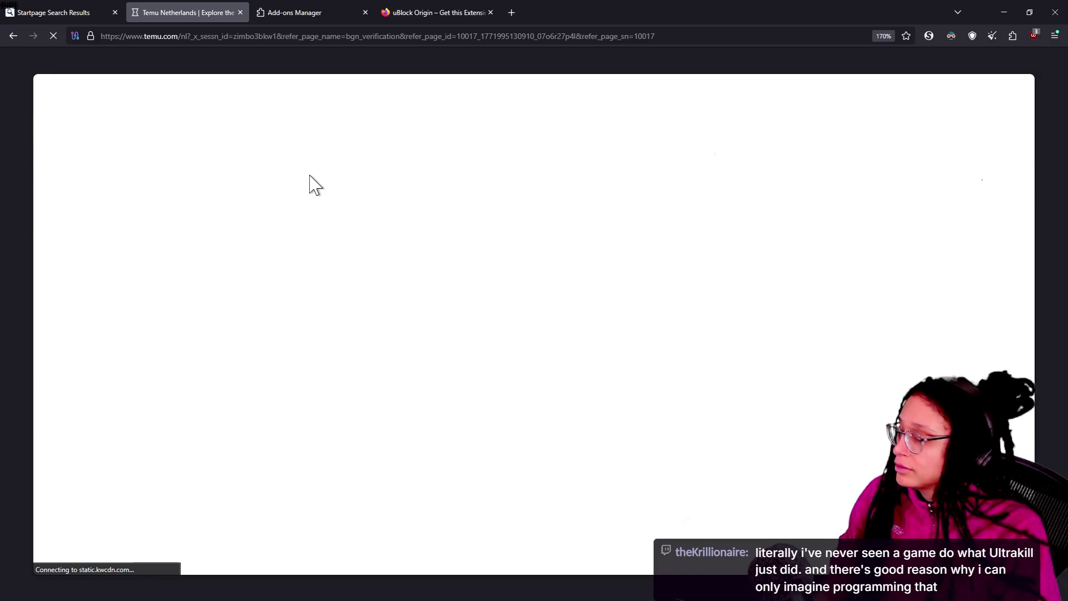
key("alt+Tab")
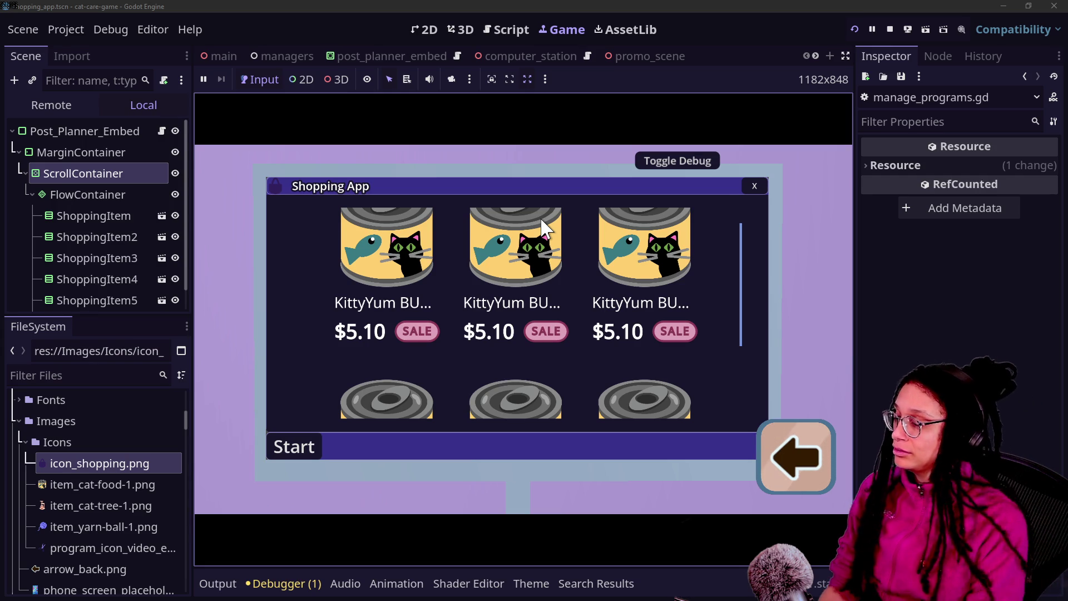
scroll(599, 385, "down", 3)
scroll(598, 385, "up", 4)
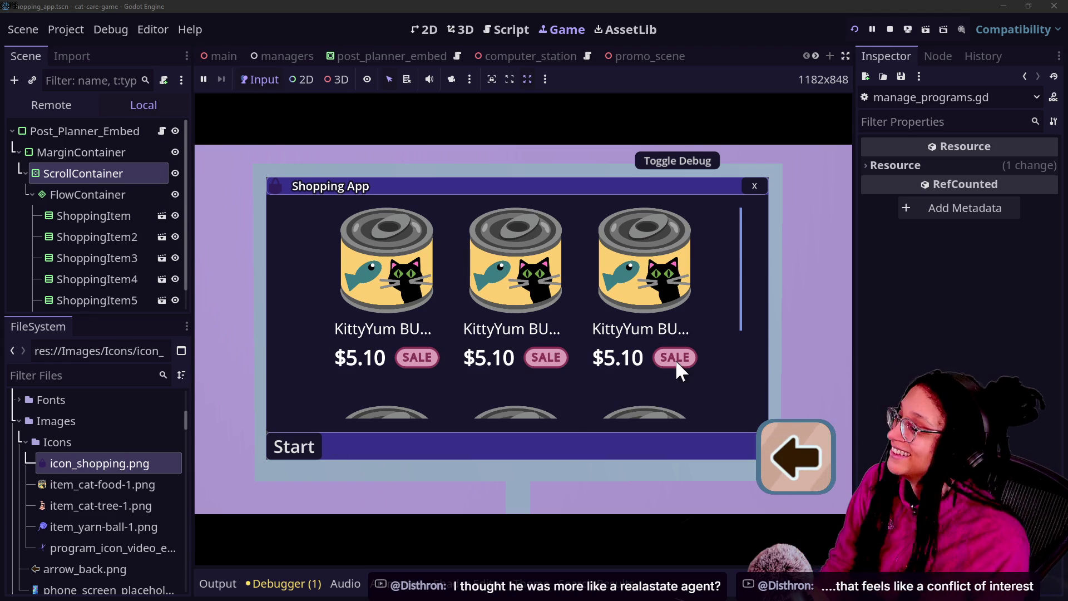
scroll(623, 280, "down", 1)
scroll(623, 280, "up", 1)
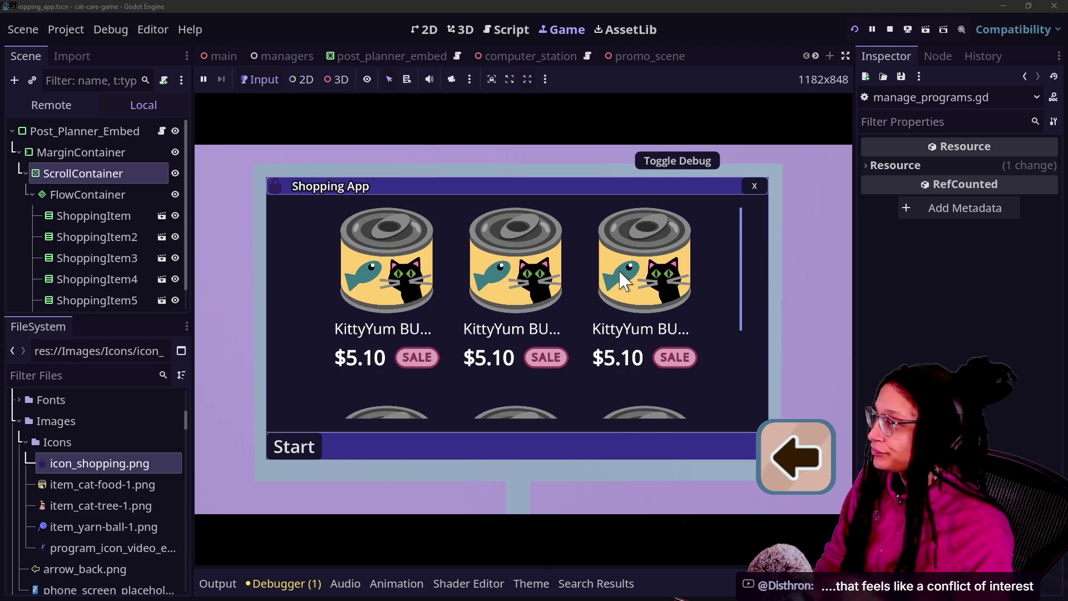
left_click(461, 29)
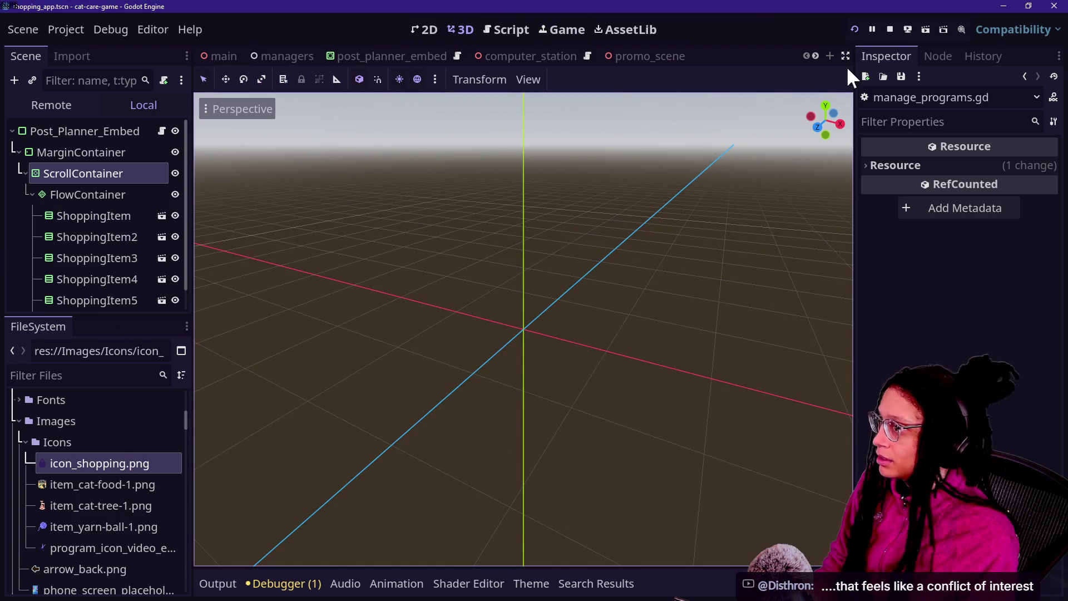
Step: Stop the game and view the shopping_app scene zoomed in on the 2D workspace
left_click(890, 29)
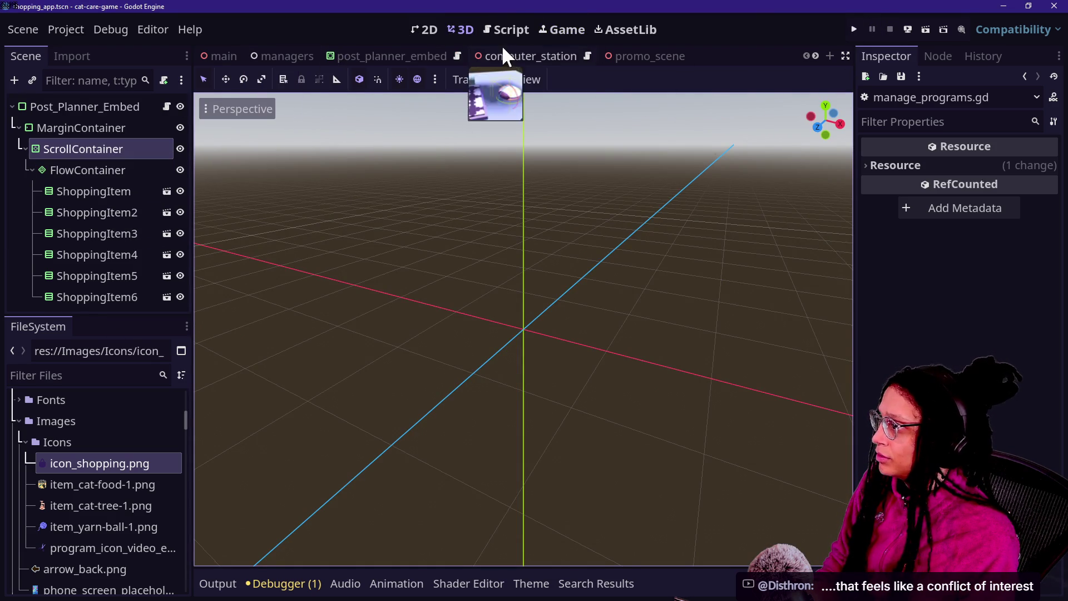
left_click(415, 31)
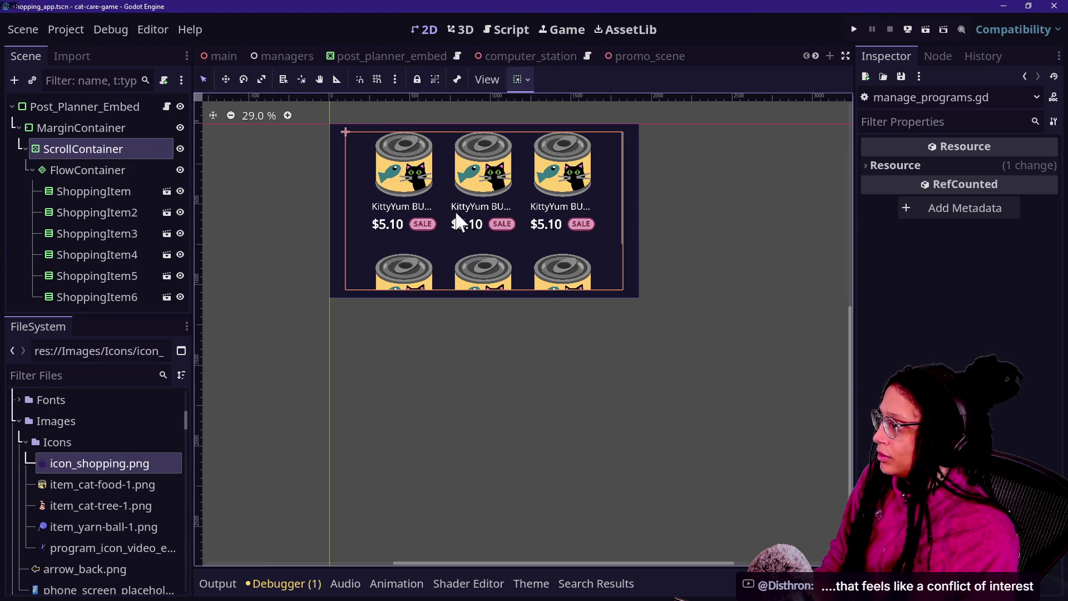
scroll(469, 178, "up", 4)
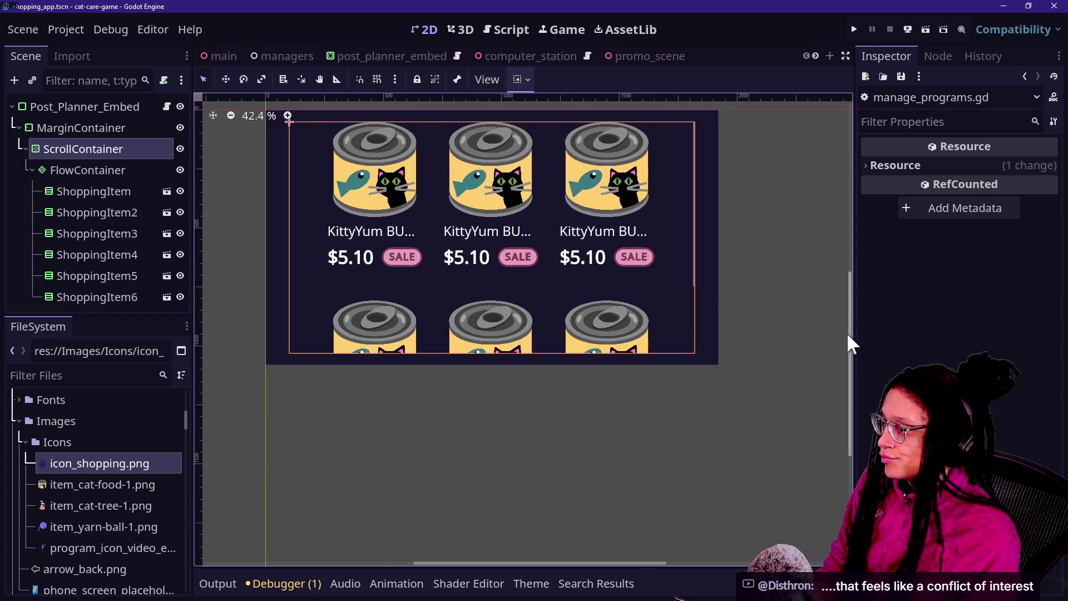
left_click_drag(850, 343, 829, 272)
Step: Make the first ShoppingItem local and inspect its TextureRect and HSeparator children
left_click(72, 189)
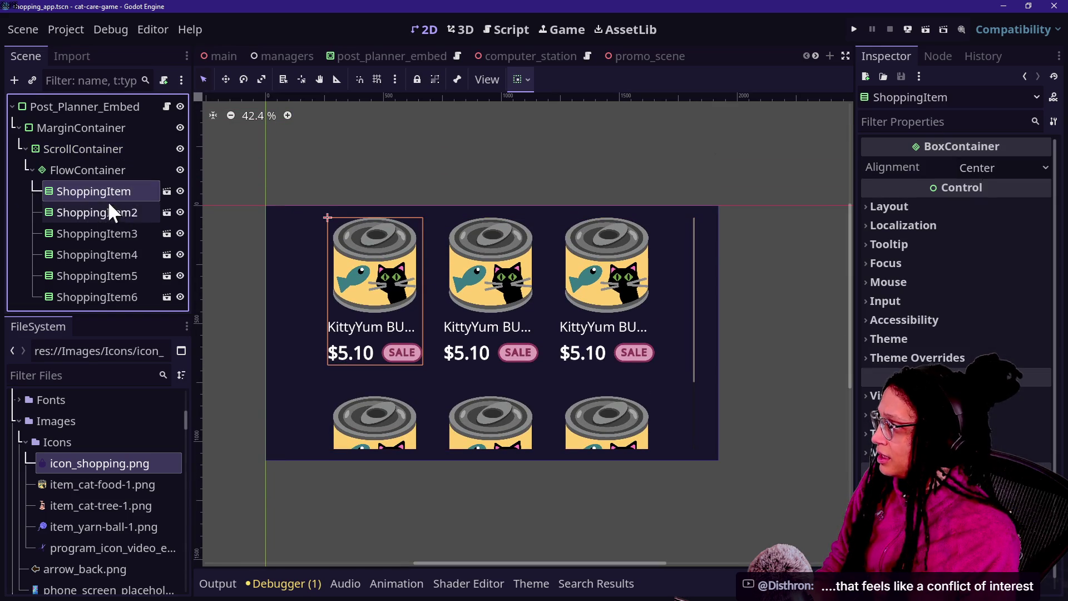
right_click(90, 191)
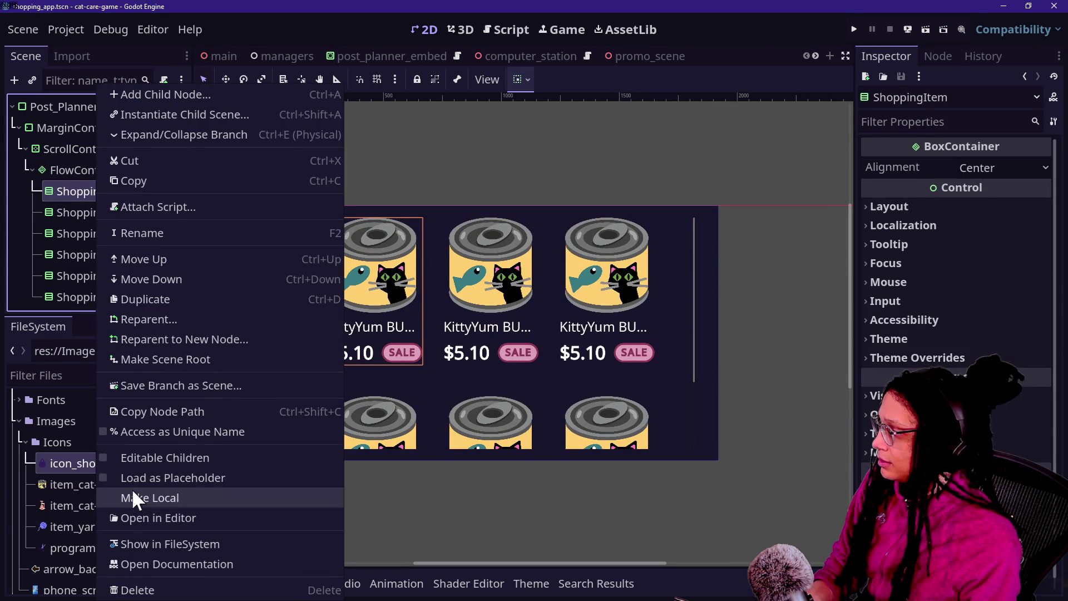
left_click(134, 457)
left_click(95, 212)
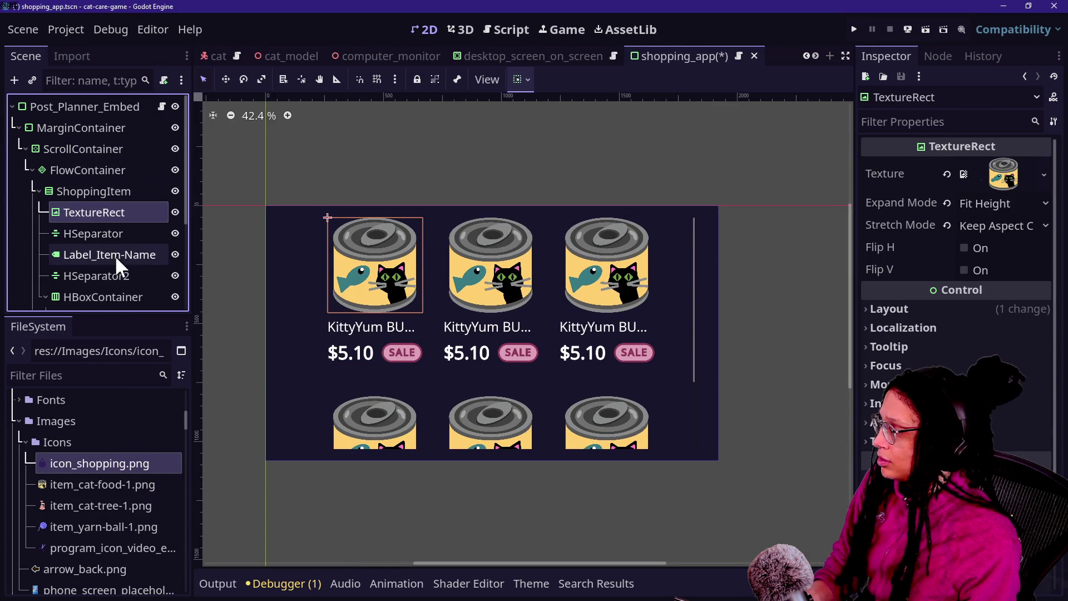
left_click(98, 231)
left_click(95, 212)
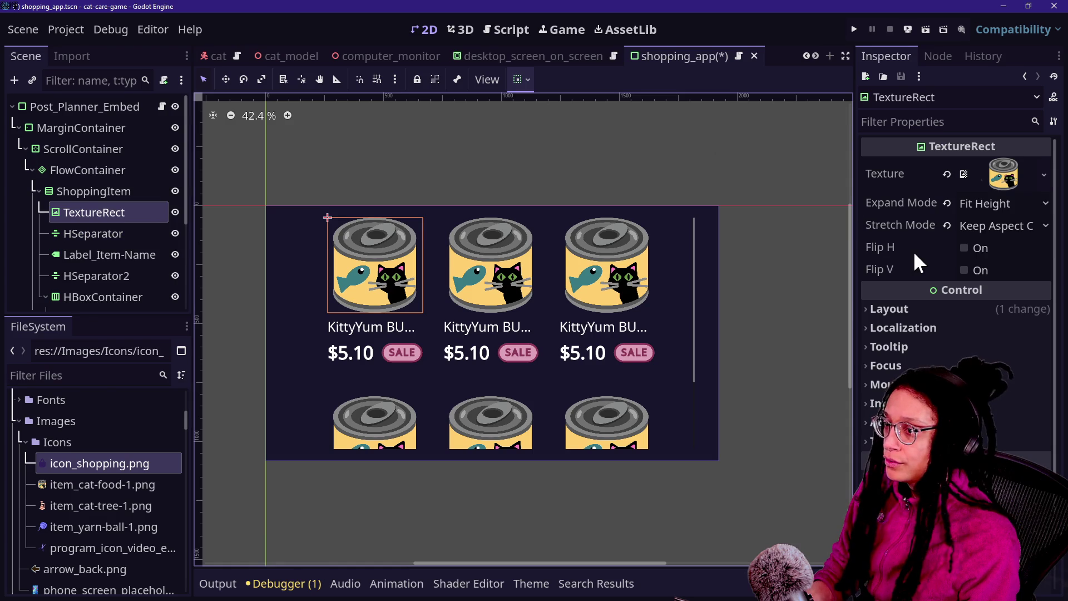
right_click(81, 190)
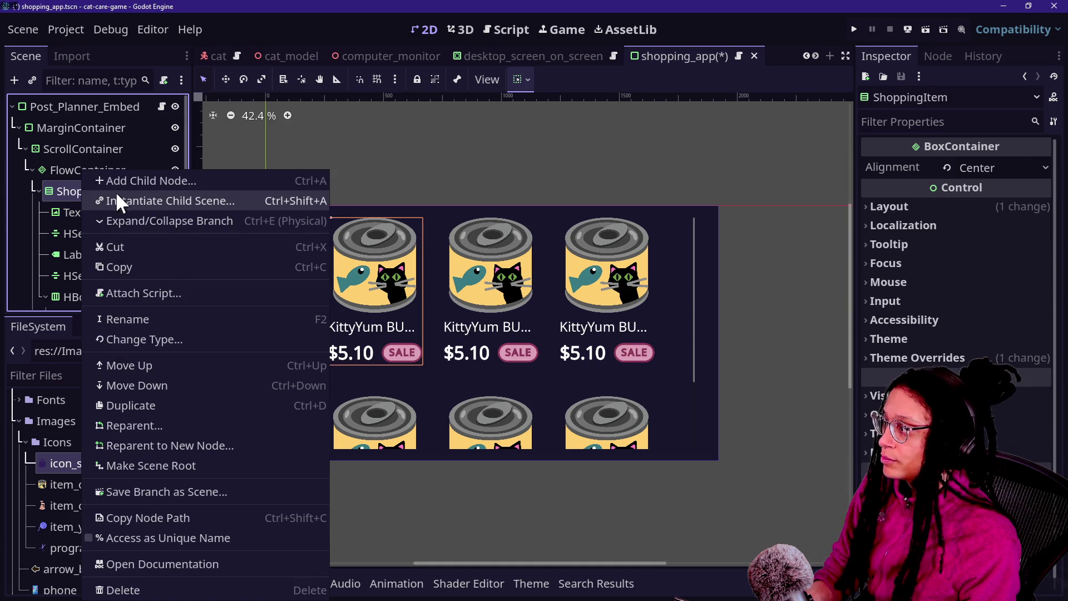
Step: Add a TextureButton child to ShoppingItem via a 'texture' search and move it above TextureRect
left_click(140, 181)
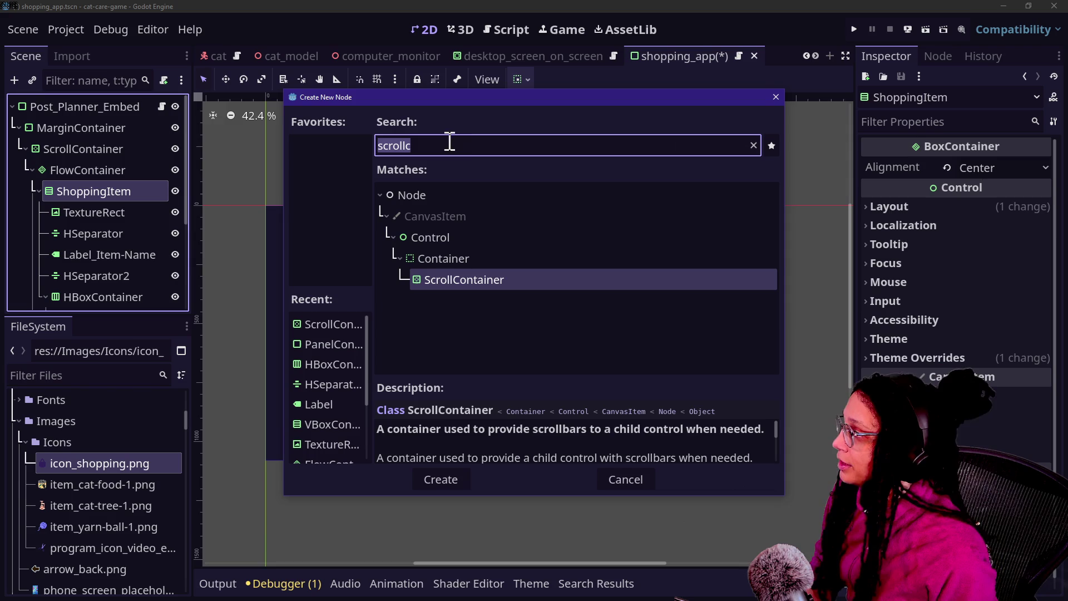
key("BackSpace")
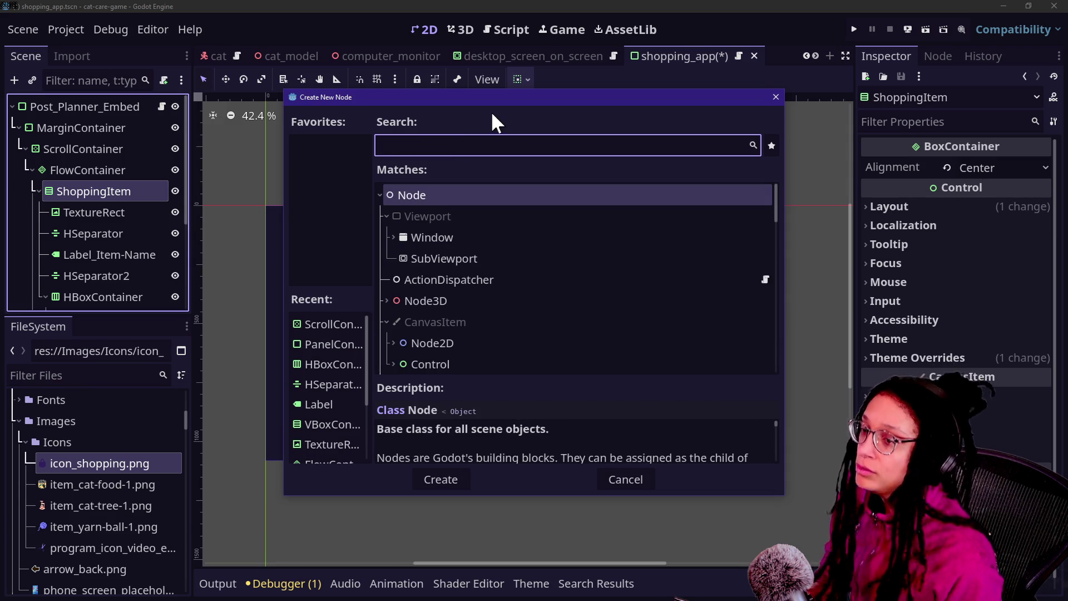
mouse_move(495, 100)
left_mouse_down()
mouse_move(550, 172)
mouse_move(210, 318)
mouse_move(562, 80)
mouse_move(585, 85)
left_mouse_up()
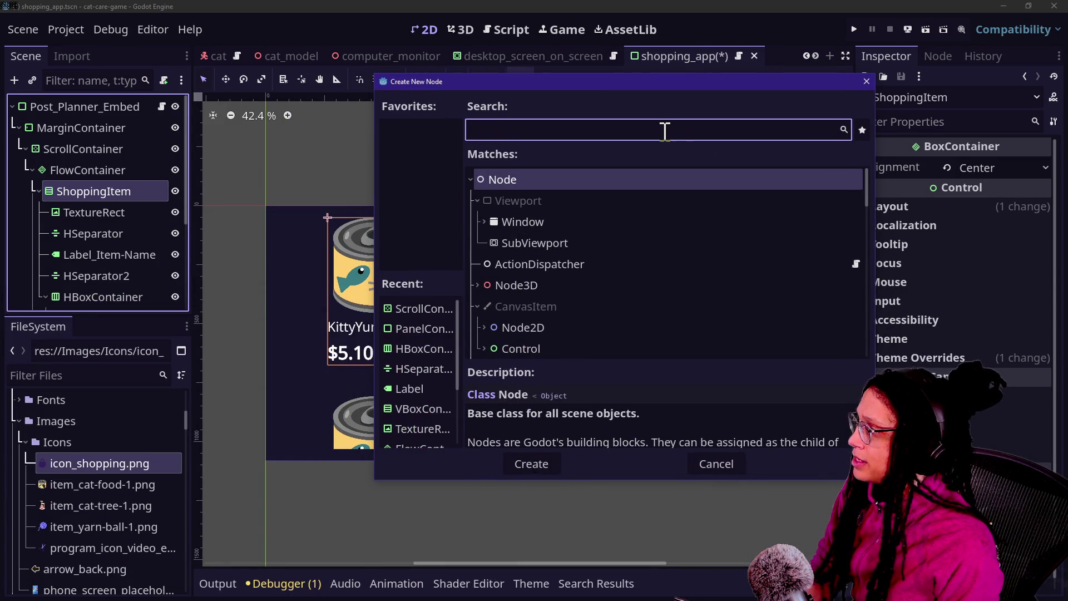
type("texture")
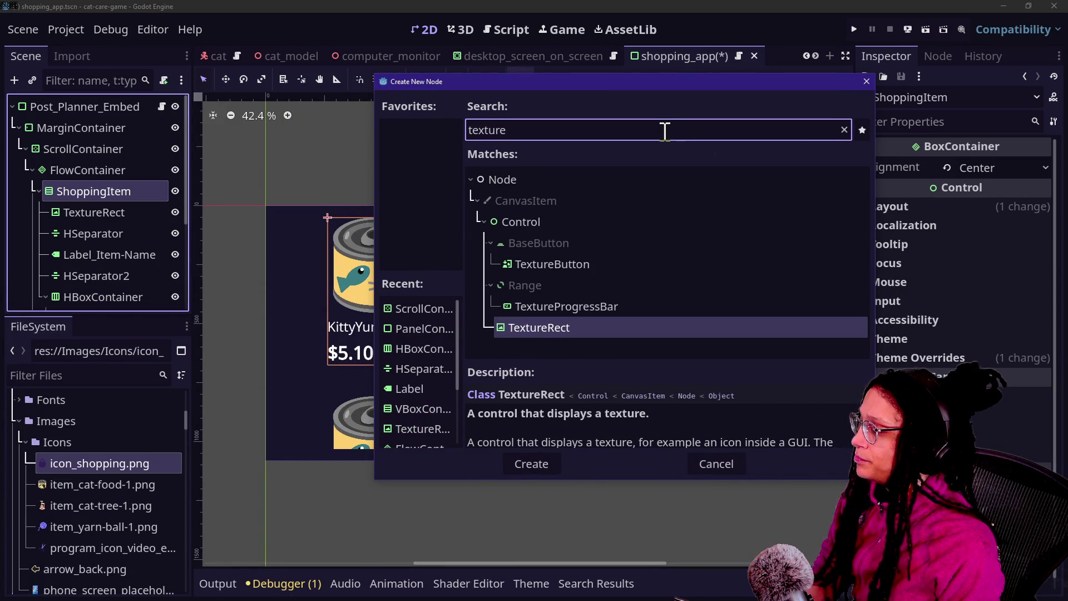
key("Up")
key("Up")
key("Up")
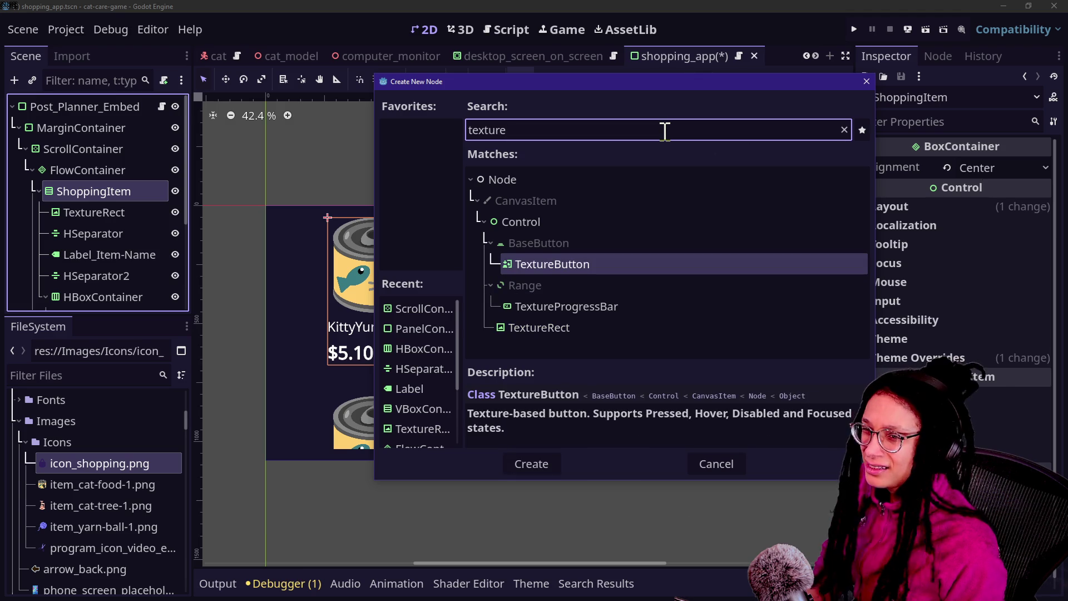
key("Return")
mouse_move(149, 295)
left_mouse_down()
mouse_move(113, 132)
mouse_move(113, 143)
left_mouse_up()
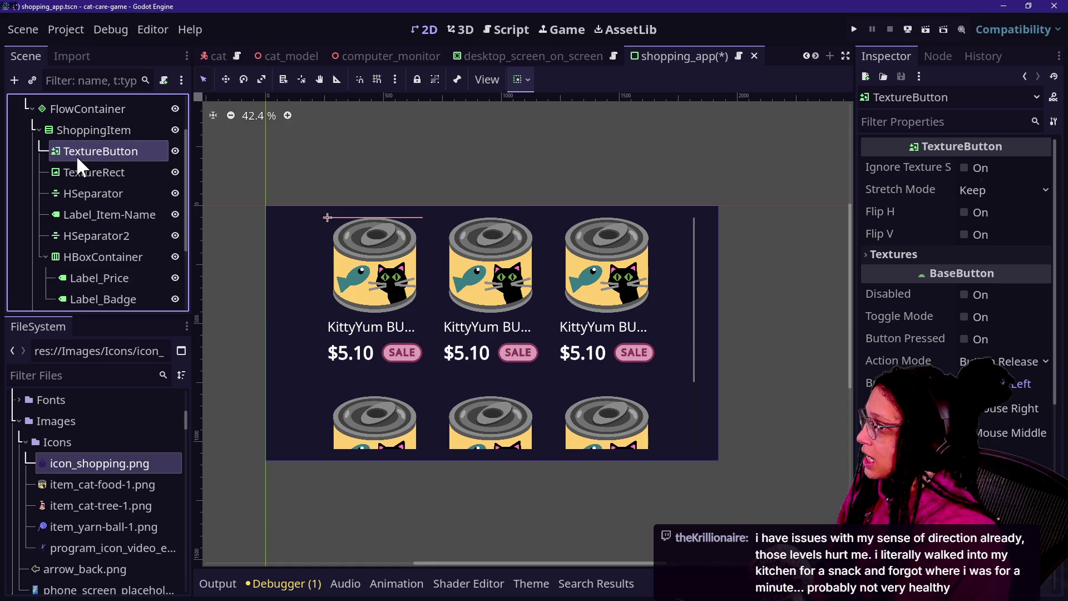
left_click(73, 126)
Step: Move TextureButton above ShoppingItem and nest ShoppingItem inside it
left_click_drag(73, 145, 74, 148)
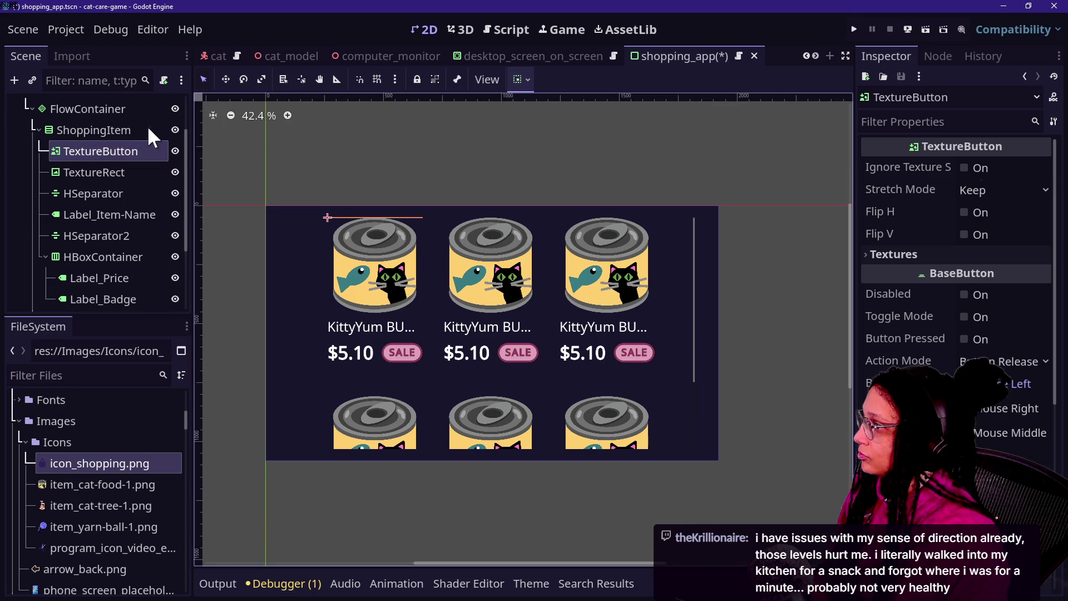
mouse_move(92, 148)
left_mouse_down()
mouse_move(88, 118)
mouse_move(87, 143)
mouse_move(85, 131)
left_mouse_up()
left_click(90, 132)
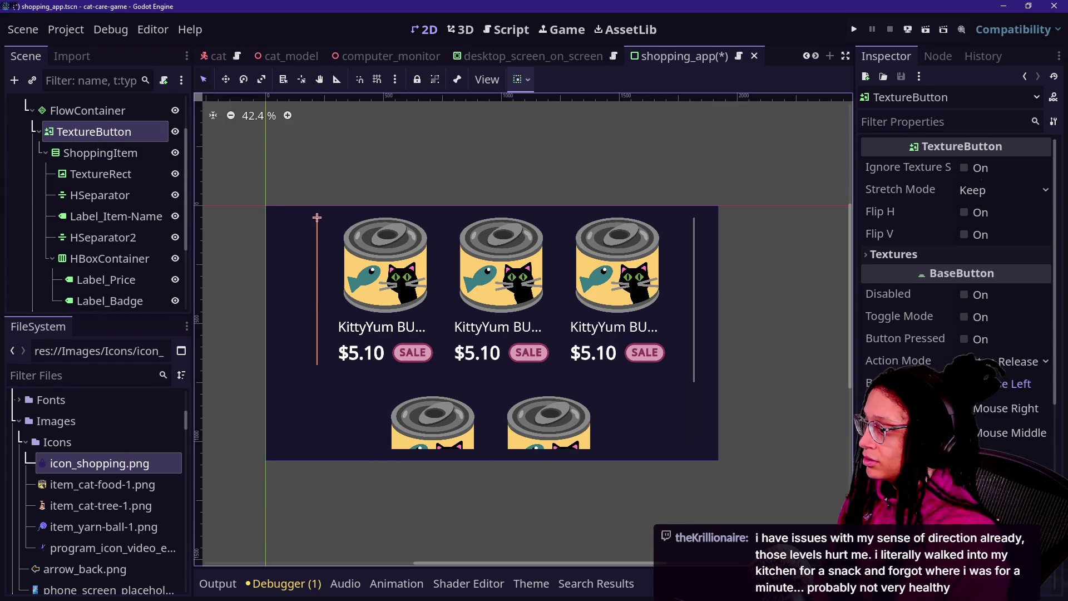
scroll(903, 296, "down", 2)
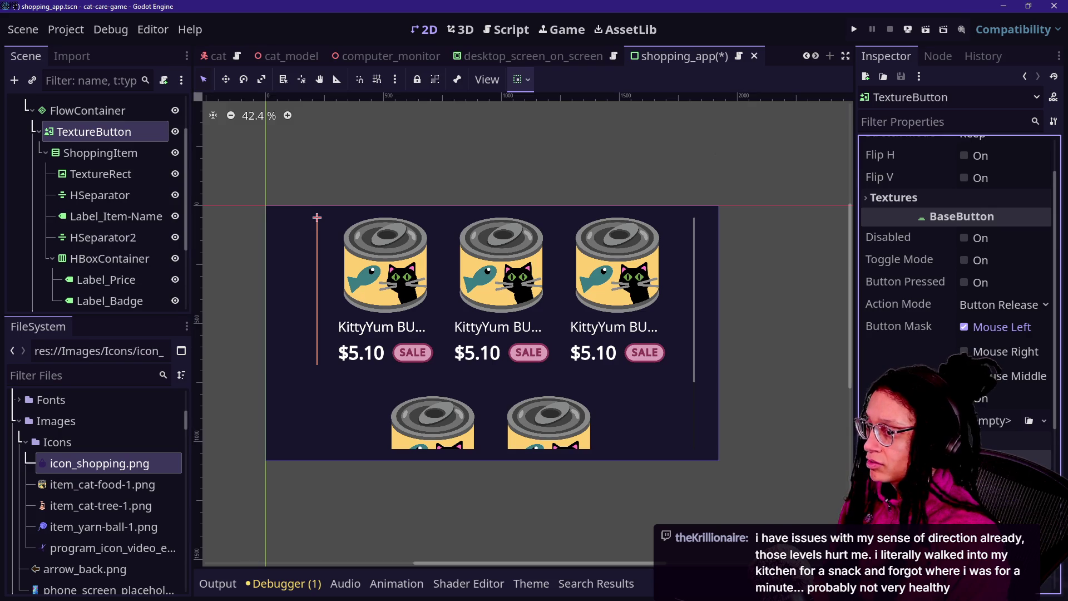
scroll(903, 296, "down", 2)
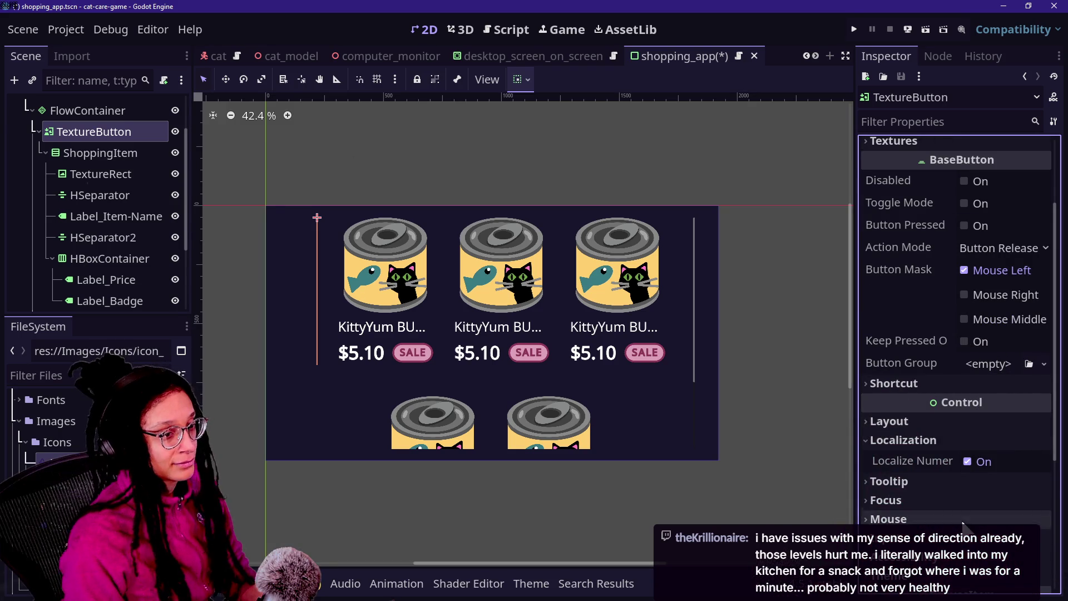
scroll(942, 335, "down", 2)
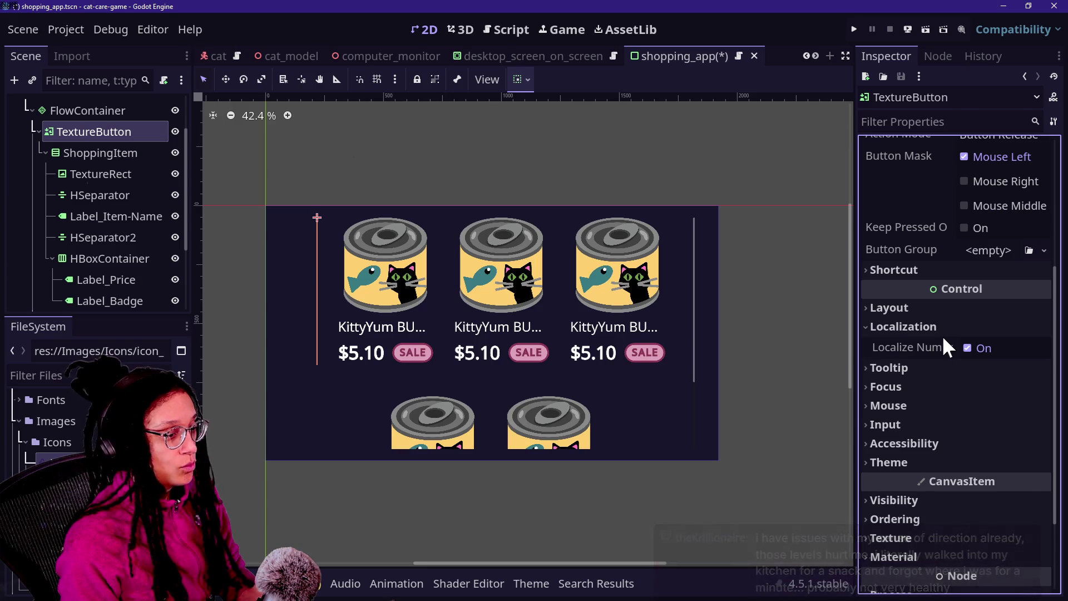
Step: Set the TextureButton's container sizing to expand horizontally with Fill
left_click(918, 306)
scroll(928, 425, "down", 1)
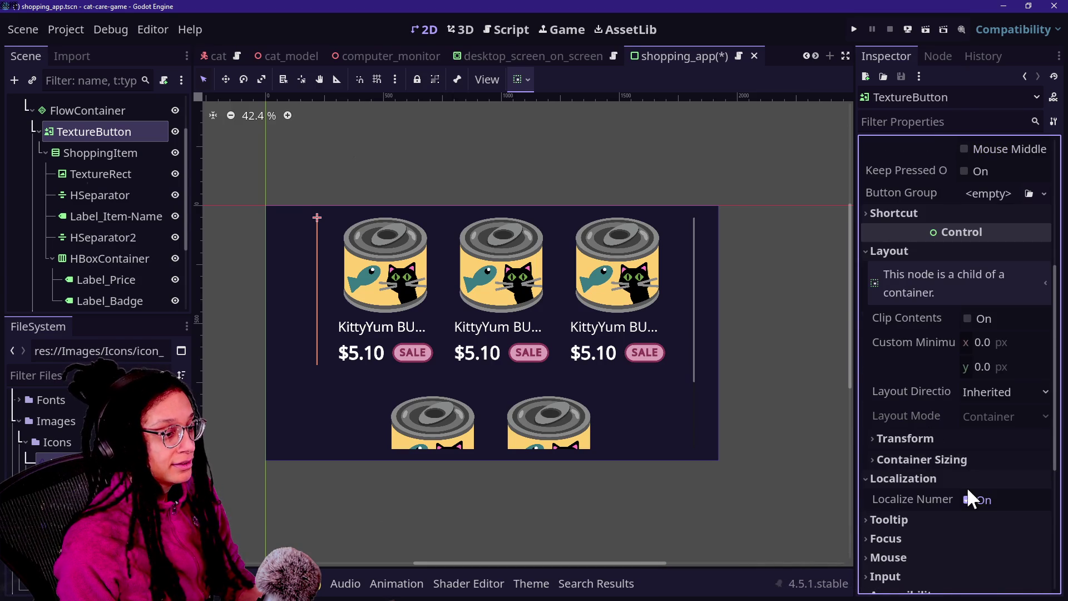
left_click(953, 460)
left_click(972, 506)
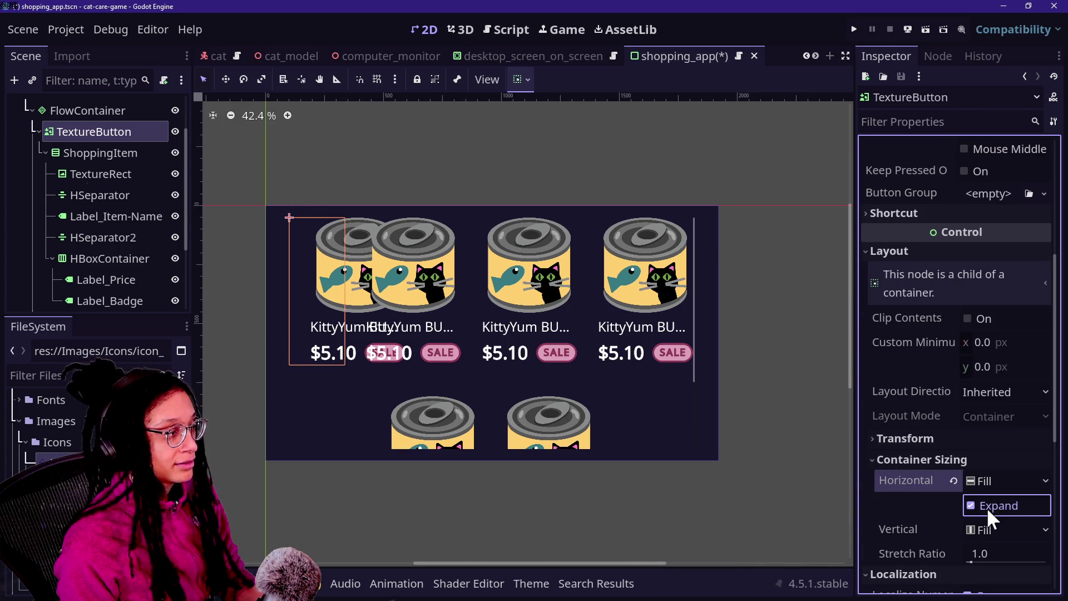
scroll(944, 516, "down", 2)
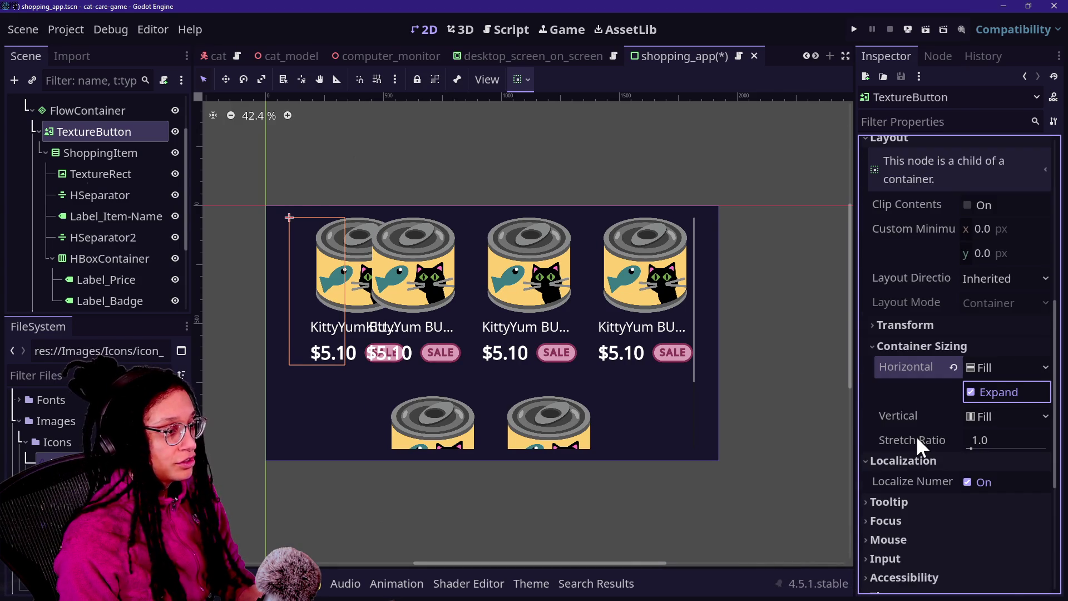
left_click(976, 368)
left_click(978, 382)
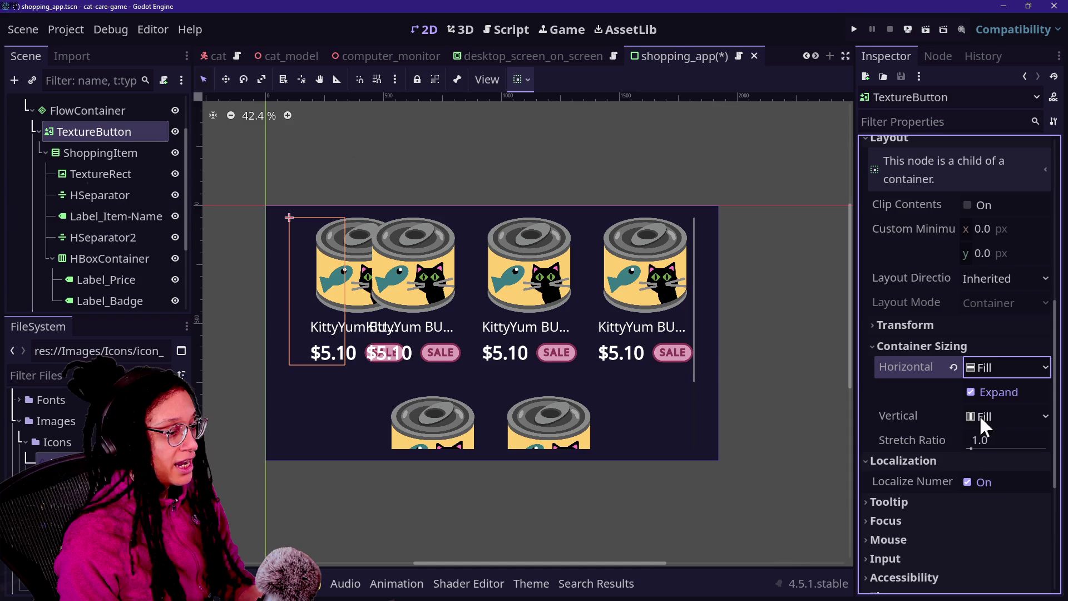
left_click(987, 361)
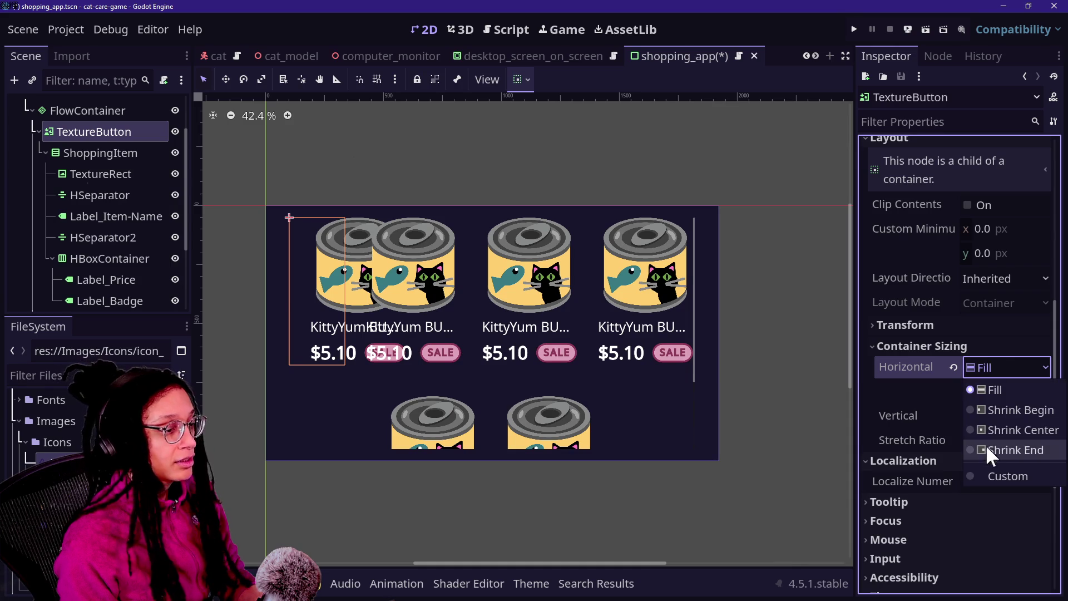
left_click(943, 408)
scroll(939, 403, "down", 2)
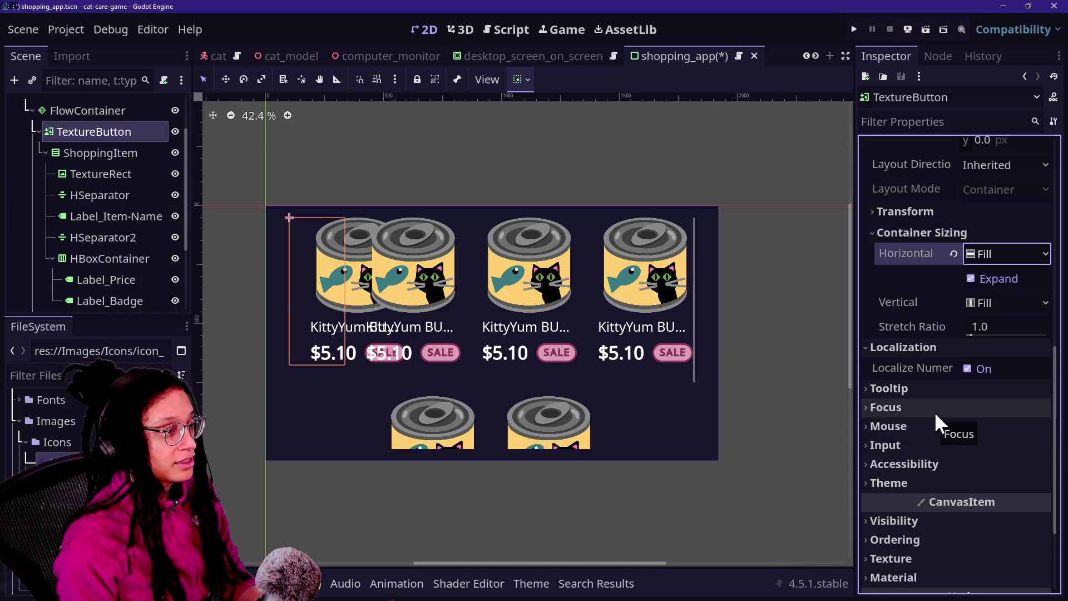
scroll(935, 412, "up", 1)
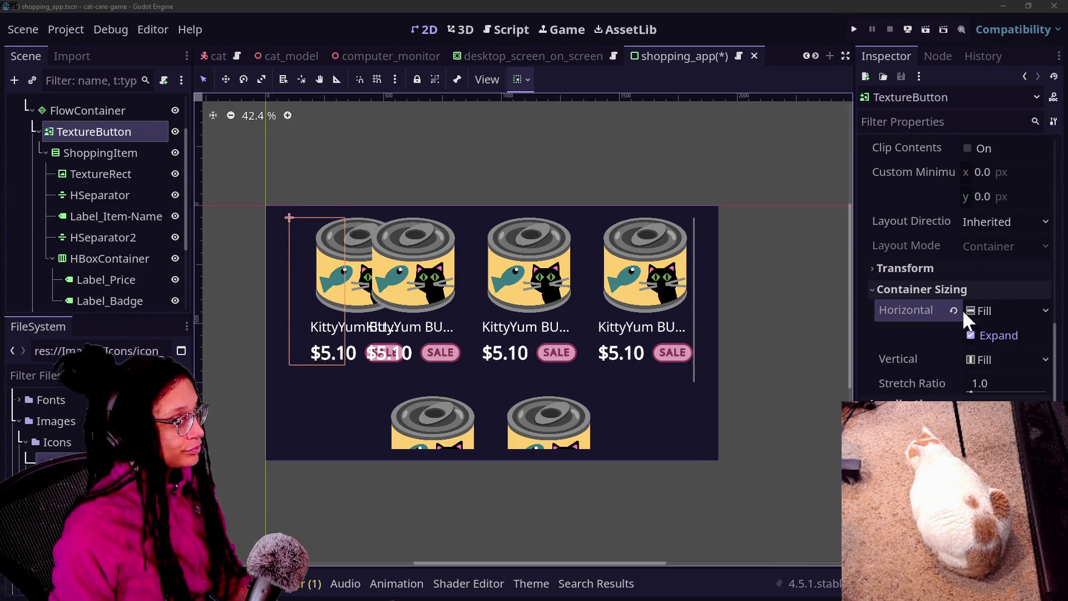
Step: Keep the TextureButton's vertical container sizing at Fill
mouse_move(879, 359)
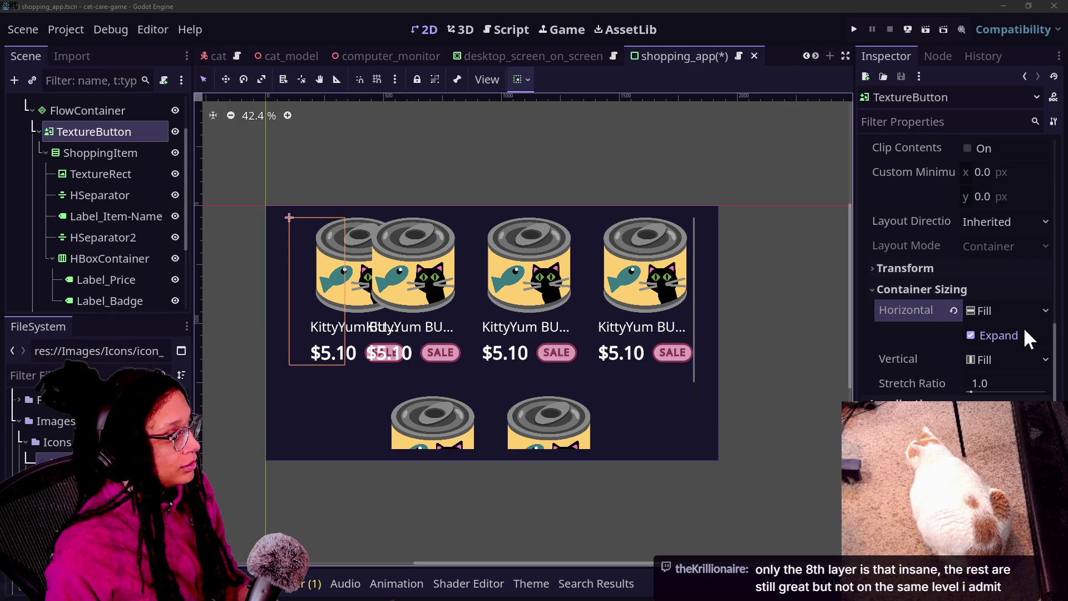
left_click(975, 359)
left_click(983, 358)
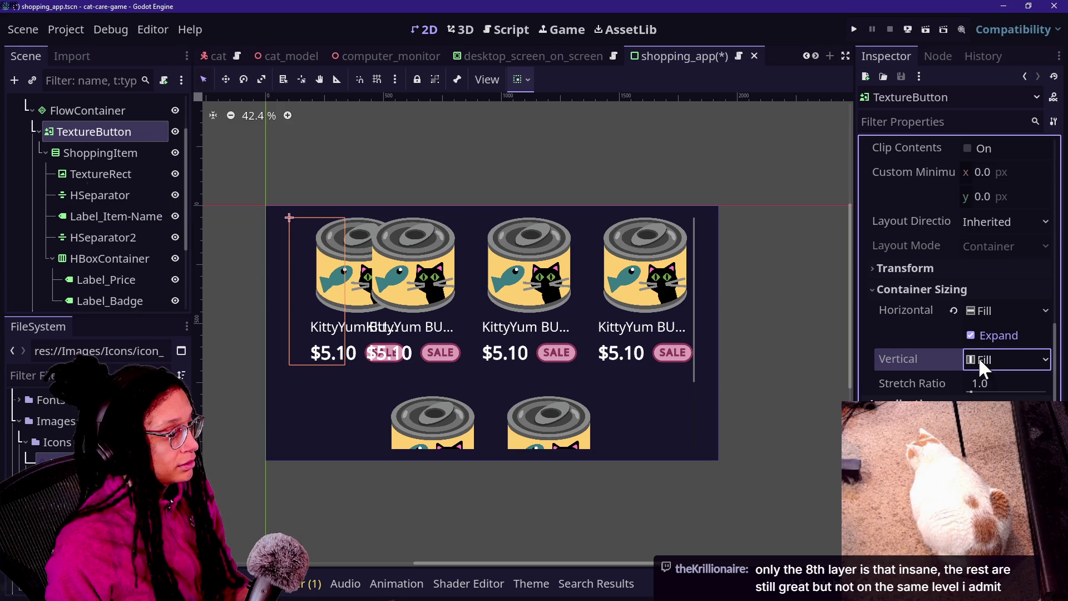
scroll(926, 312, "up", 5)
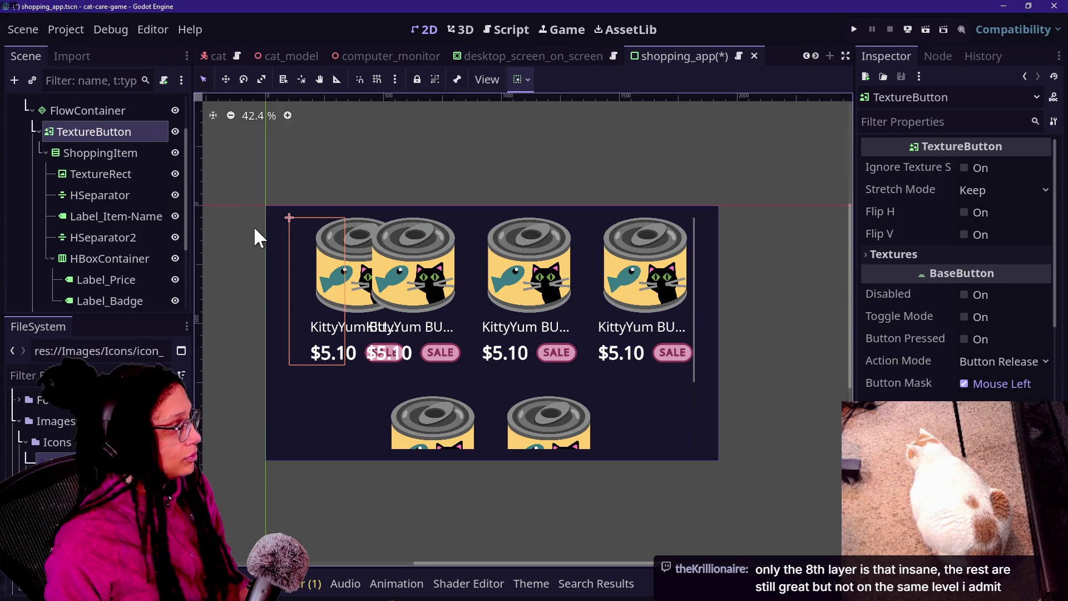
Step: Move ShoppingItem back out and place TextureButton directly under FlowContainer, undoing missteps
left_click(83, 172)
left_click_drag(82, 151, 79, 122)
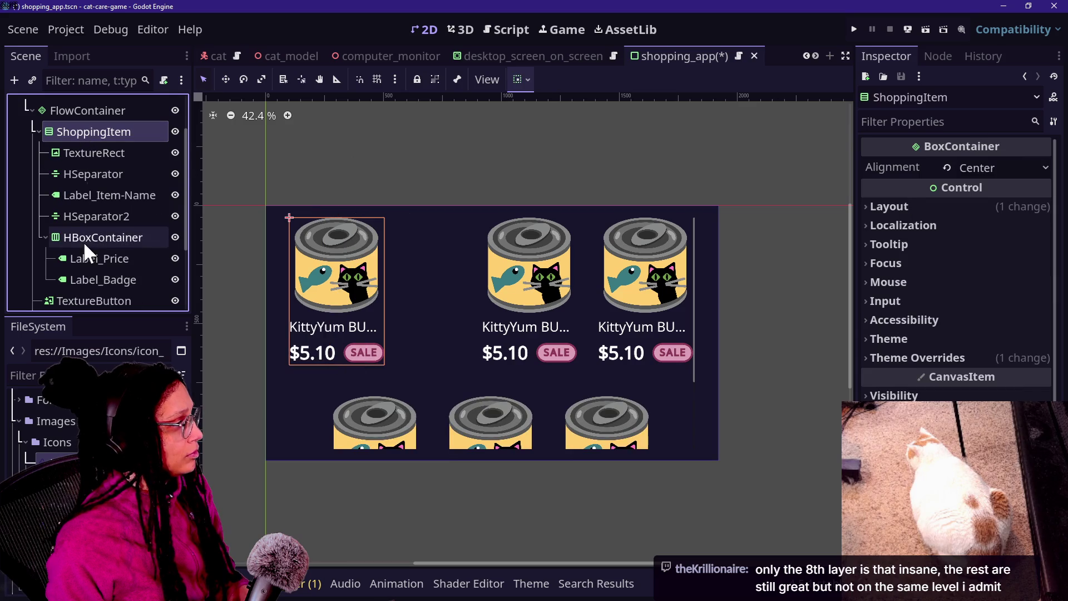
scroll(76, 263, "down", 2)
mouse_move(75, 247)
left_mouse_down()
mouse_move(108, 111)
mouse_move(96, 213)
mouse_move(95, 196)
left_mouse_up()
mouse_move(97, 241)
left_mouse_down()
mouse_move(95, 196)
mouse_move(104, 281)
mouse_move(104, 198)
mouse_move(131, 196)
left_mouse_up()
key("ctrl+z")
key("ctrl+z")
key("ctrl+z")
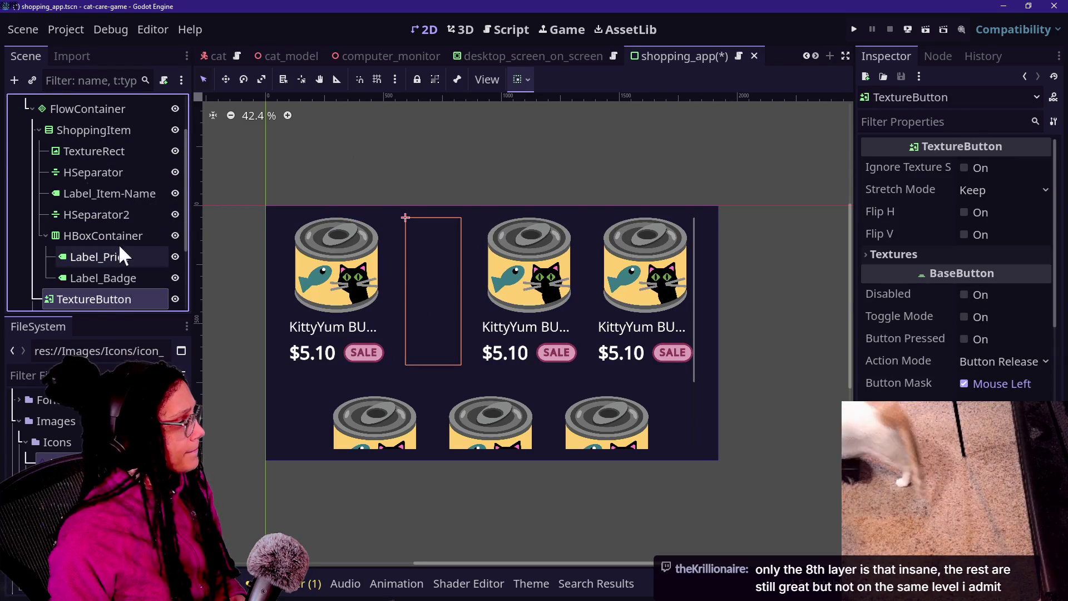
scroll(105, 232, "down", 1)
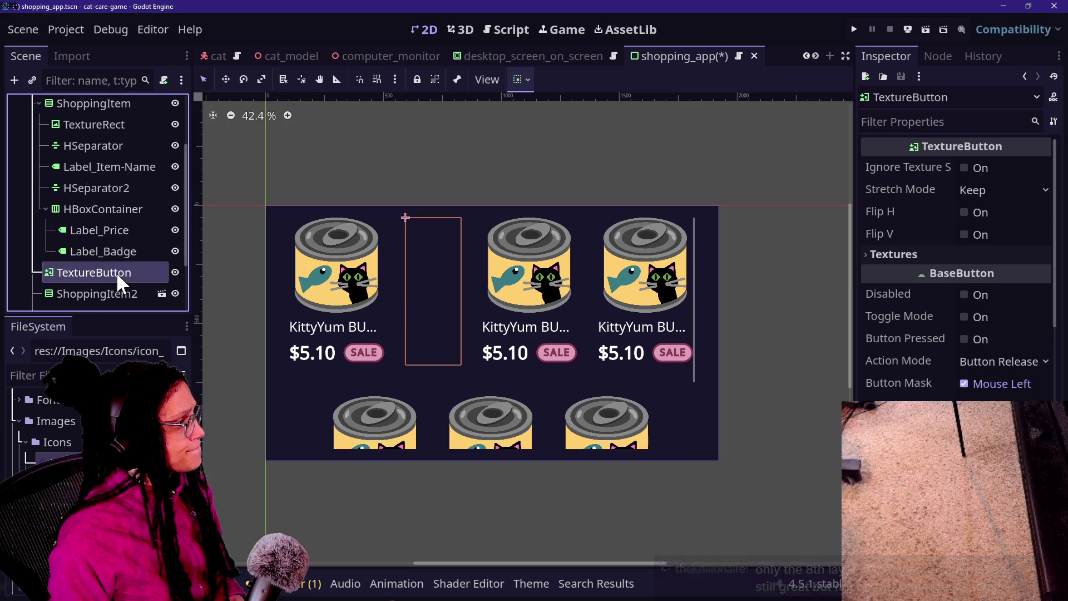
key("ctrl+z")
left_click_drag(86, 213, 91, 183)
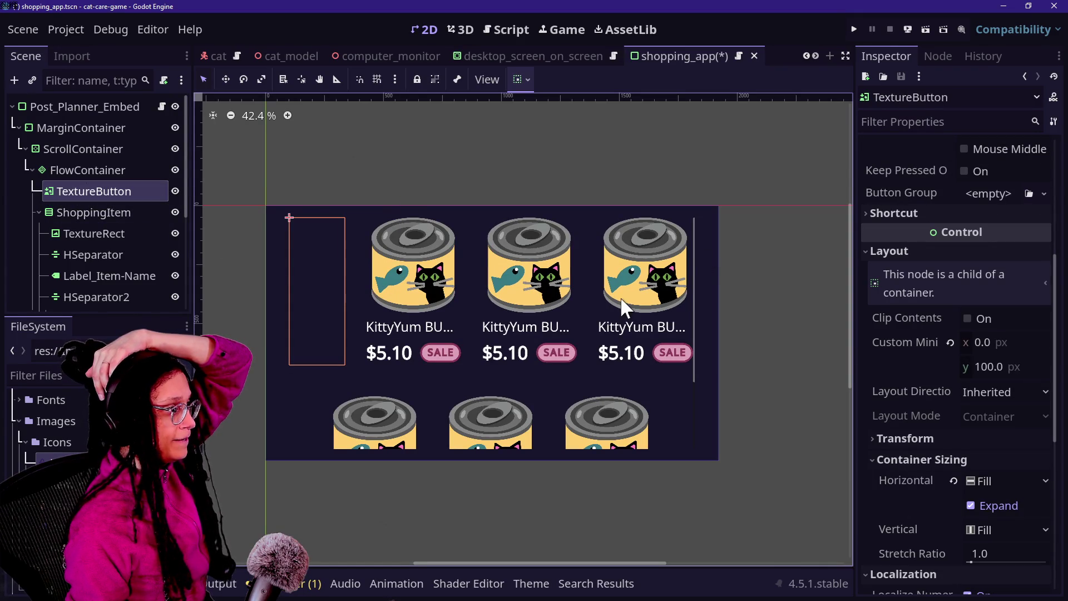
Step: Delete the empty TextureButton node and confirm the deletion
double_click(46, 212)
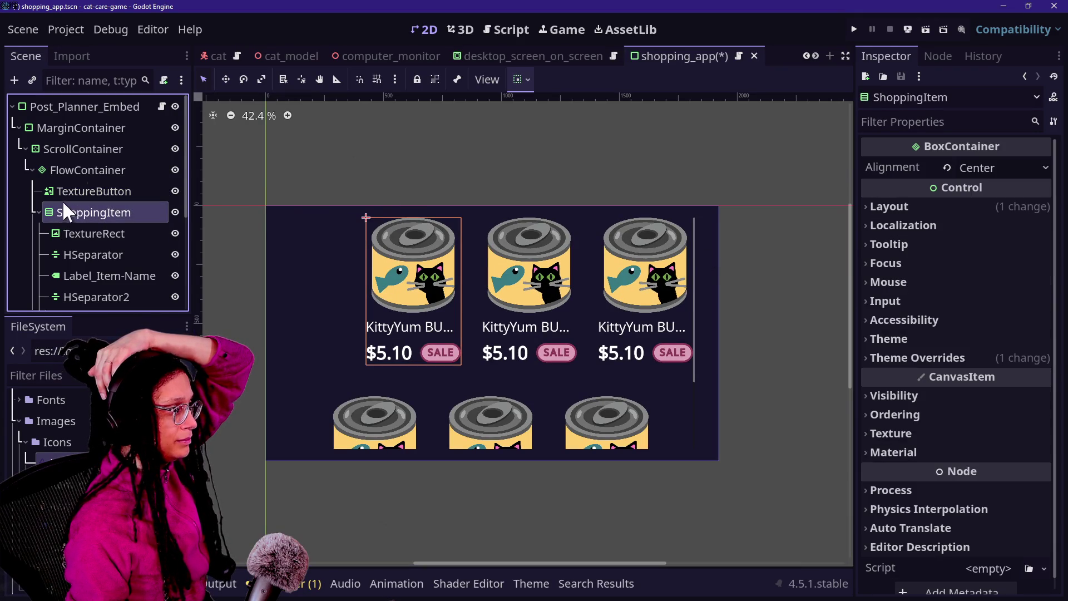
left_click(65, 190)
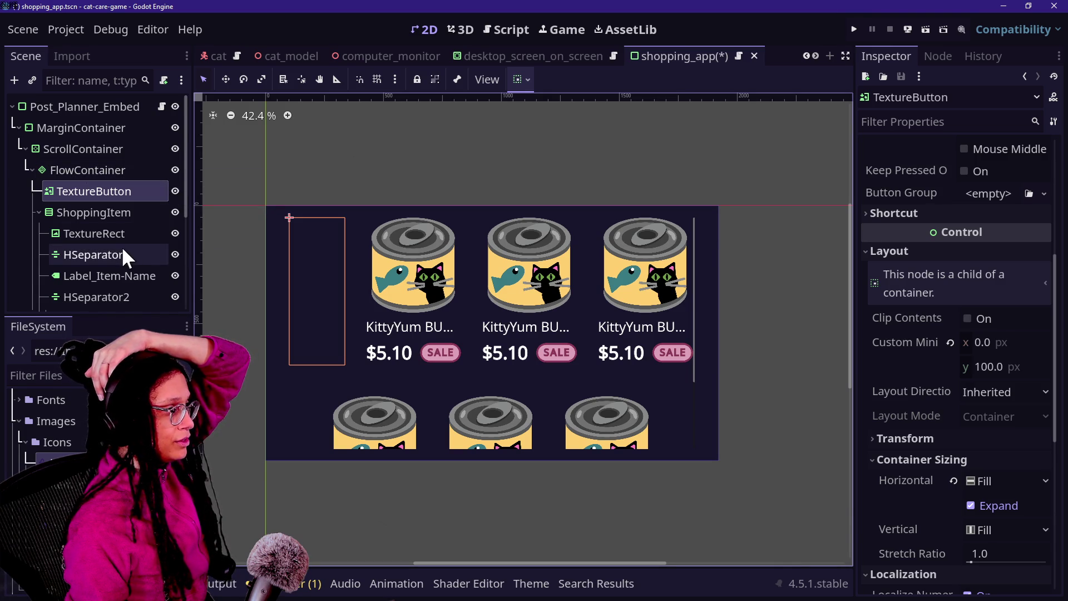
key("Delete")
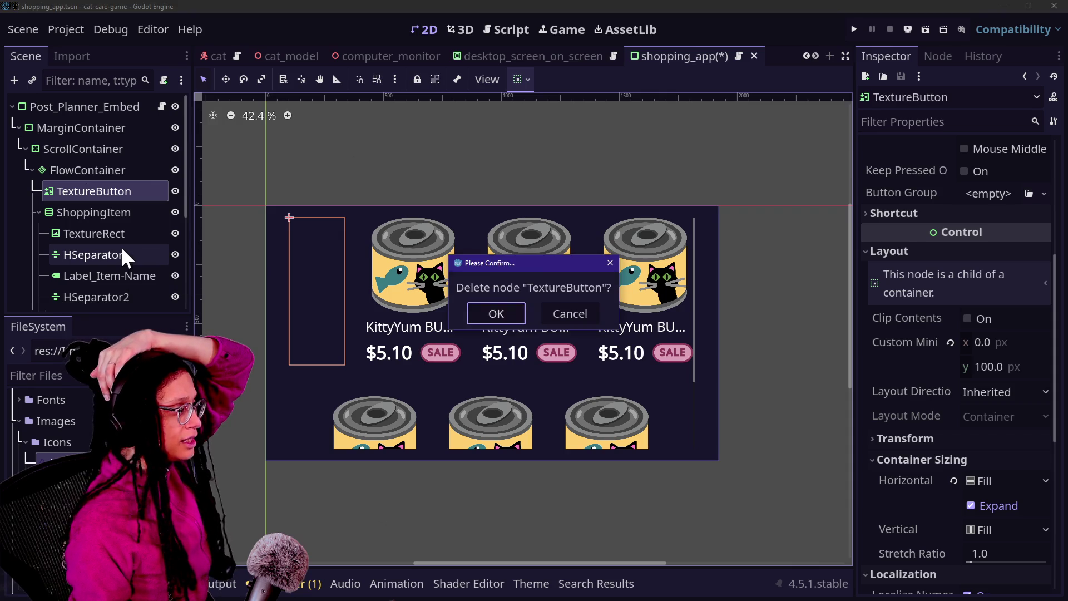
key("Return")
left_click(51, 191)
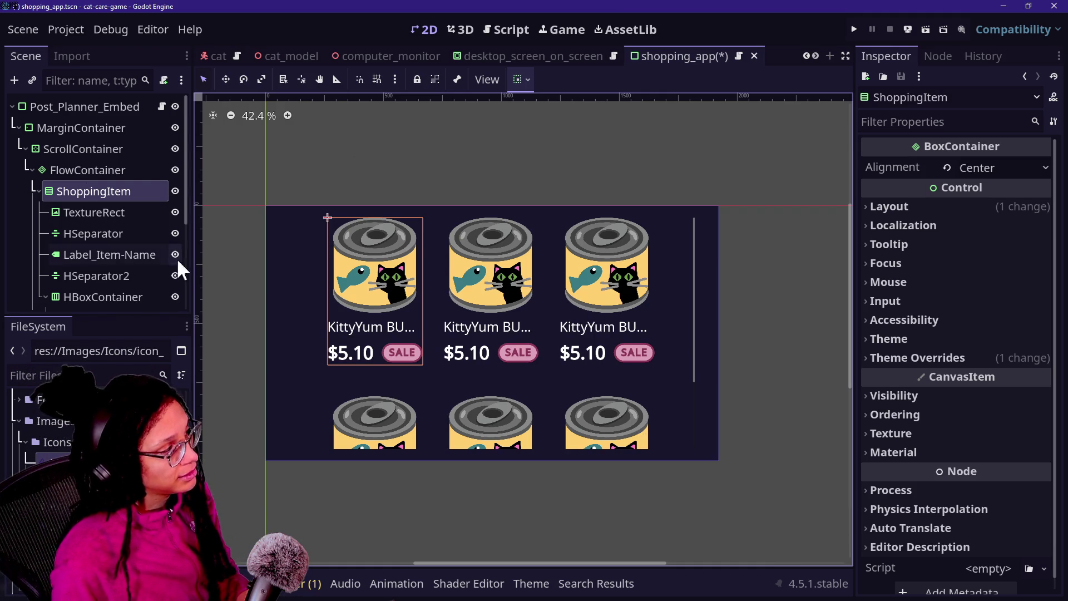
Step: Create a MarginContainer under FlowContainer via a 'margi' search and drag ShoppingItem into it
left_click(84, 173)
left_click(87, 193)
right_click(84, 172)
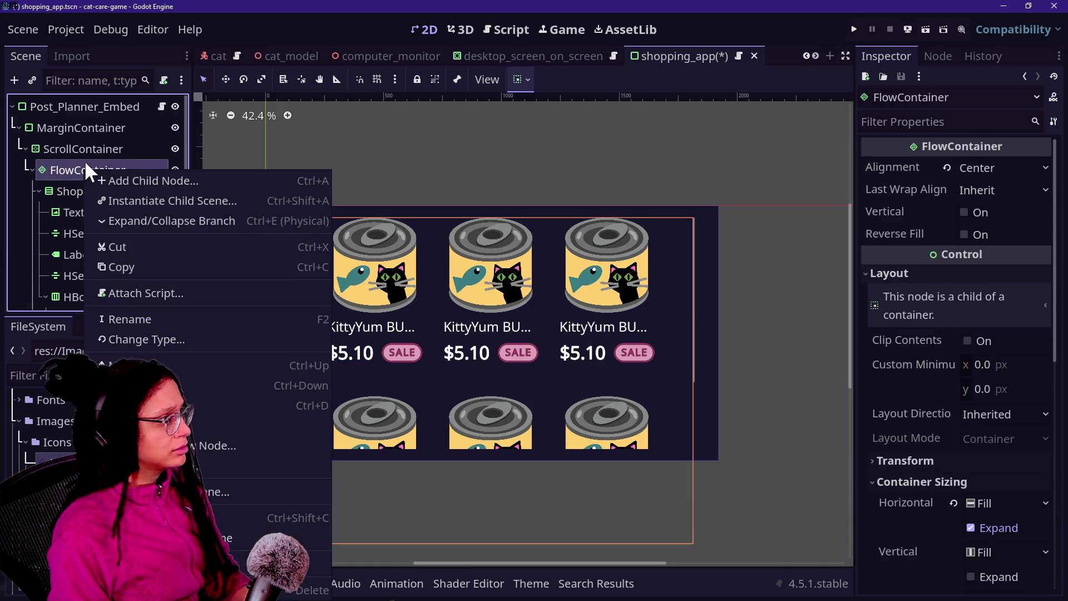
left_click(93, 180)
type("margi")
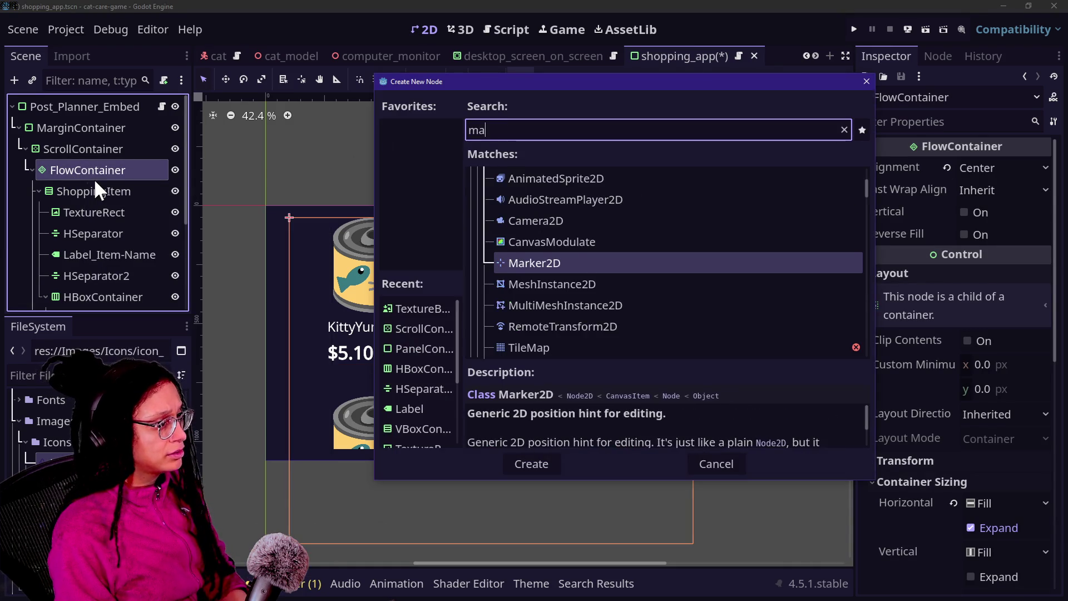
key("Return")
mouse_move(101, 300)
left_mouse_down()
mouse_move(113, 108)
mouse_move(97, 178)
mouse_move(98, 166)
left_mouse_up()
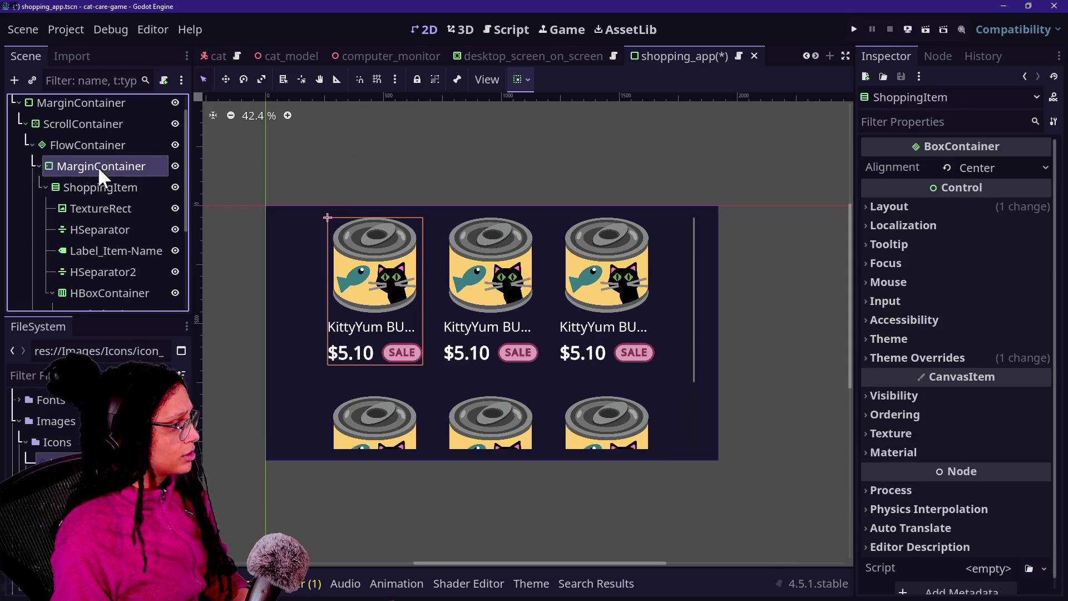
Step: Override the MarginContainer's margin constants: Left 40, Top 20, Right 40, Bottom 20
left_click(98, 166)
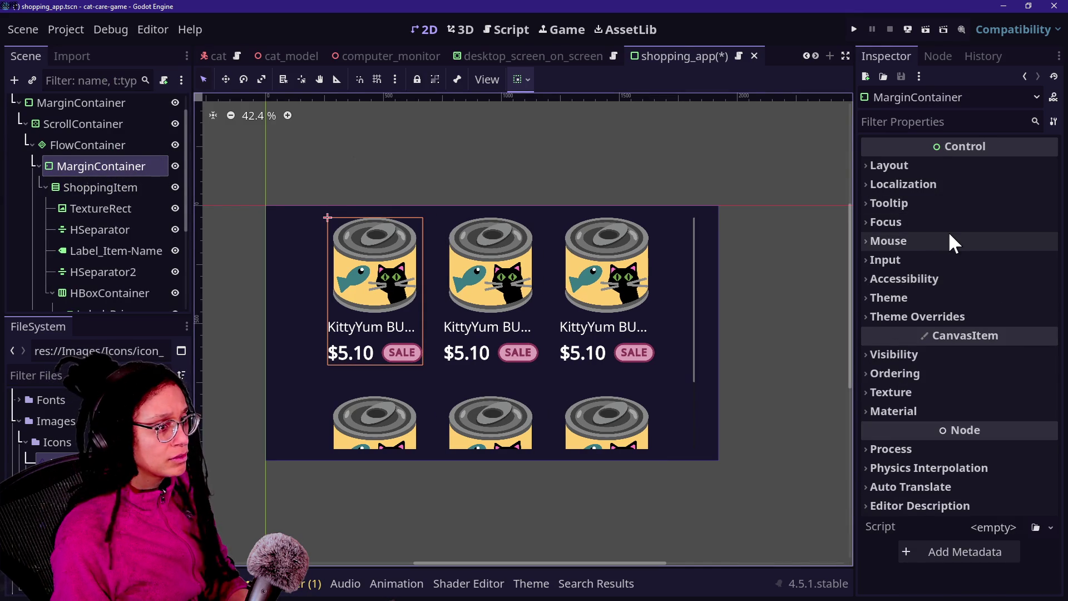
left_click(928, 318)
left_click(928, 331)
mouse_move(979, 356)
left_mouse_down()
mouse_move(955, 356)
mouse_move(1006, 356)
mouse_move(989, 356)
left_mouse_up()
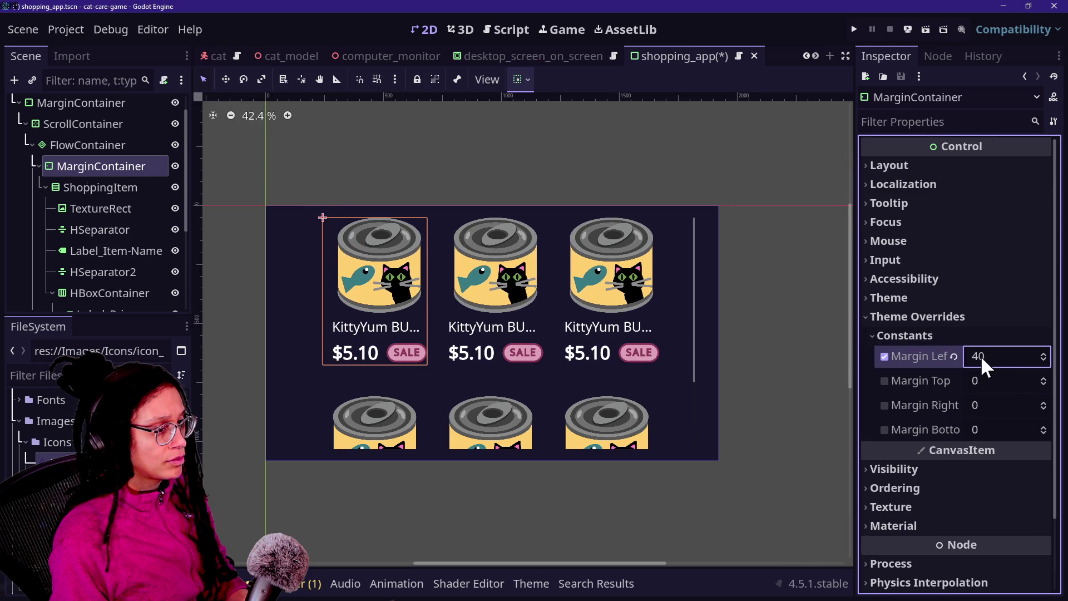
left_click(986, 382)
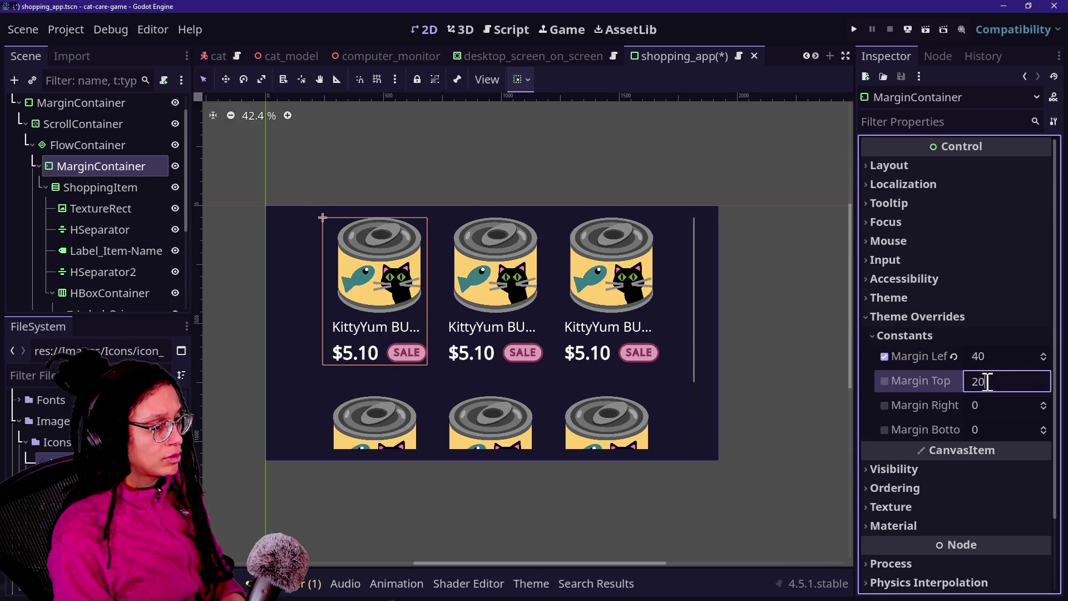
key("Return")
key("Caps_Lock")
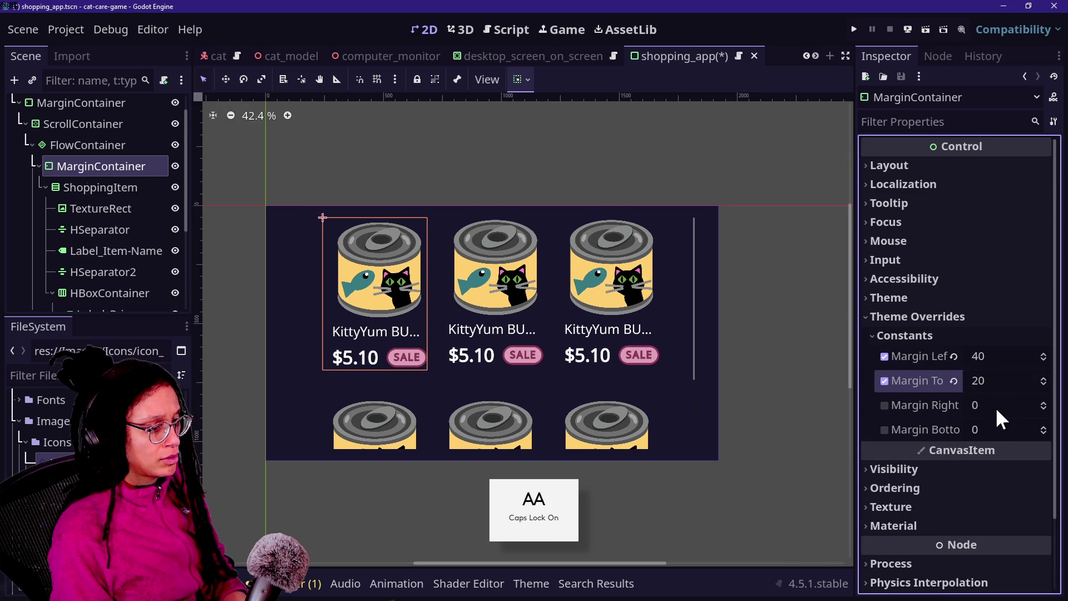
left_click(995, 406)
type("40")
key("Tab")
key("Return")
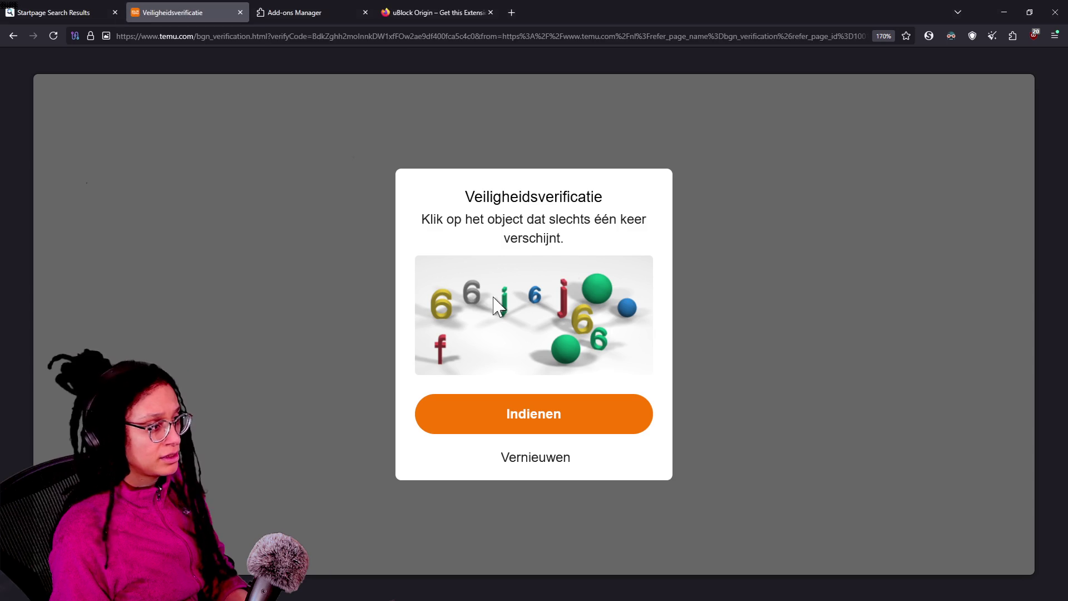
left_click(555, 465)
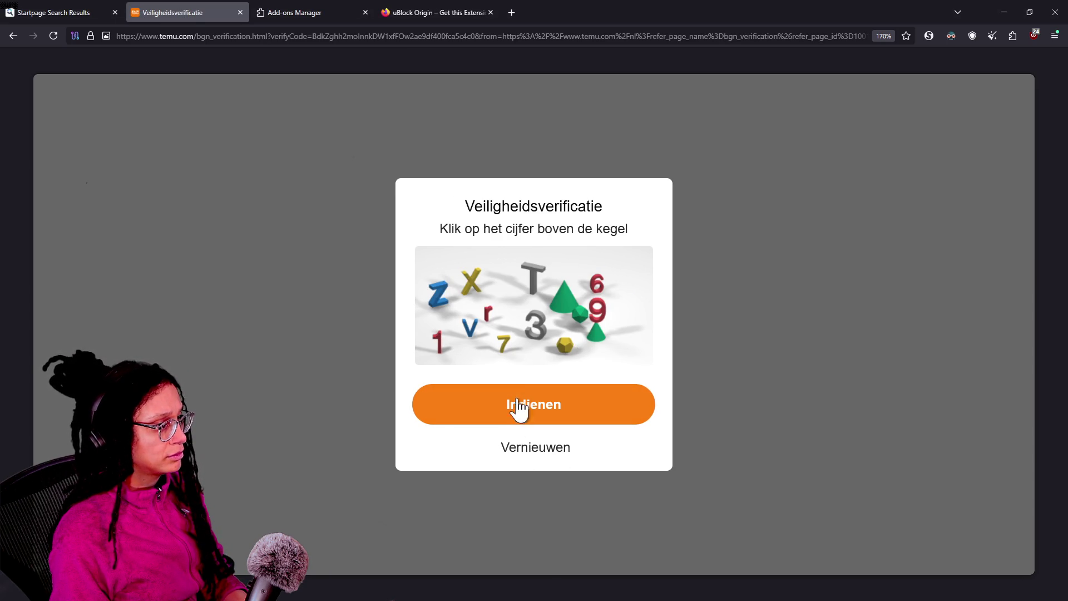
left_click(499, 341)
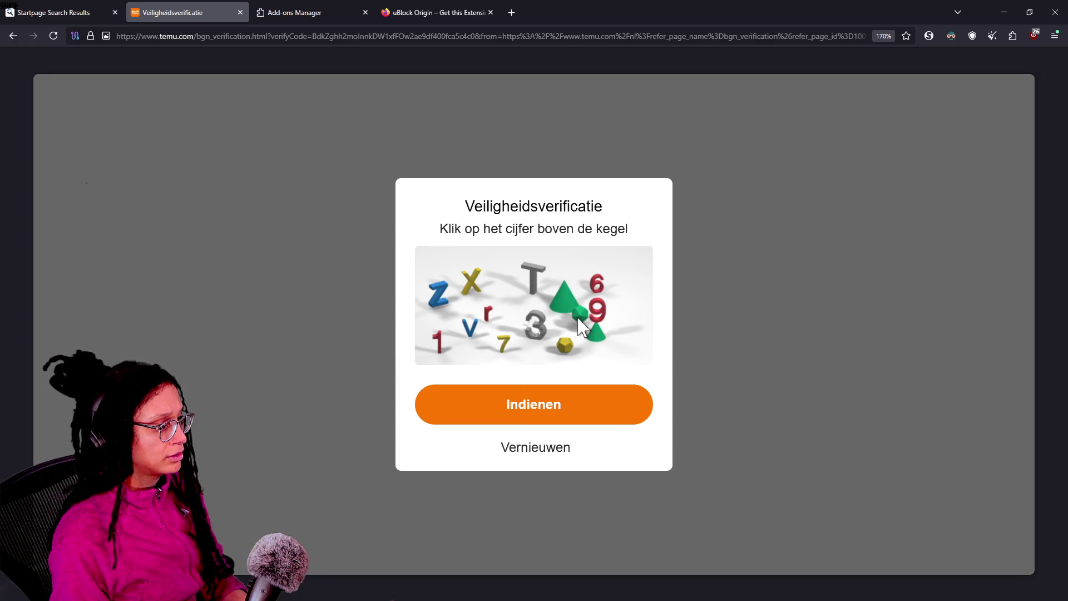
left_click(474, 287)
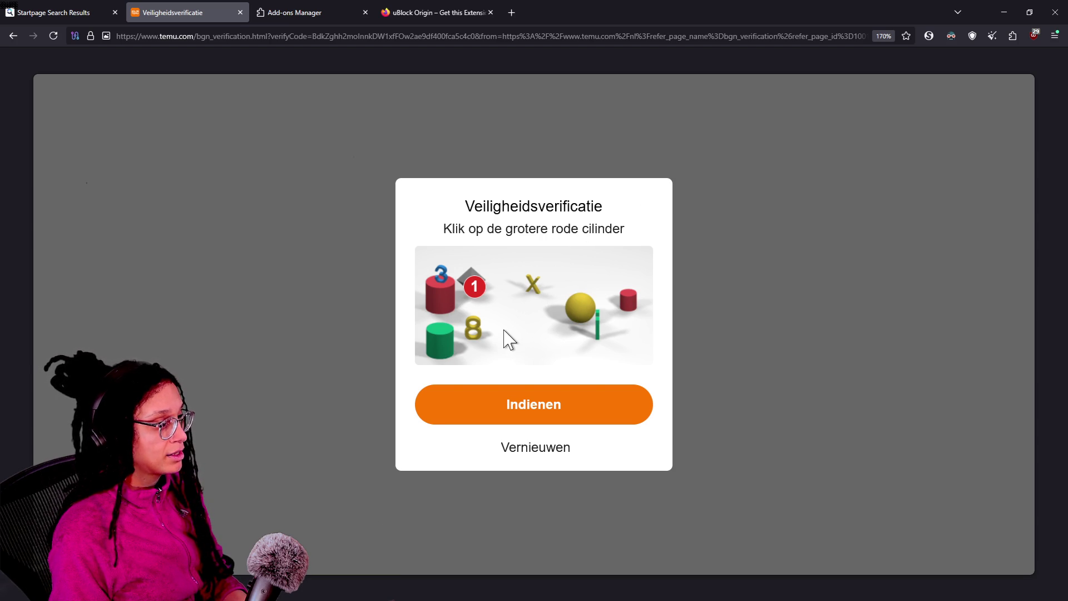
left_click(440, 286)
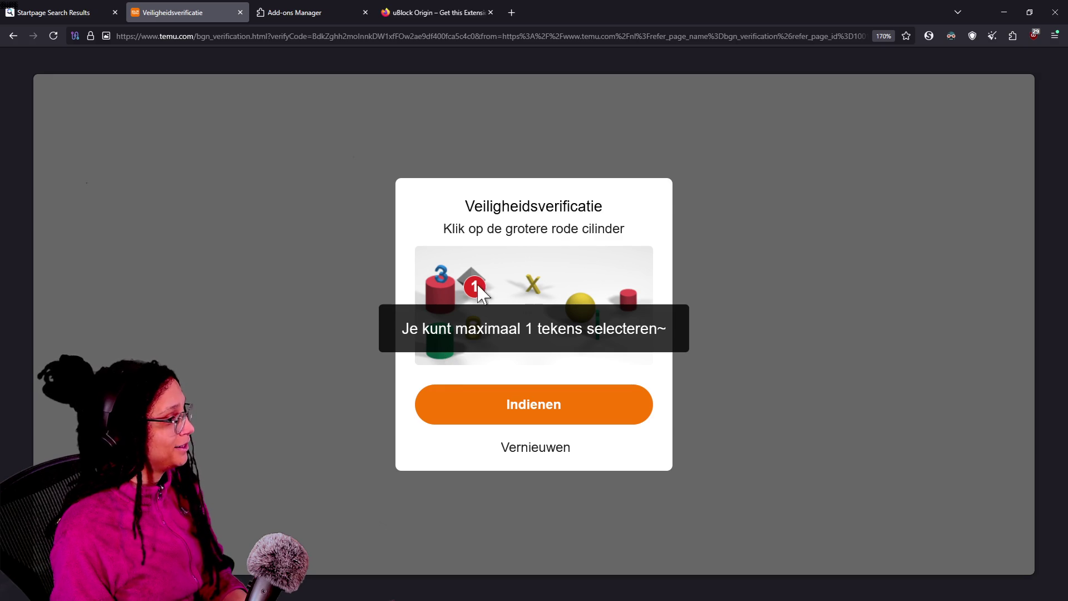
left_click(585, 313)
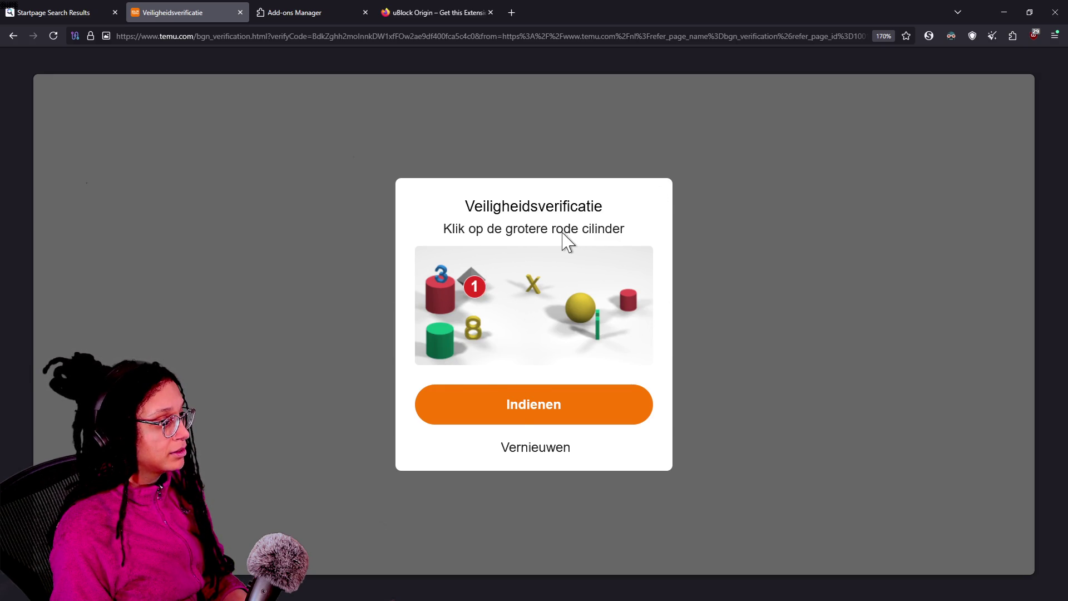
left_click(437, 337)
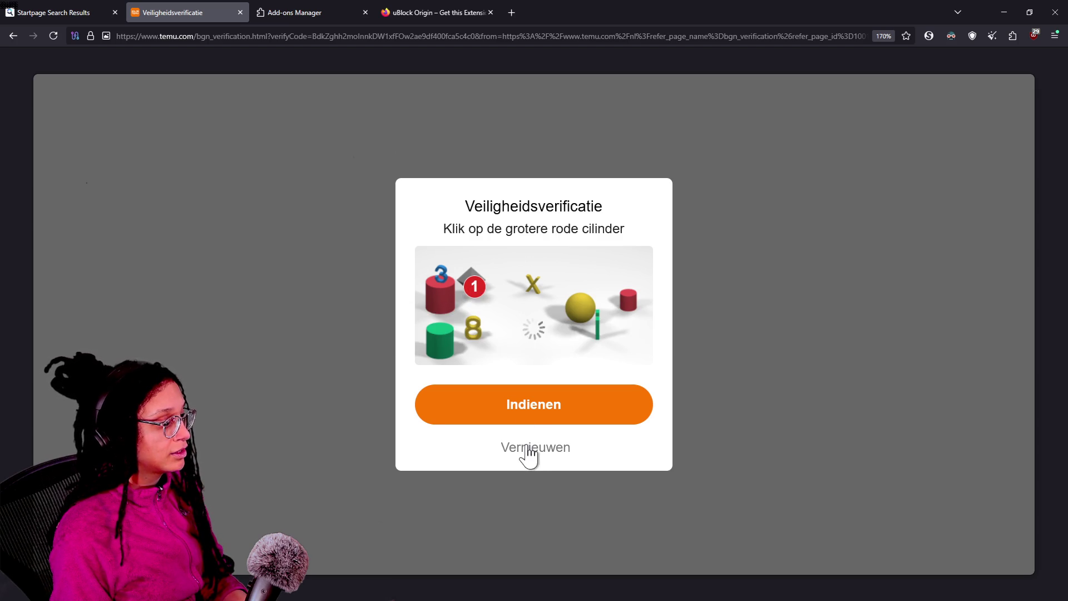
left_click(534, 422)
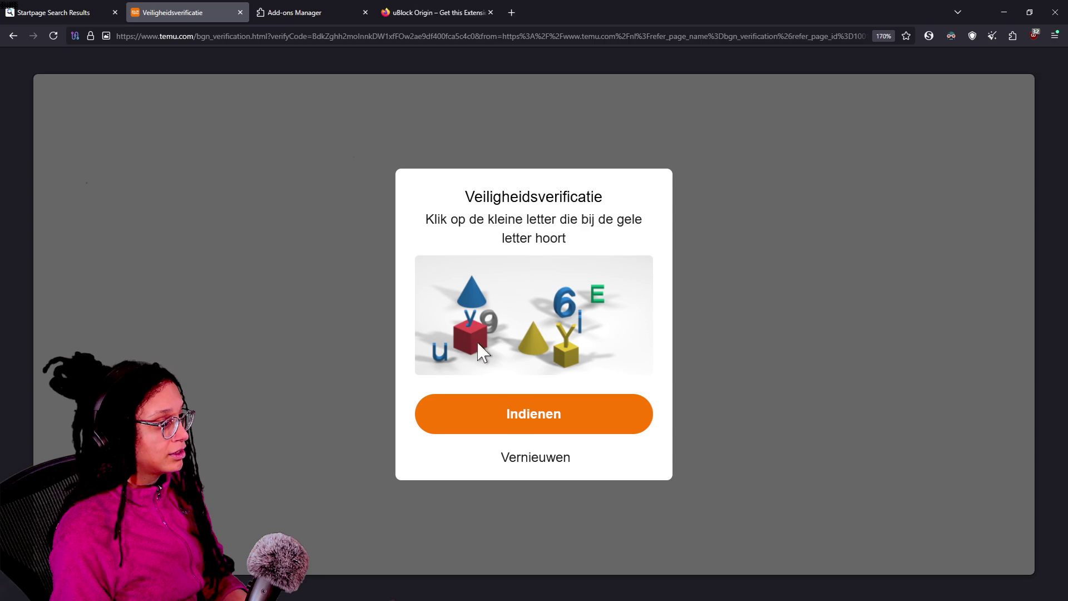
left_click(533, 328)
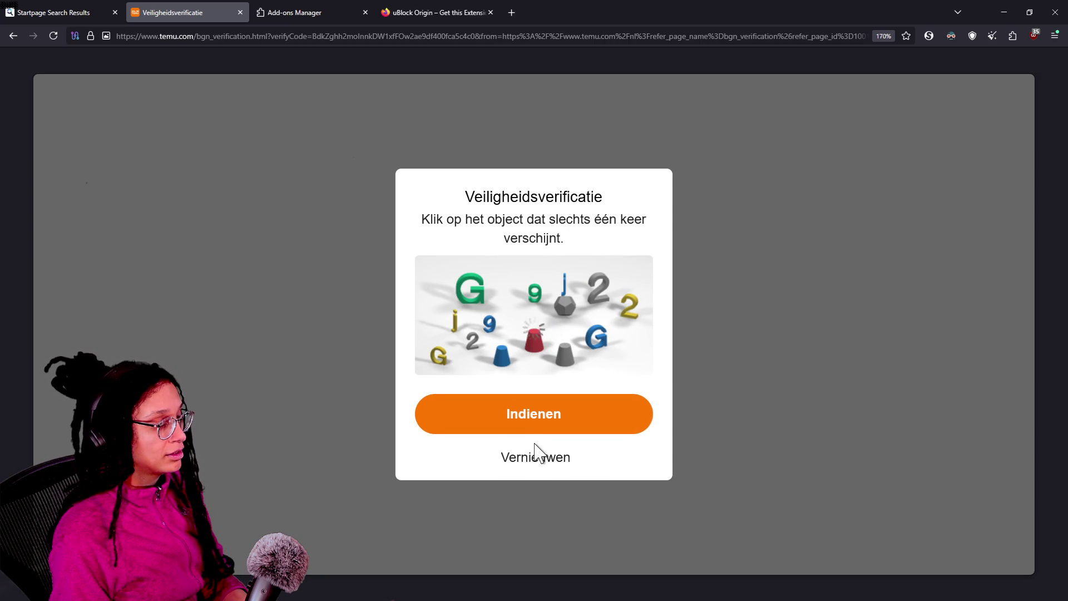
left_click(530, 430)
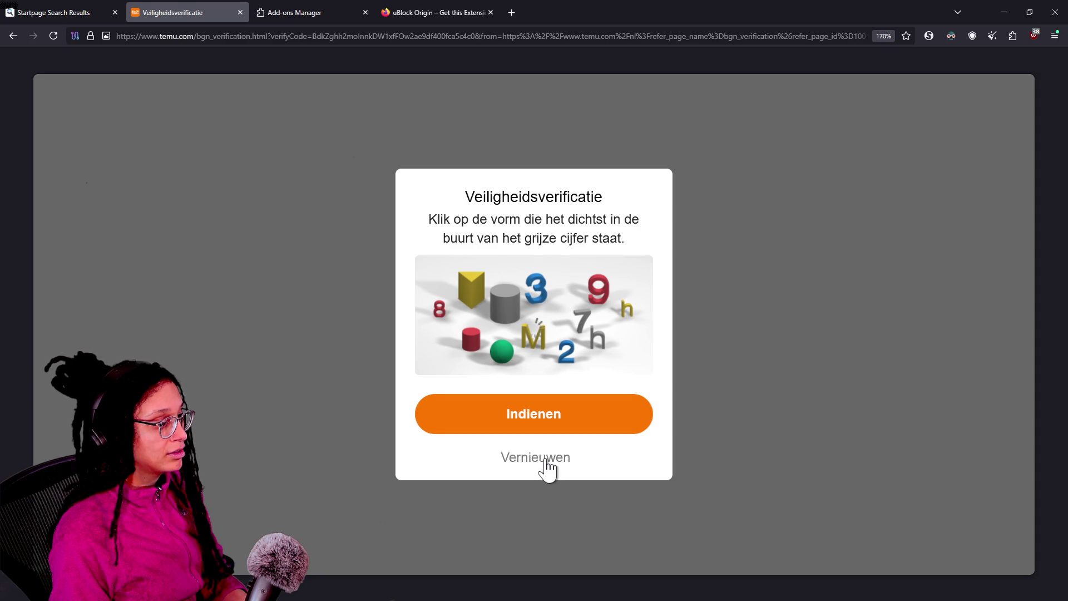
left_click(546, 460)
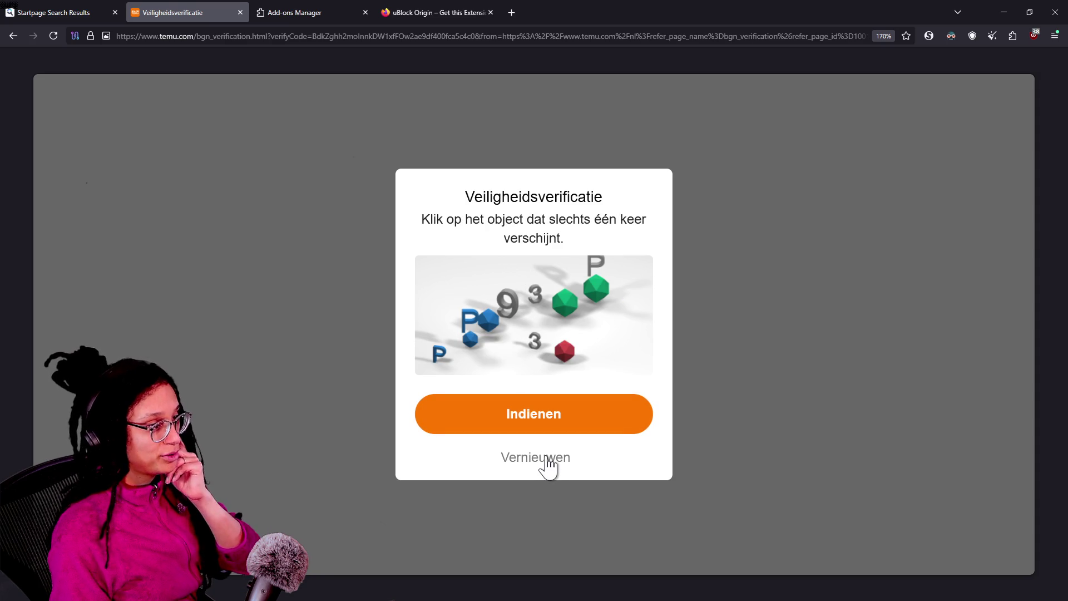
Step: Refresh the Temu captcha, mark the shape and letter answers, and submit it
left_click(613, 431)
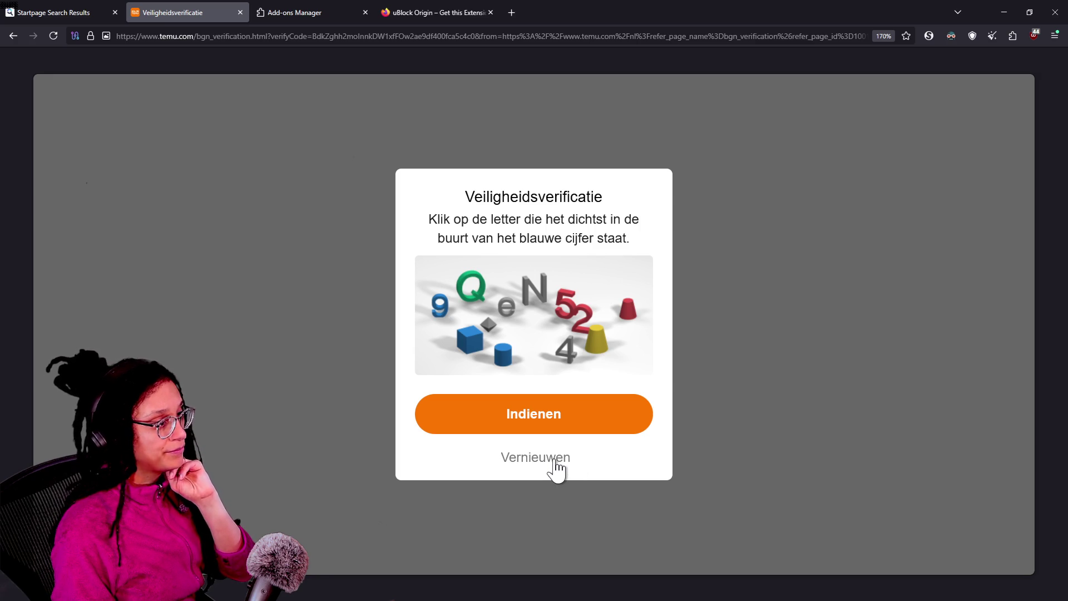
left_click(554, 461)
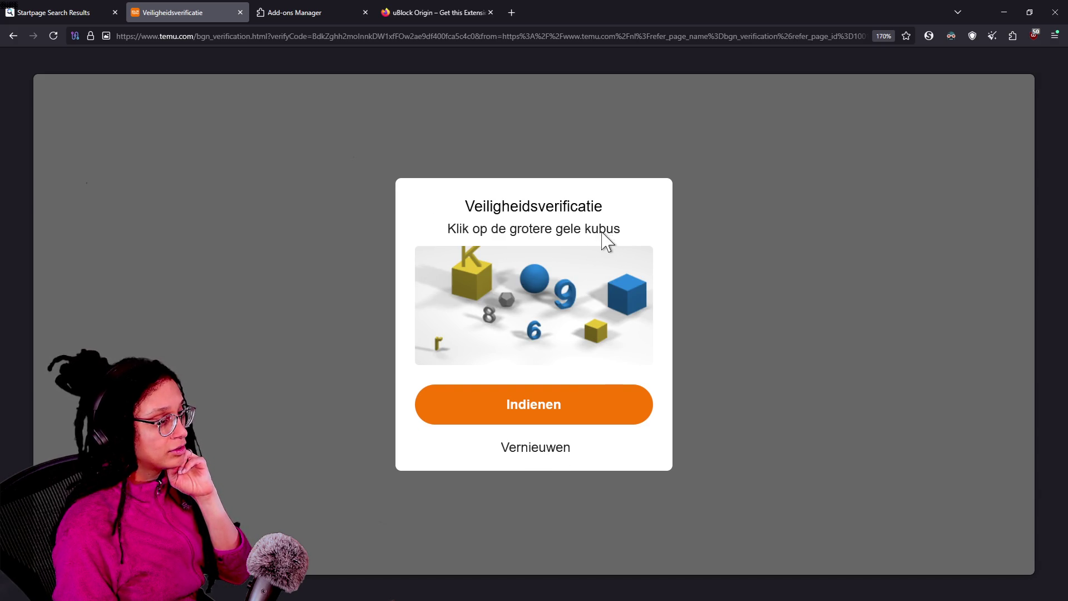
left_click(624, 298)
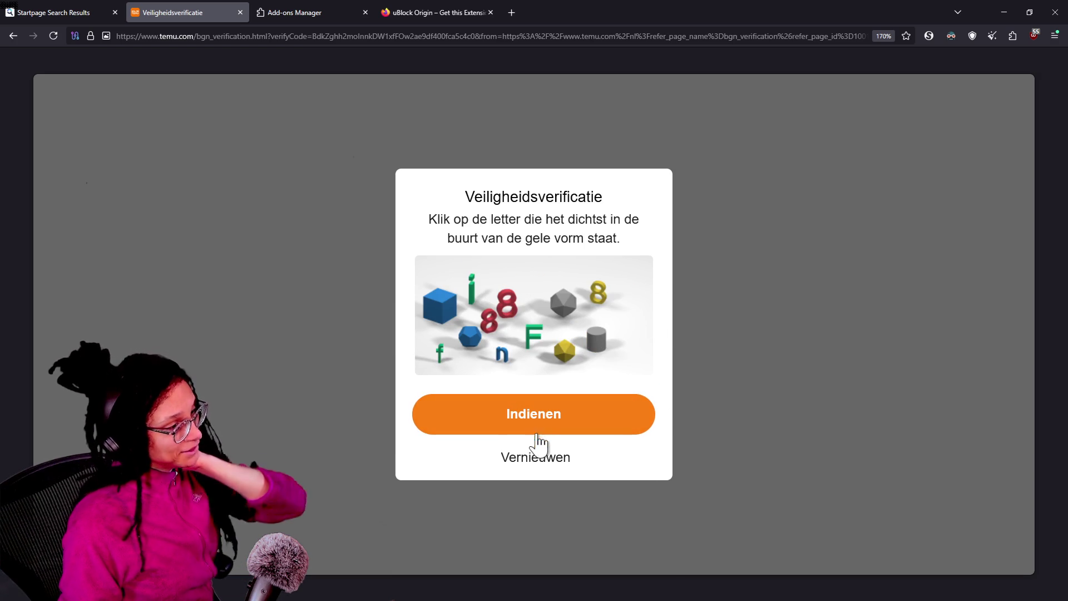
left_click(536, 329)
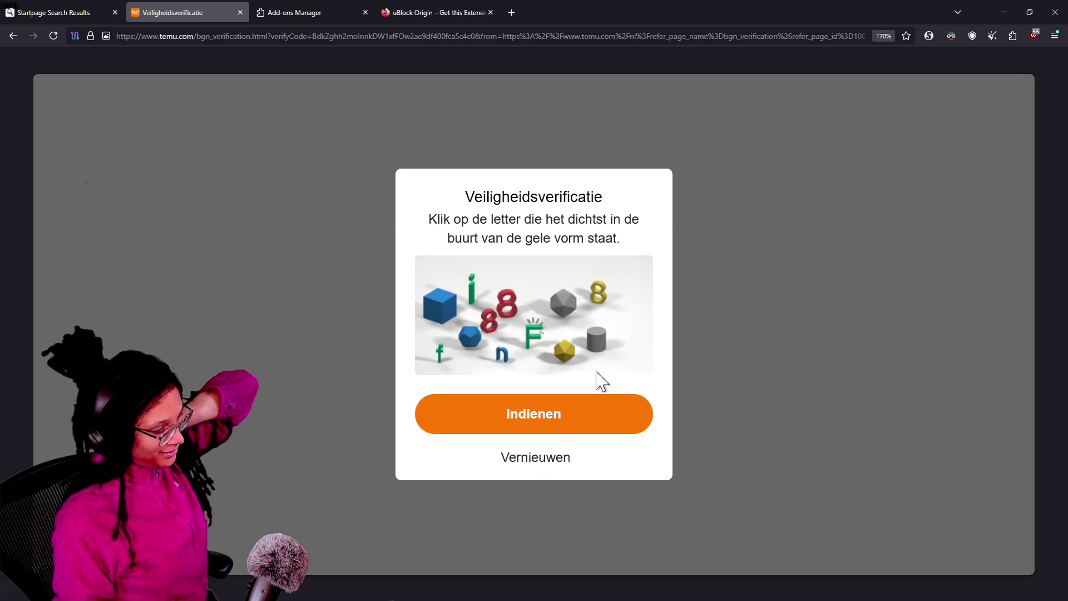
left_click(524, 457)
left_click(573, 422)
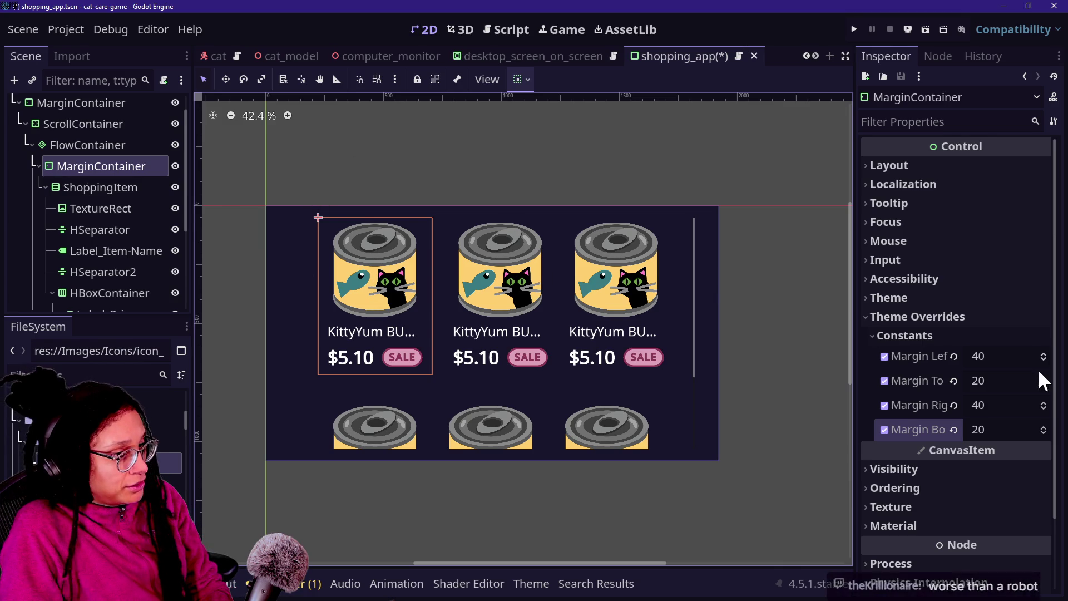
Step: Change the MarginContainer's Margin Top and Margin Bottom overrides to 30
left_click(979, 380)
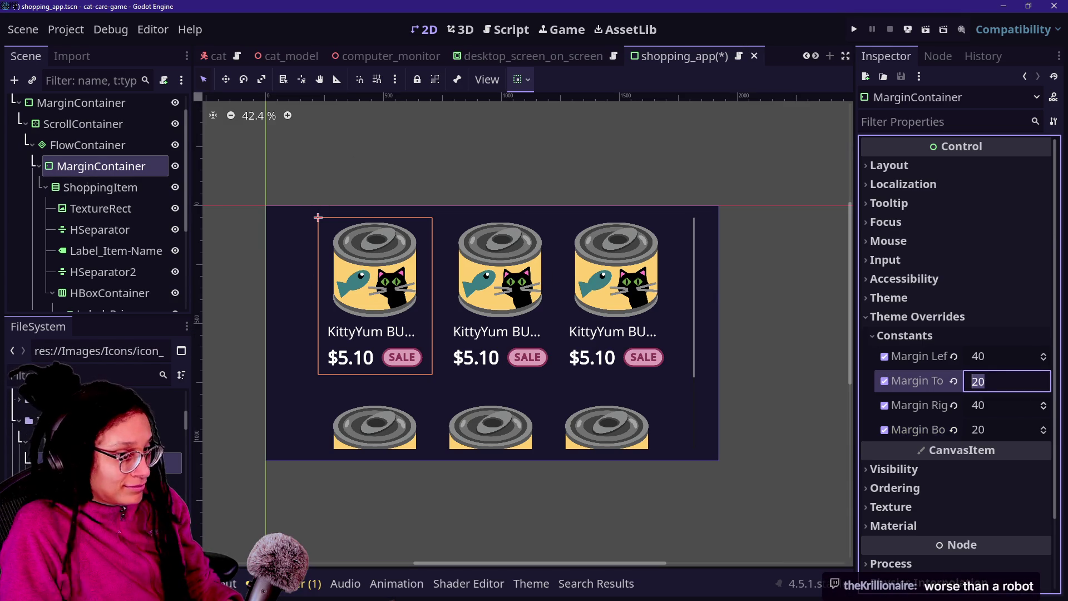
type("30")
key("Return")
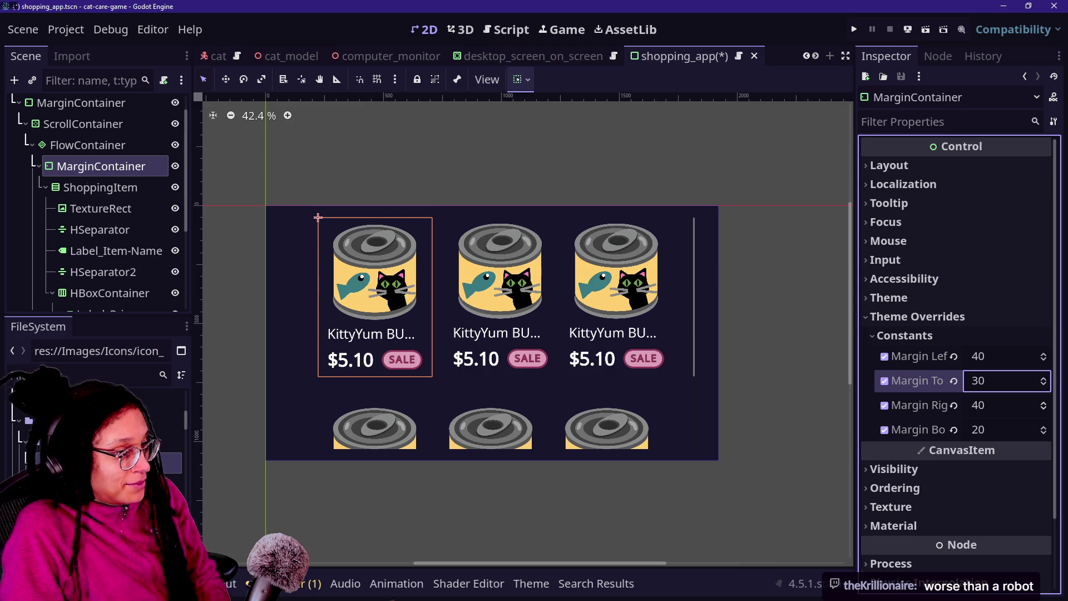
left_click(1029, 435)
type("3")
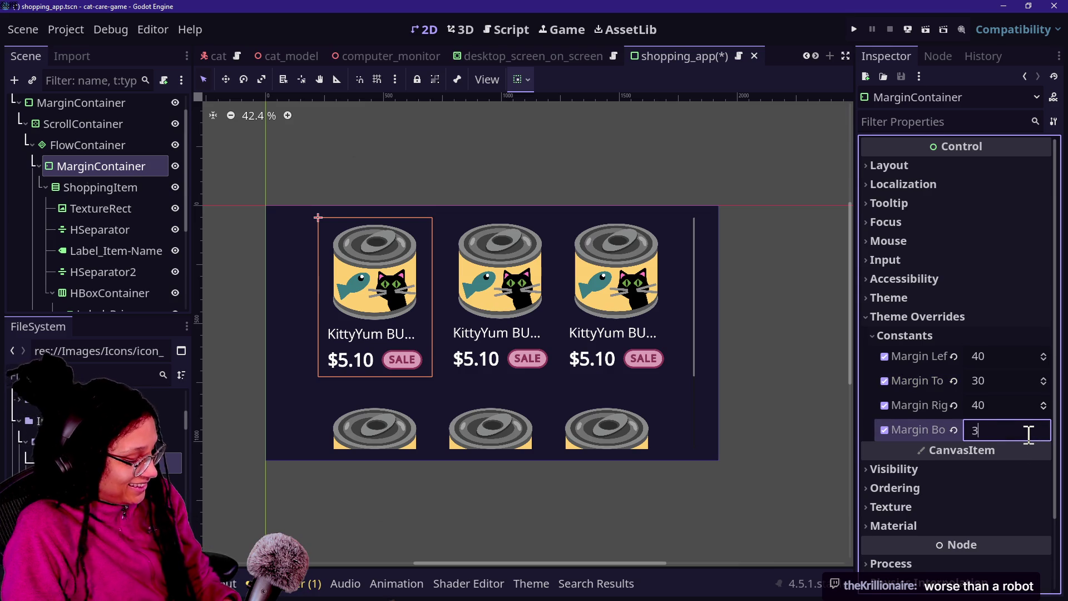
type("0")
key("Return")
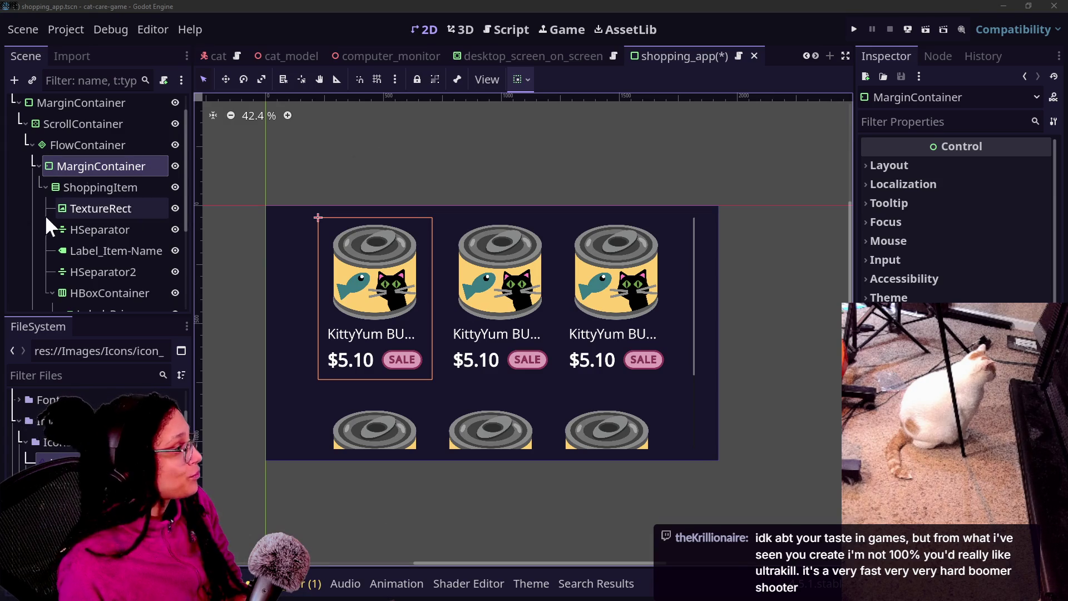
Step: Save the shopping_app scene with Ctrl+S
left_click(64, 189)
scroll(100, 252, "down", 1)
scroll(100, 251, "down", 5)
scroll(100, 251, "up", 5)
key("ctrl+s")
Step: Collapse the MarginContainer branch and return to the 2D canvas
left_click(496, 26)
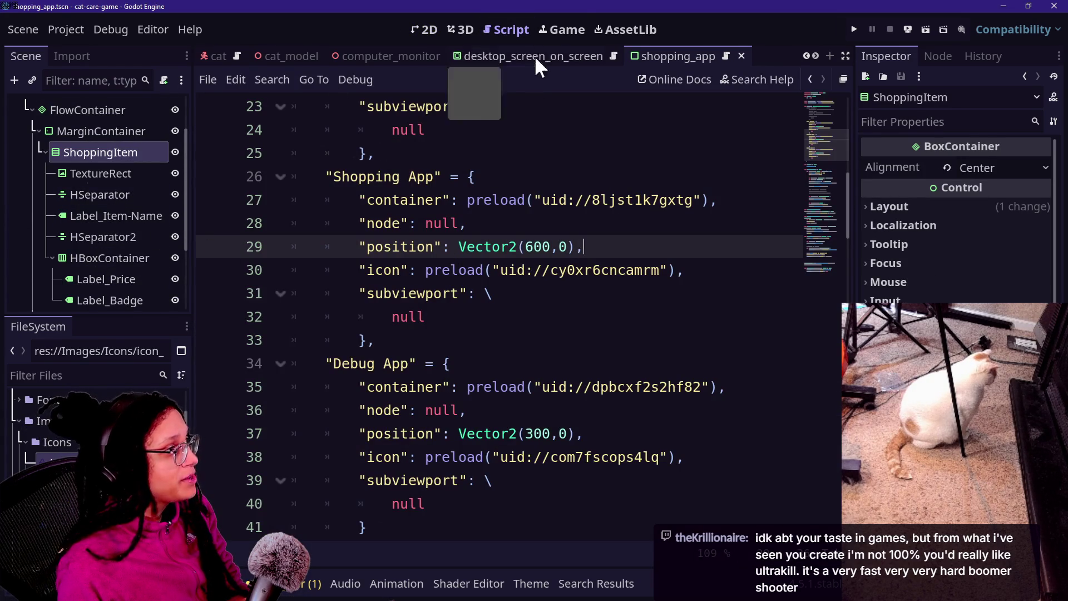
left_click(574, 30)
left_click(39, 131)
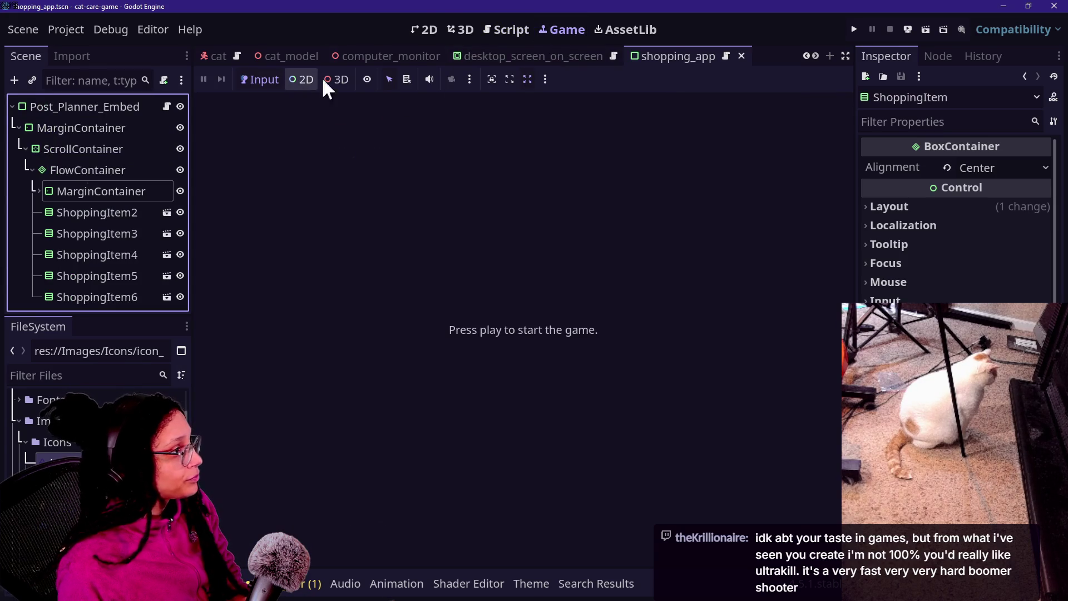
left_click(453, 28)
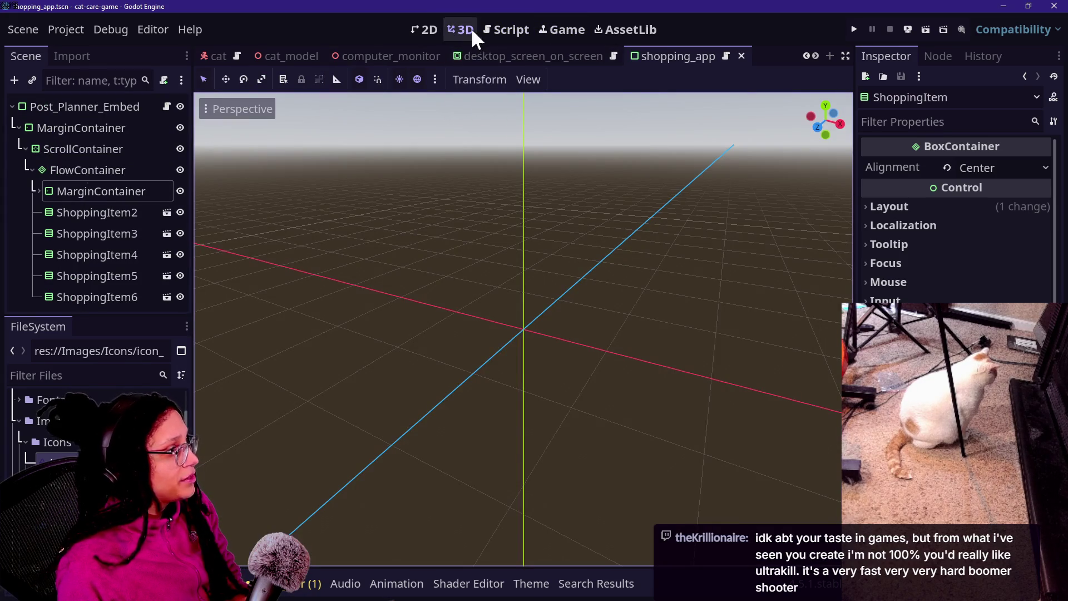
left_click(470, 30)
left_click(418, 28)
Step: Rename the MarginContainer node to ShoppingItem
left_click(65, 189)
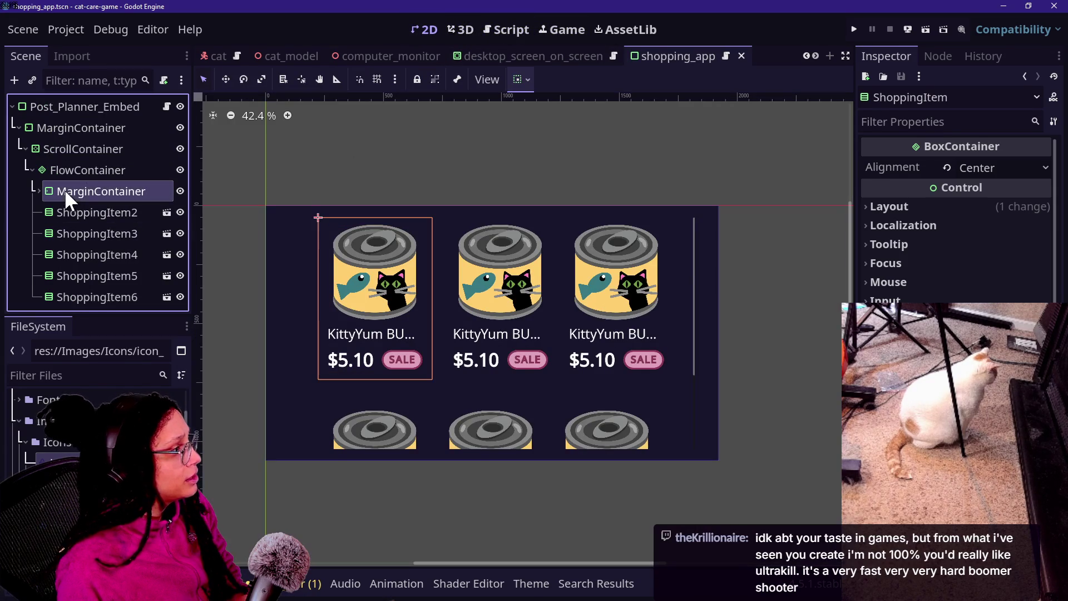
double_click(129, 192)
type("sHO")
key("Caps_Lock")
key("BackSpace")
key("BackSpace")
key("BackSpace")
type("Shopping_")
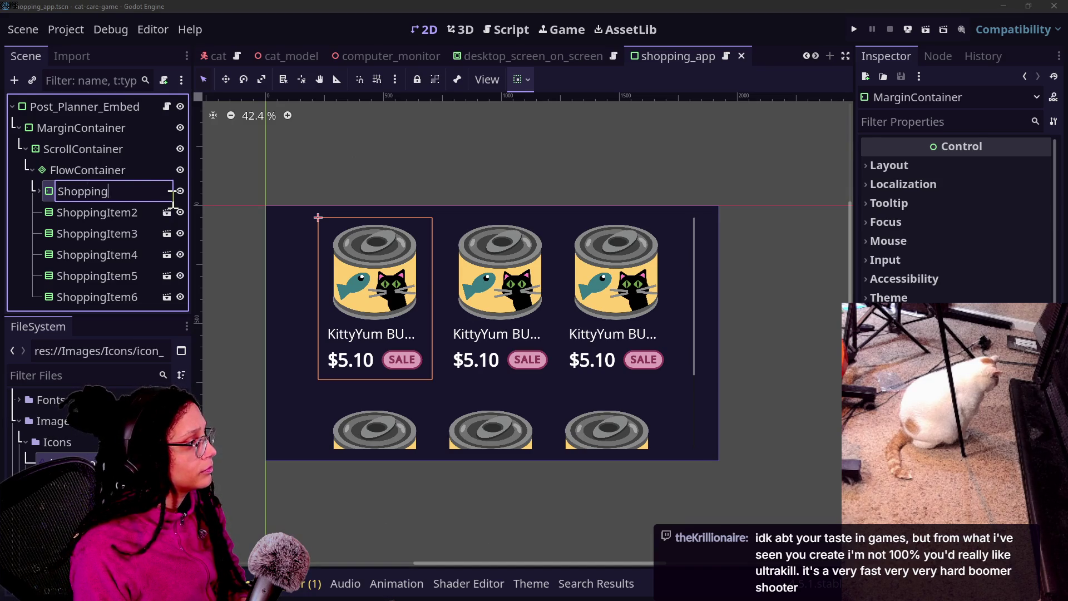
key("Return")
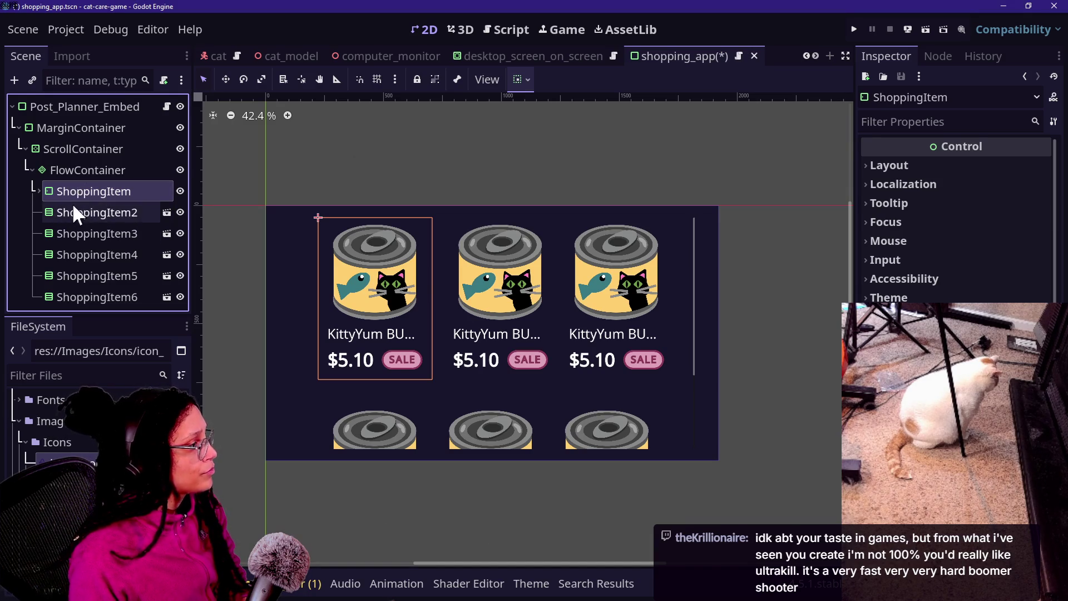
Step: Delete the duplicate items ShoppingItem2 through ShoppingItem6
left_click(137, 211)
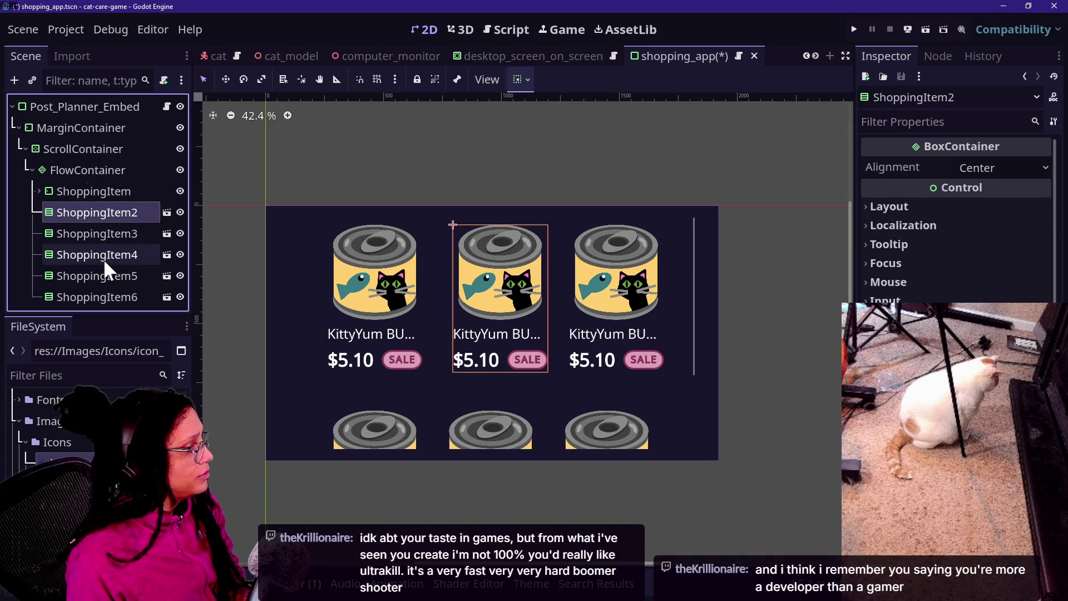
left_click(109, 296, "shift")
key("Delete")
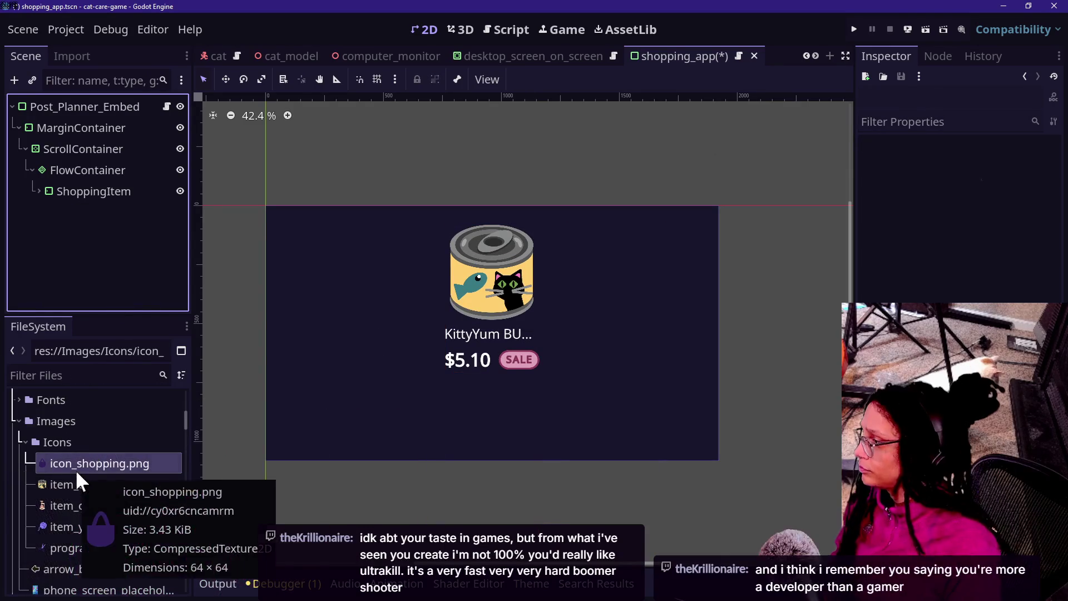
Step: Keep the old shopping_item.tscn, save, and choose Save Branch as Scene for ShoppingItem
left_click(69, 375)
type("shopping")
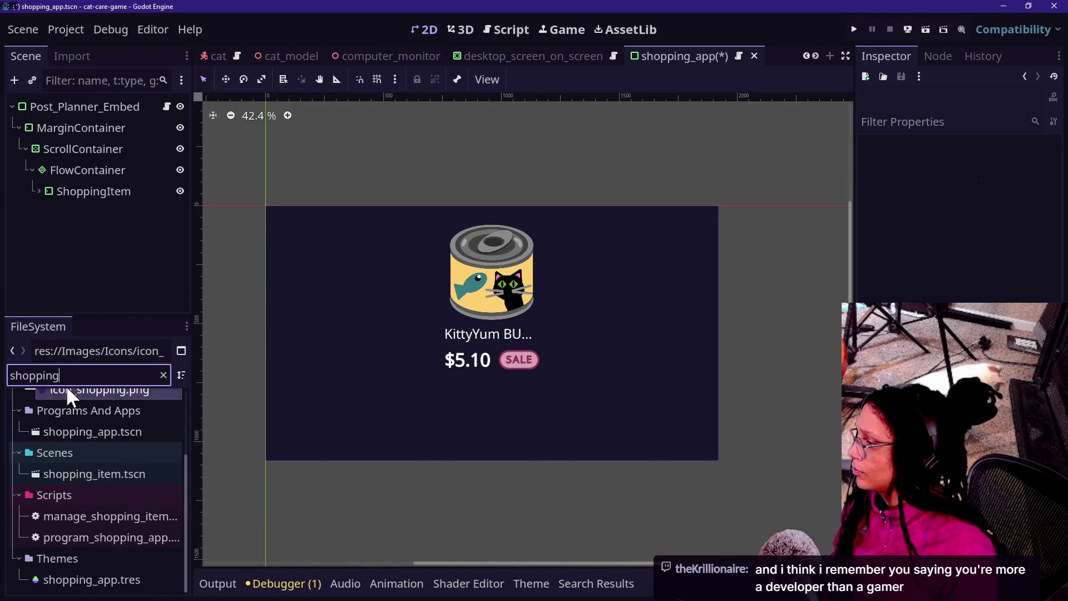
left_click(85, 471)
key("Delete")
key("Escape")
key("ctrl+s")
left_click(95, 516)
left_click(91, 475)
key("Delete")
key("Escape")
right_click(98, 190)
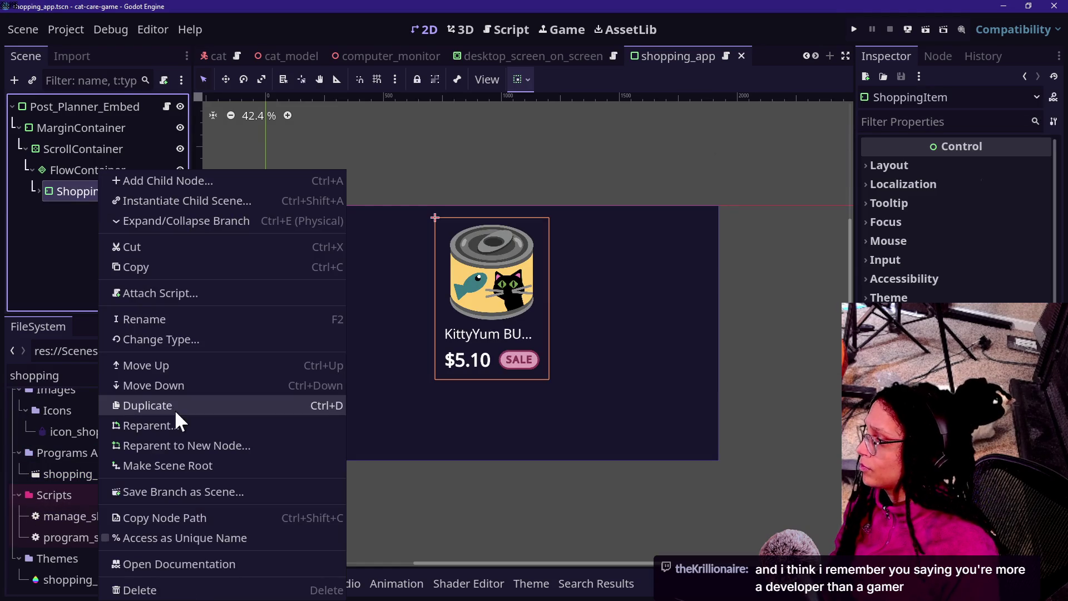
left_click(240, 490)
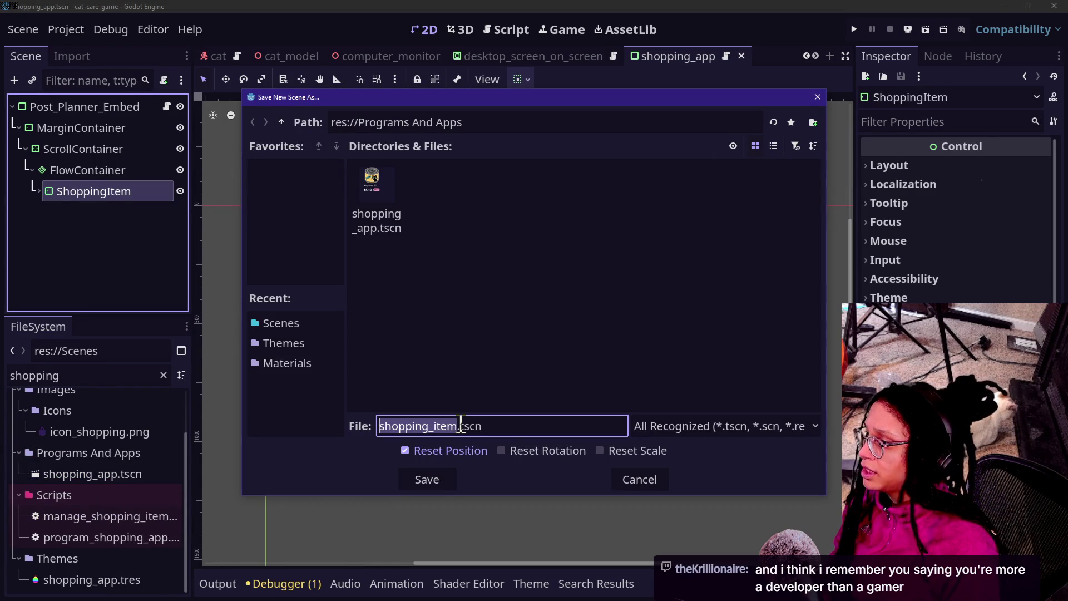
Step: Try saving the branch as shopping_item.tscn in Scenes and dismiss the can't-overwrite alert
left_click(294, 326)
left_click(430, 478)
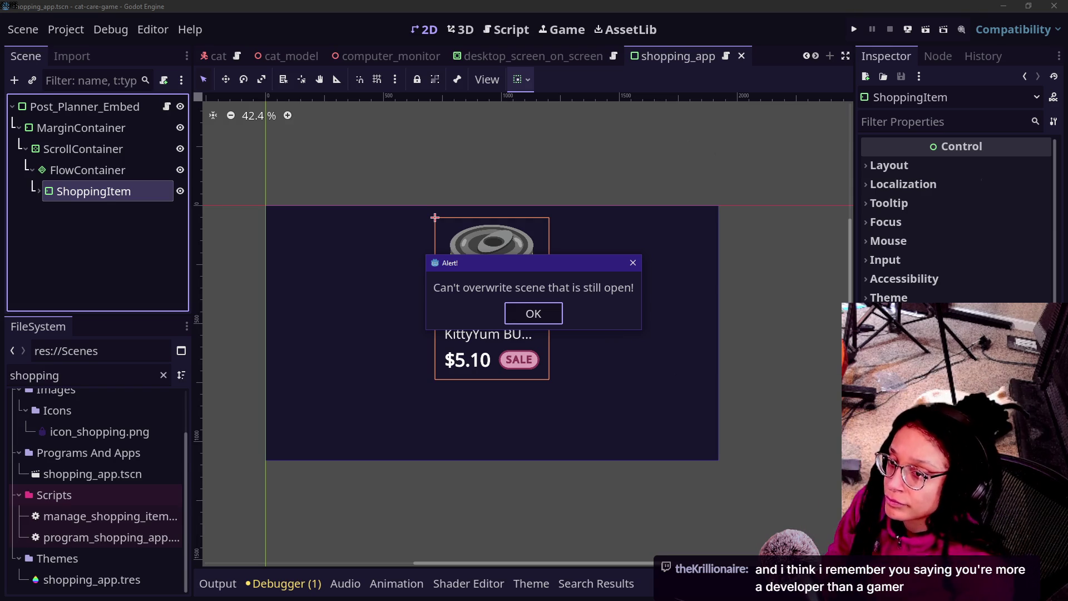
left_click(515, 310)
Step: Close the open shopping_item scene tab without saving
scroll(666, 56, "down", 2)
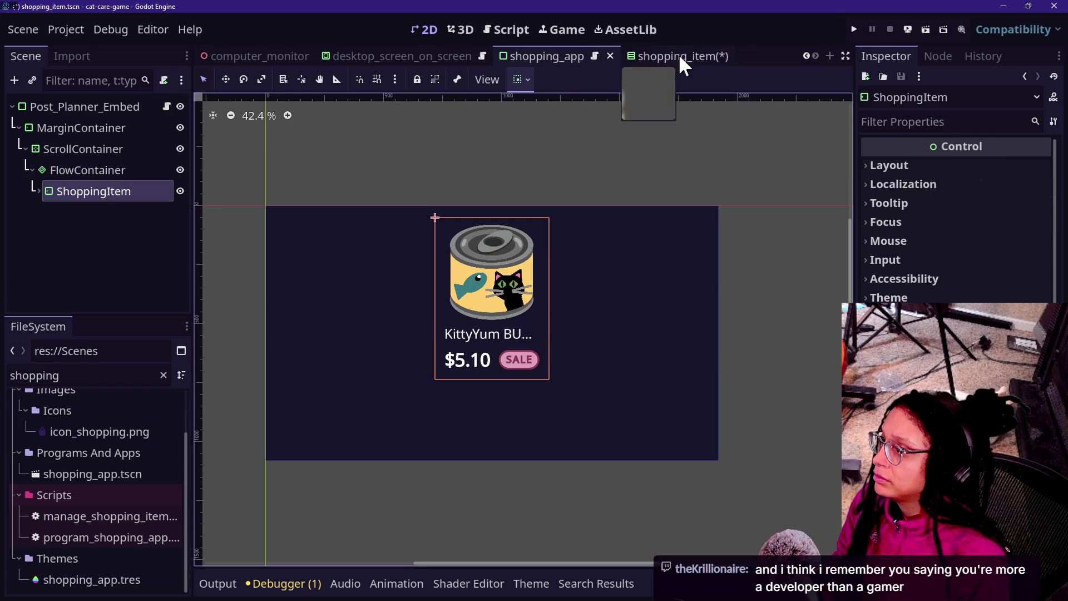
left_click(678, 55)
left_click(723, 56)
left_click(635, 340)
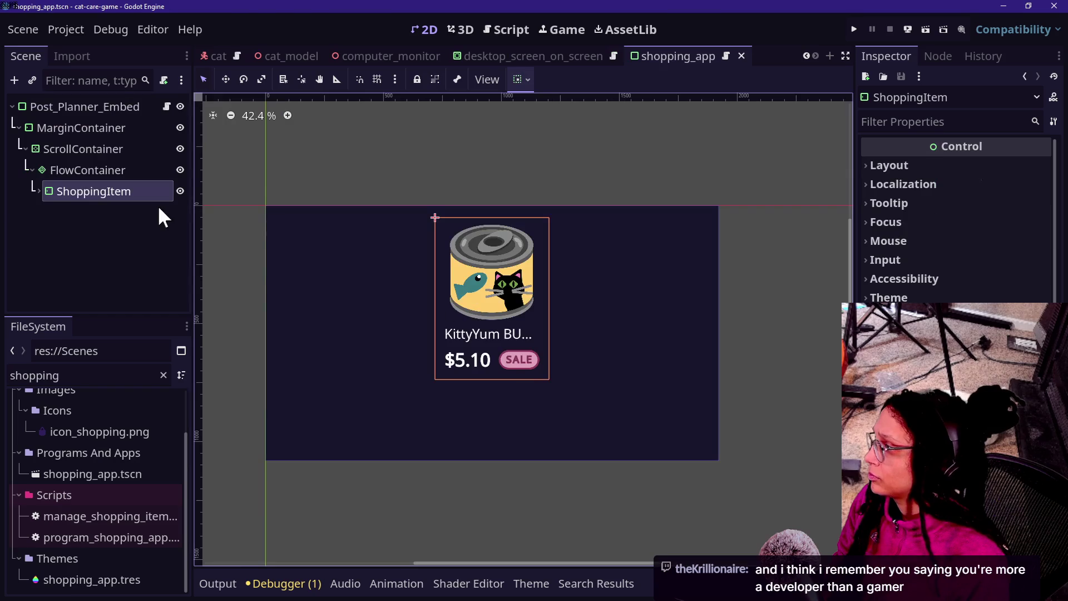
Step: Save the ShoppingItem branch again as shopping_item.tscn in the Scenes folder
right_click(115, 189)
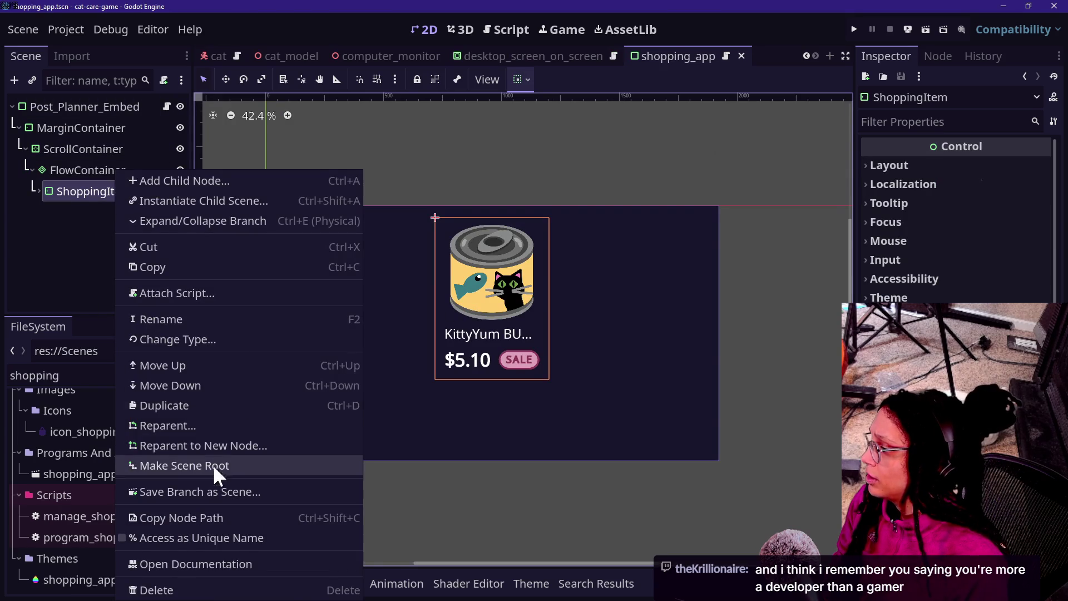
left_click(225, 492)
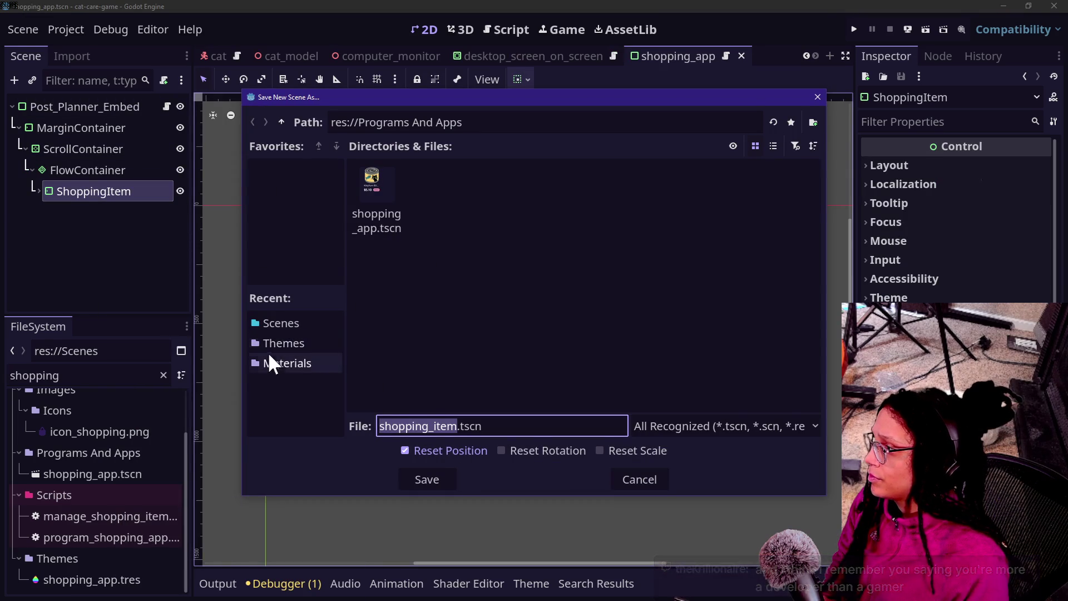
left_click(281, 323)
left_click(427, 477)
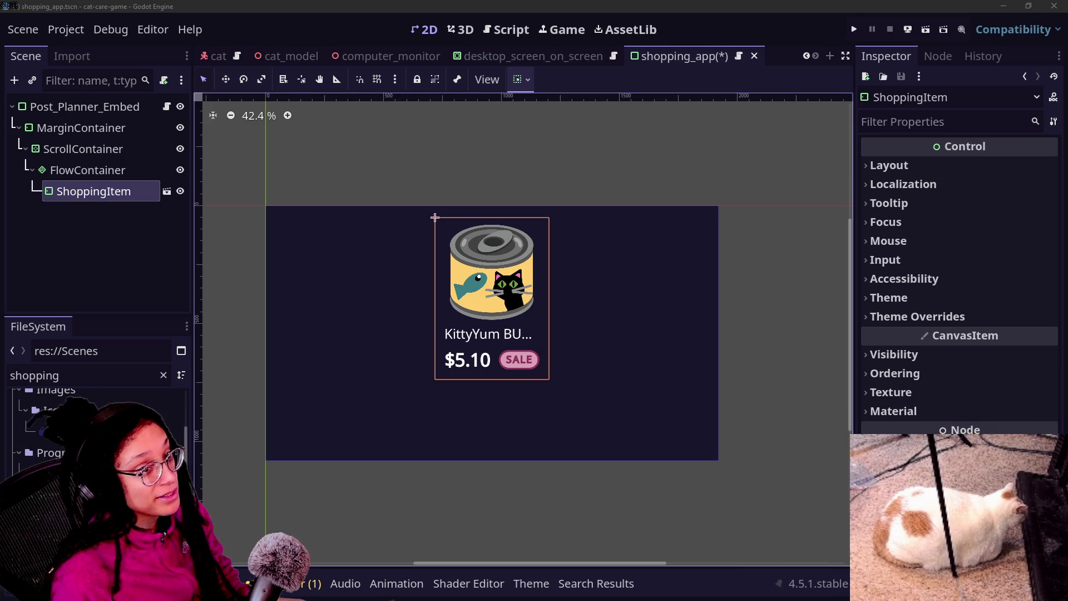
Step: Deselect and reselect the instanced ShoppingItem node under FlowContainer to check it
left_click(32, 222)
left_click(106, 191)
left_click(111, 219)
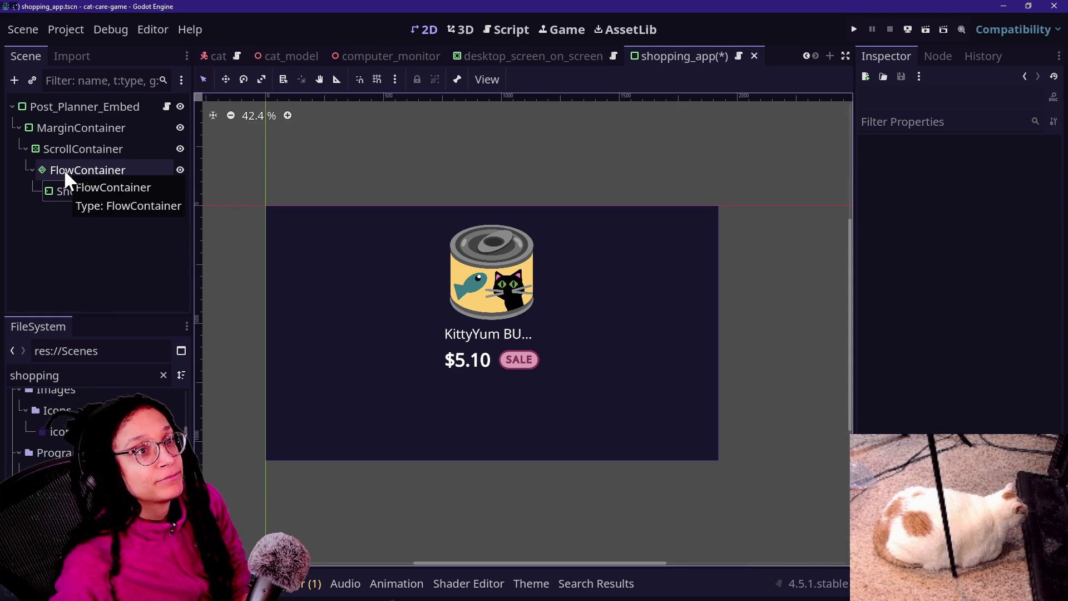
Step: Inspect FlowContainer and the ShoppingItem instance path, then switch to the browser
left_click(63, 168)
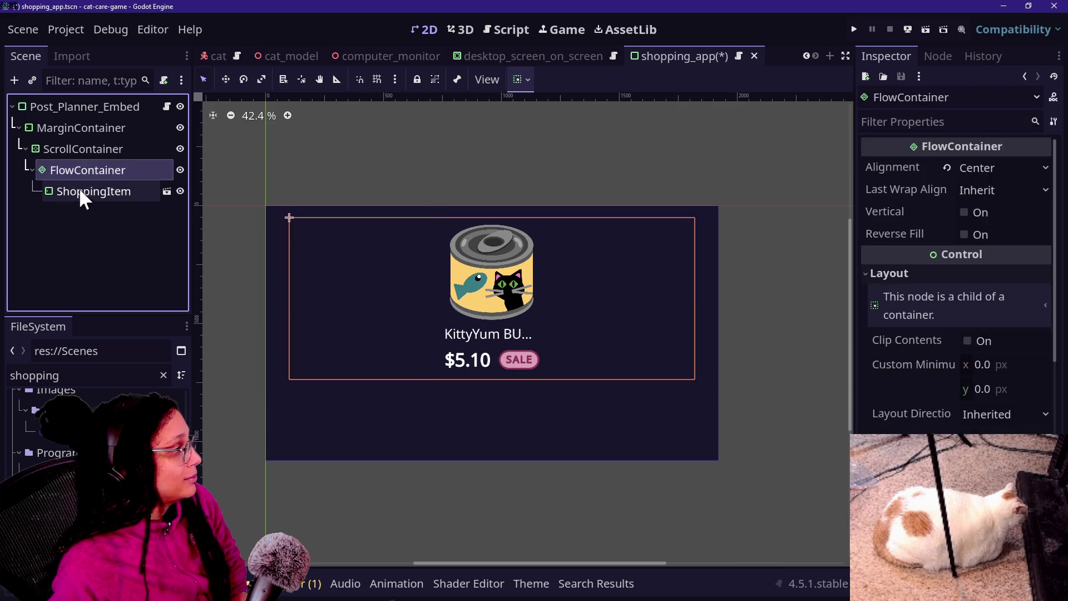
left_click(79, 194)
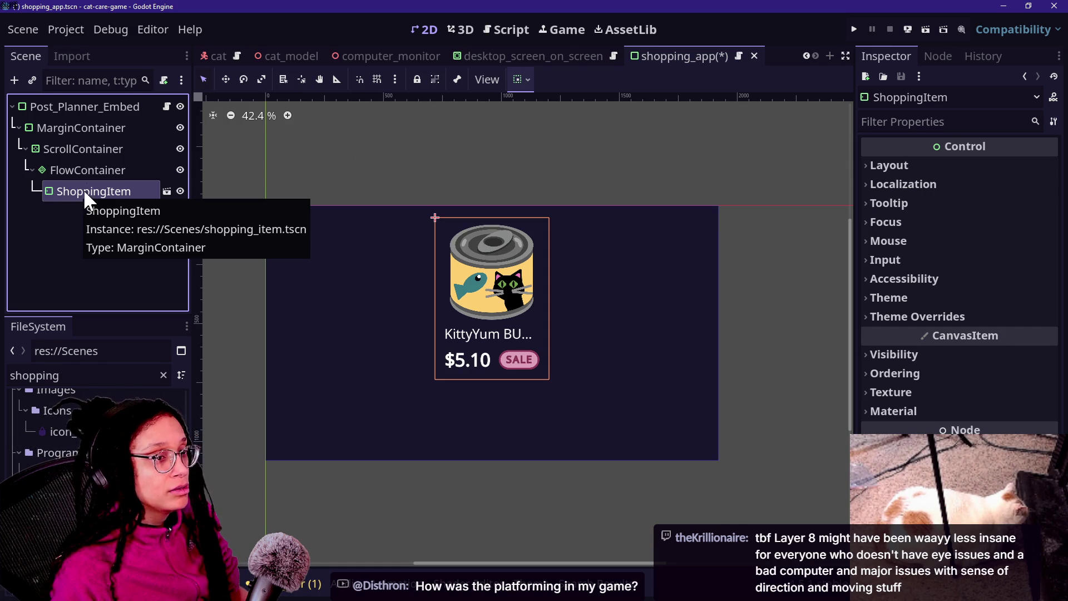
key("alt+Tab")
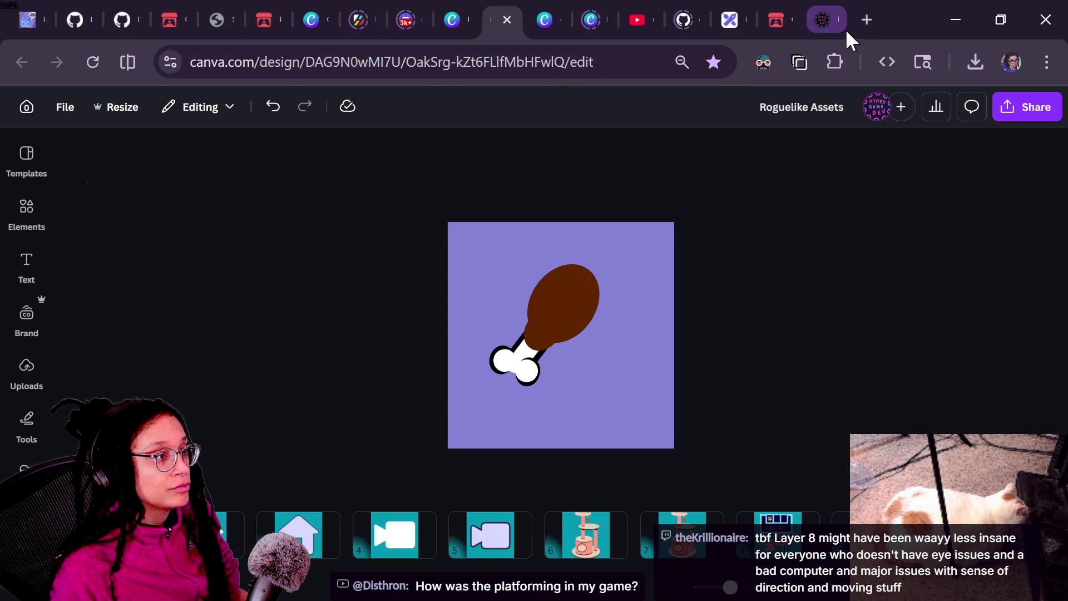
Step: Load the fellow developer's itch.io profile page in a new tab
left_click(862, 25)
type("distr")
key("BackSpace")
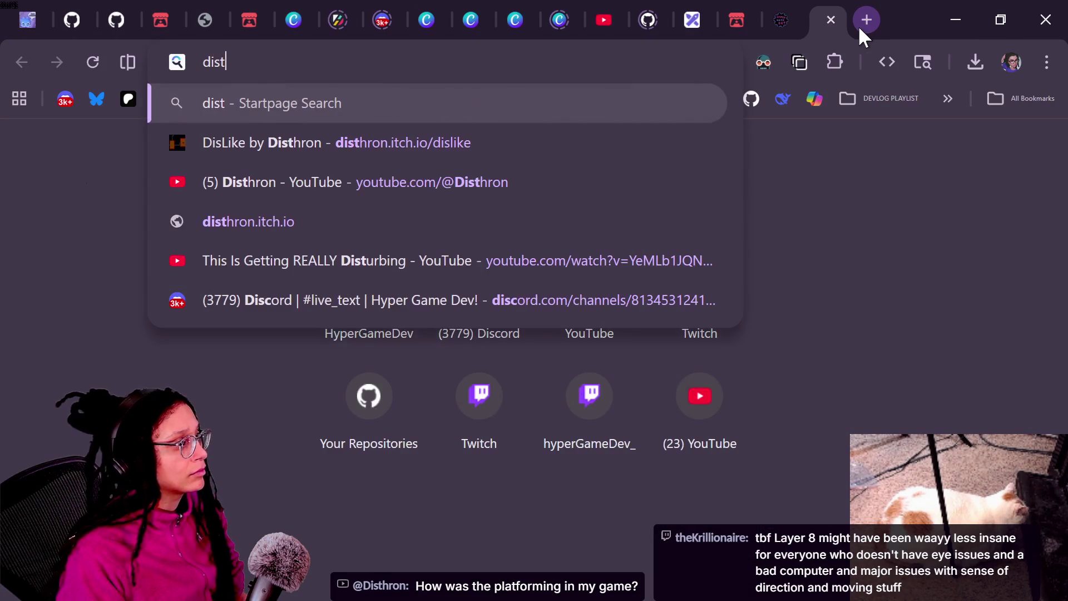
type("h")
key("BackSpace")
type("hron")
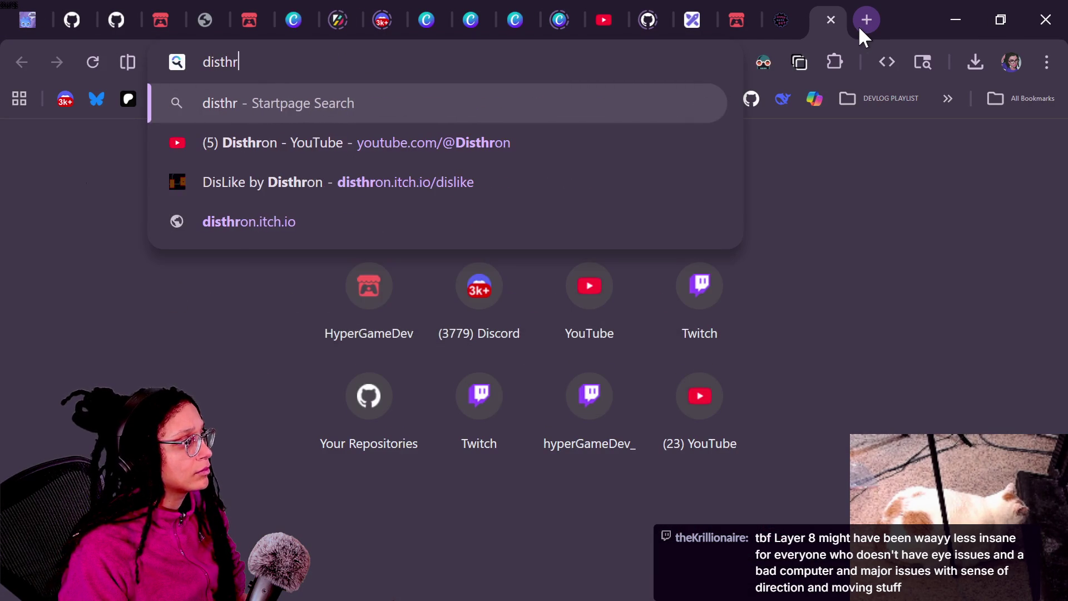
key("Down")
key("Down")
key("Down")
key("Return")
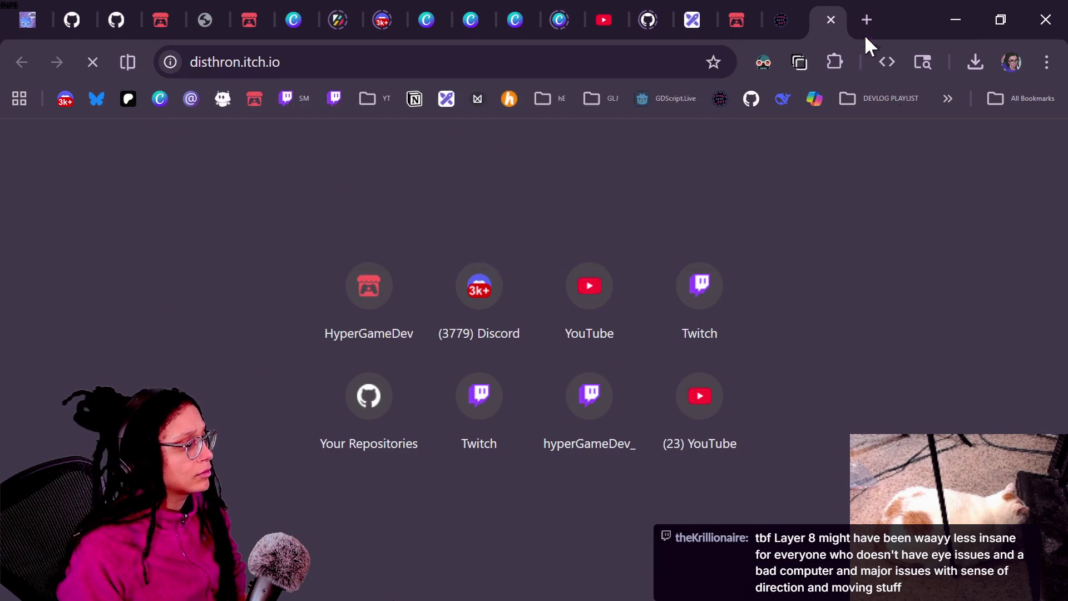
Step: Browse the profile's games, view Knight man, go back, and return to Godot
scroll(367, 386, "down", 7)
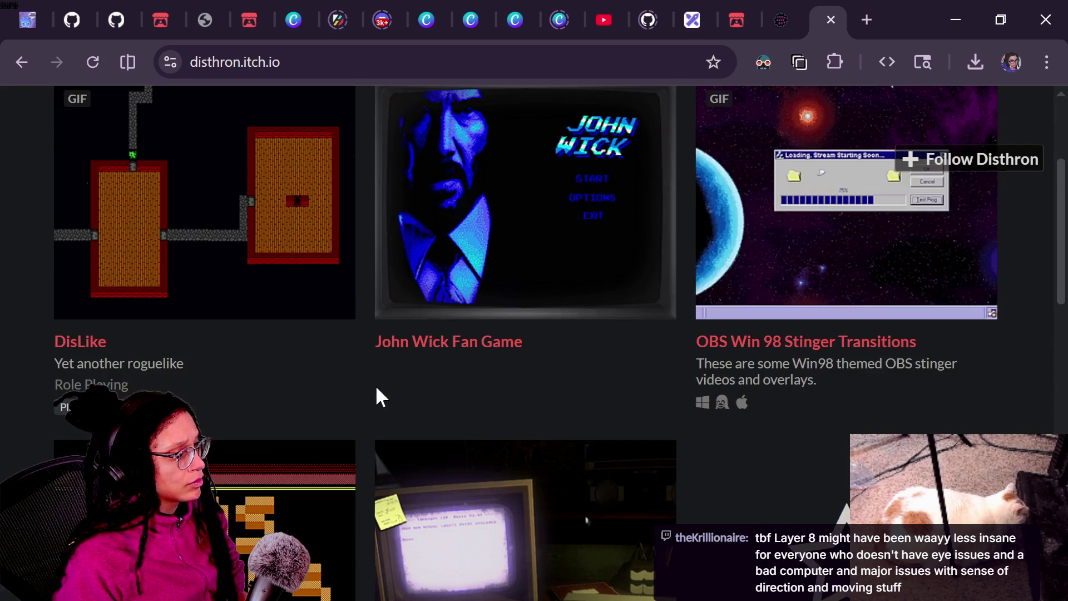
scroll(376, 388, "down", 8)
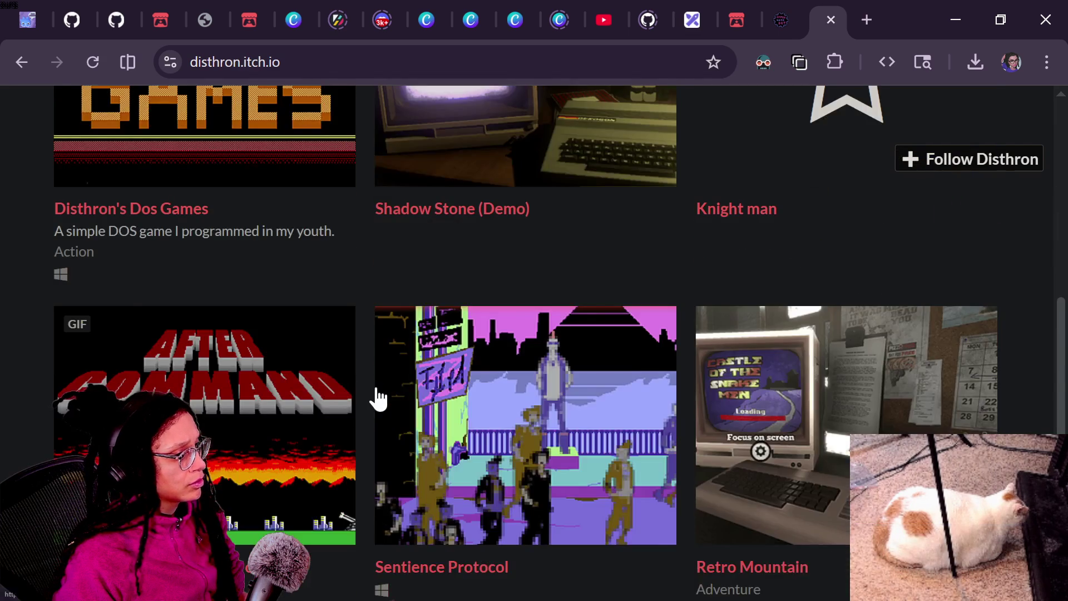
scroll(377, 388, "down", 4)
scroll(389, 441, "up", 2)
scroll(392, 437, "down", 2)
scroll(675, 388, "up", 3)
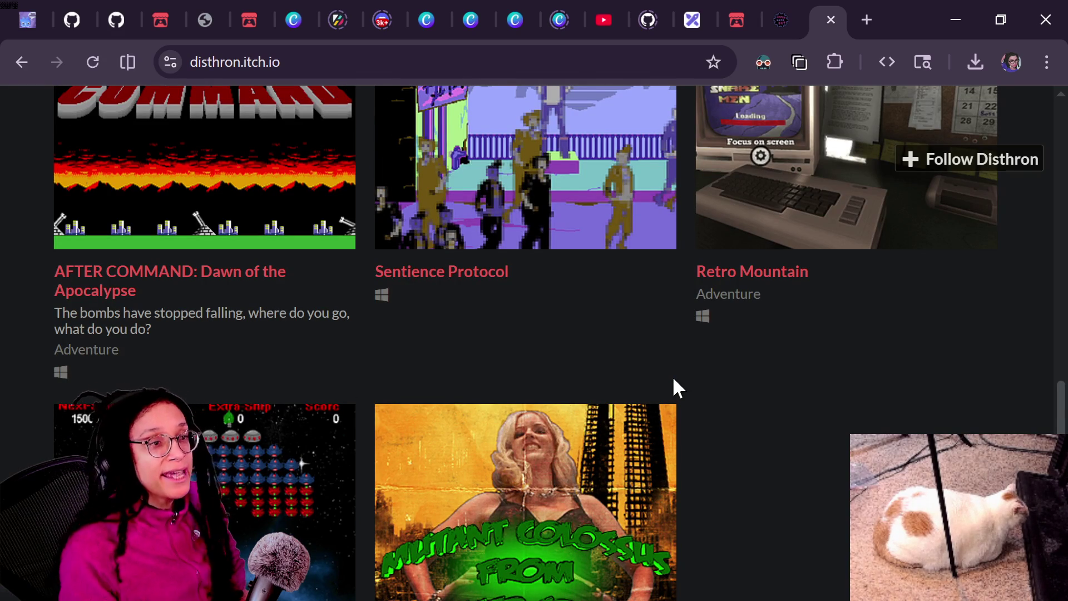
scroll(674, 388, "up", 5)
scroll(674, 388, "up", 6)
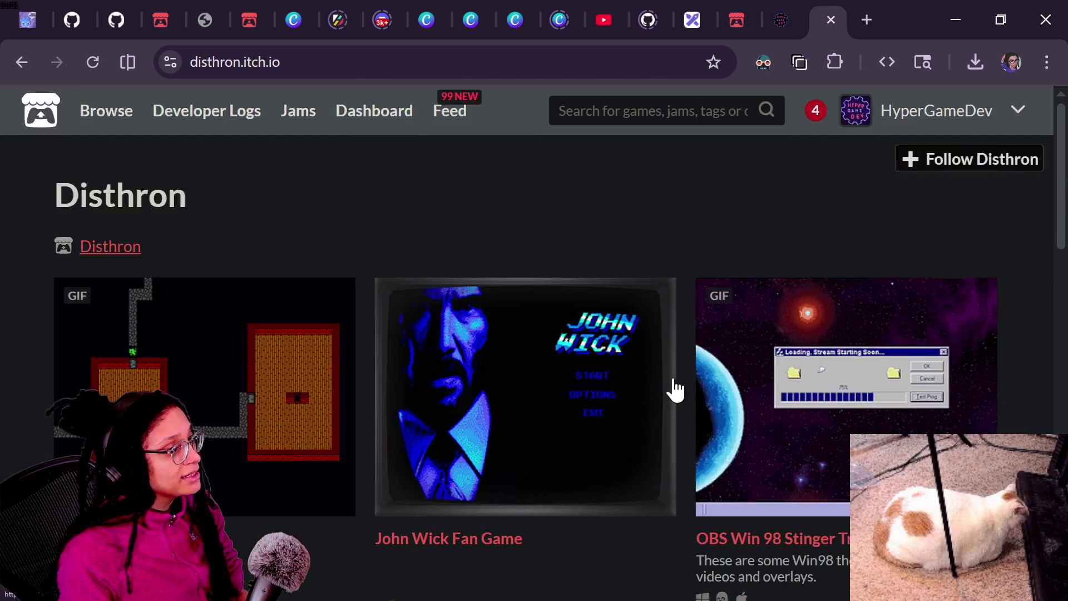
scroll(674, 388, "down", 15)
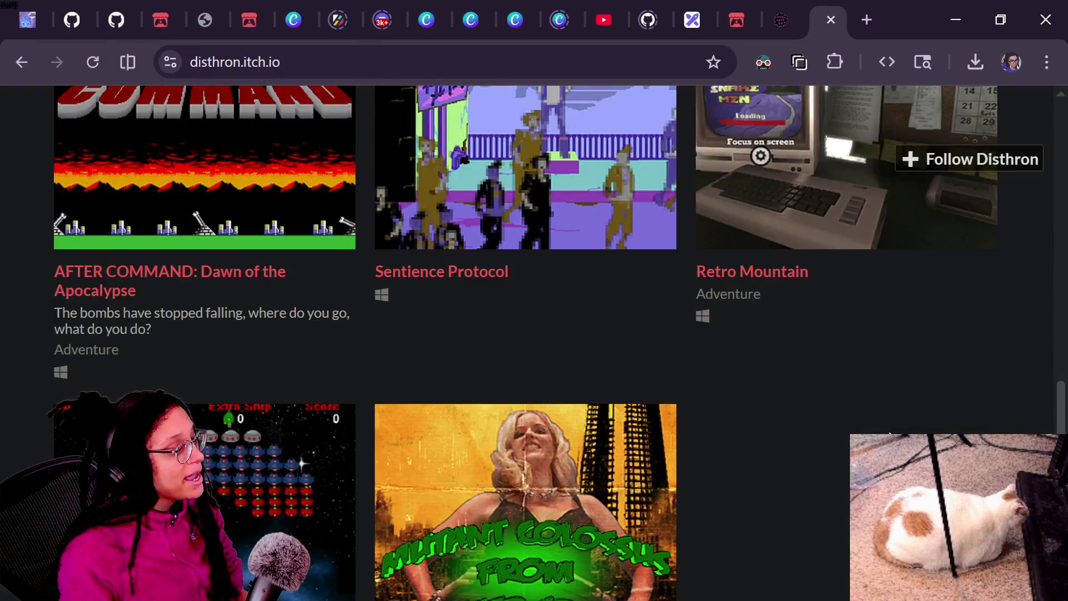
scroll(674, 388, "down", 3)
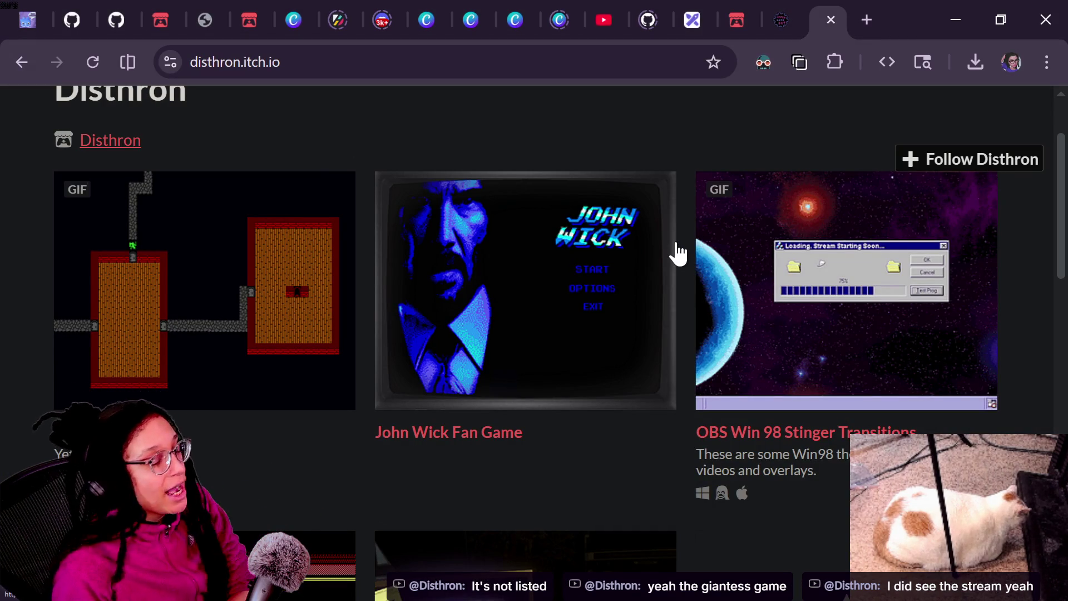
left_click(795, 562)
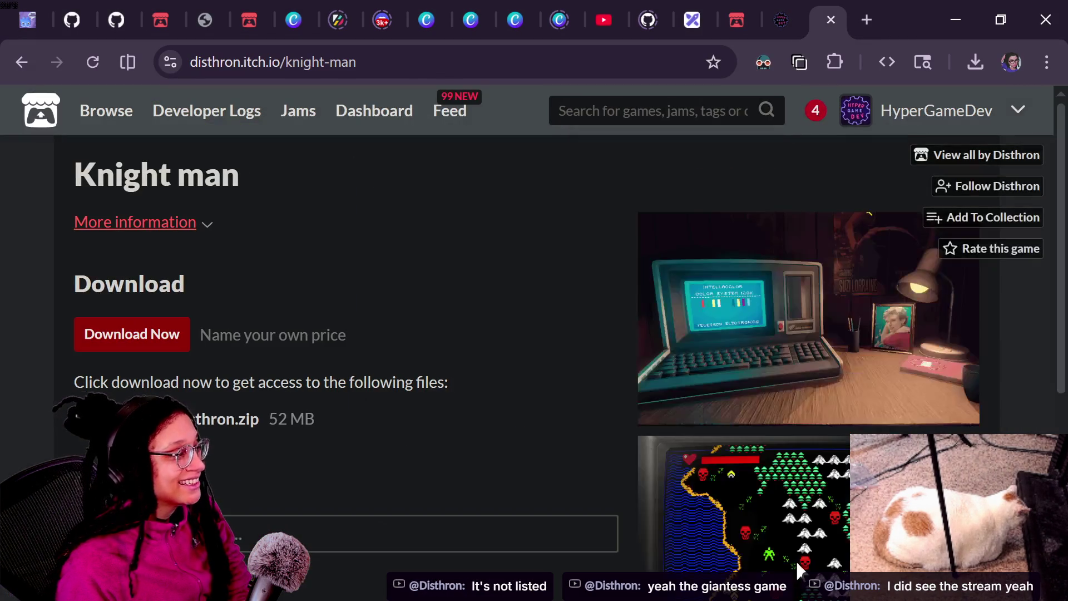
left_click(25, 62)
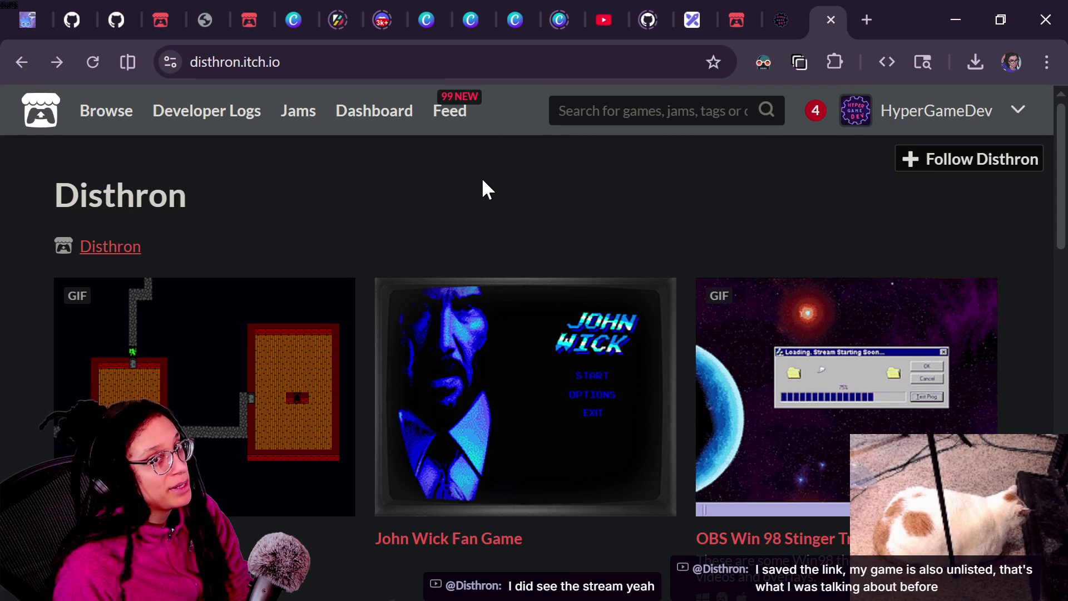
key("alt+Tab")
key("alt+Tab")
key("alt+Tab")
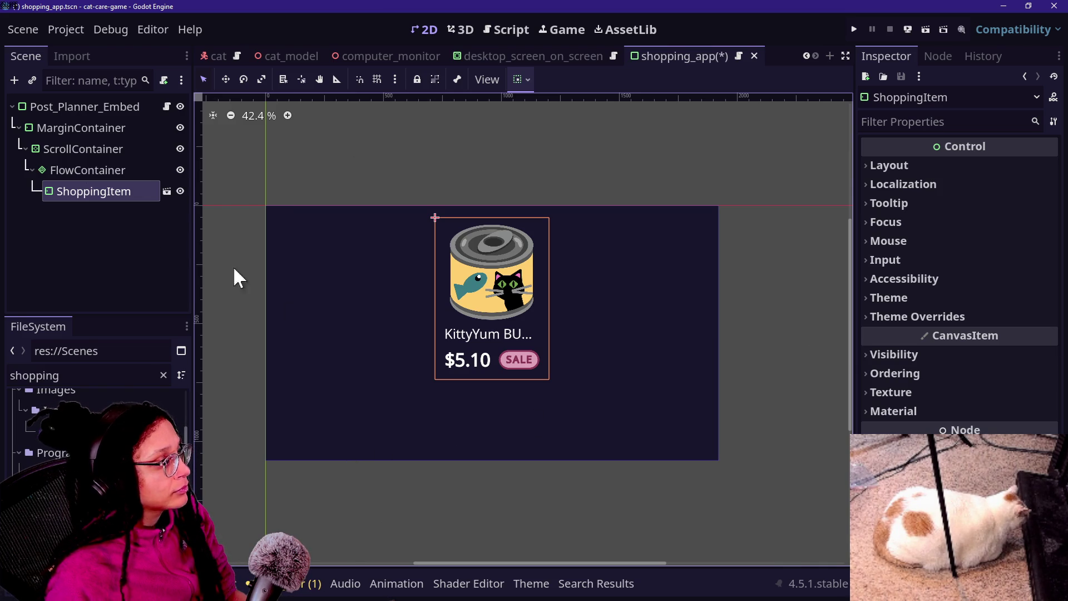
Step: Save the shopping_app scene and show its script
left_click(108, 195, "ctrl")
key("ctrl+s")
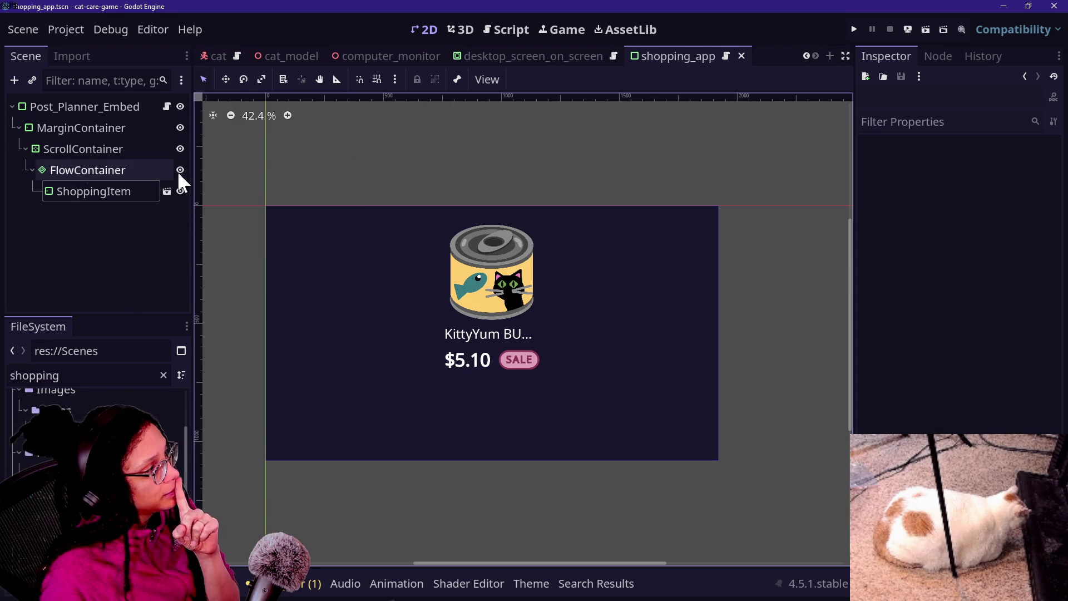
left_click(508, 27)
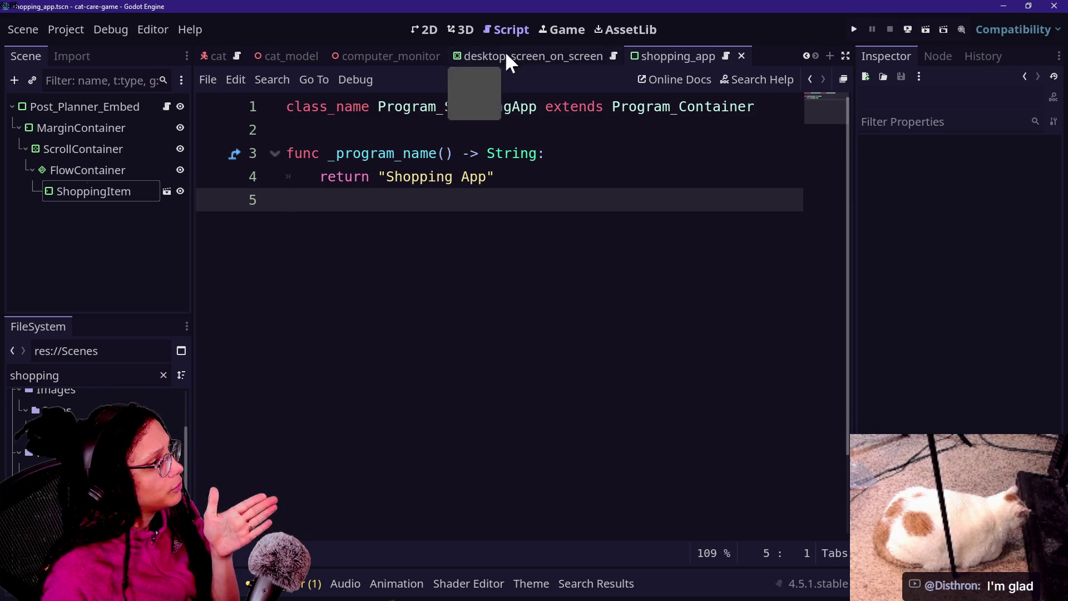
Step: Quick-open desktop_icon, view it in 2D, select Desktop_Button, then switch to the browser
key("shift+alt+o")
type("deskto")
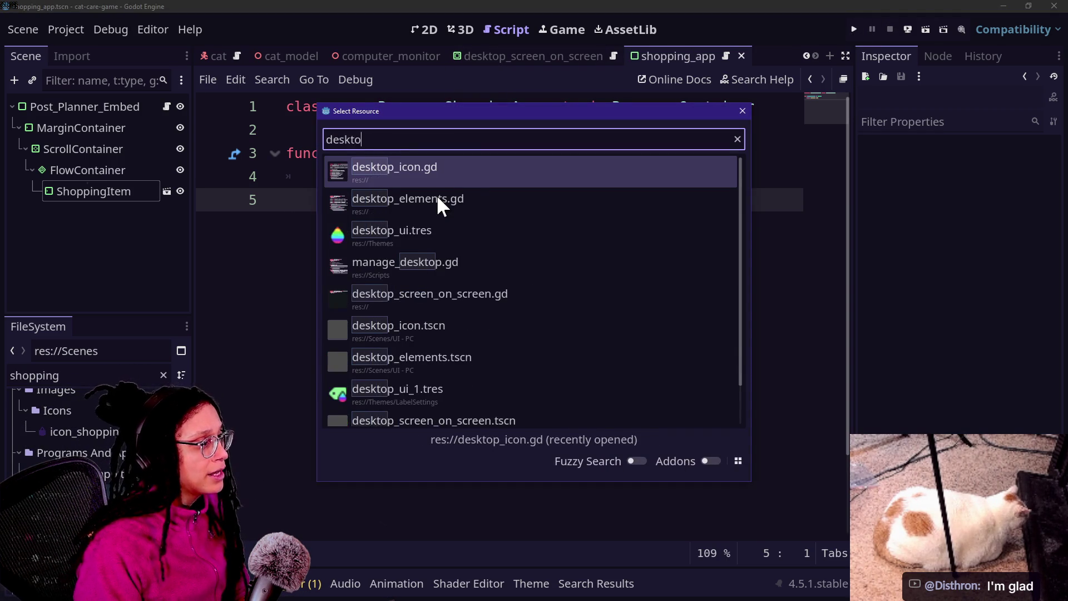
type("p")
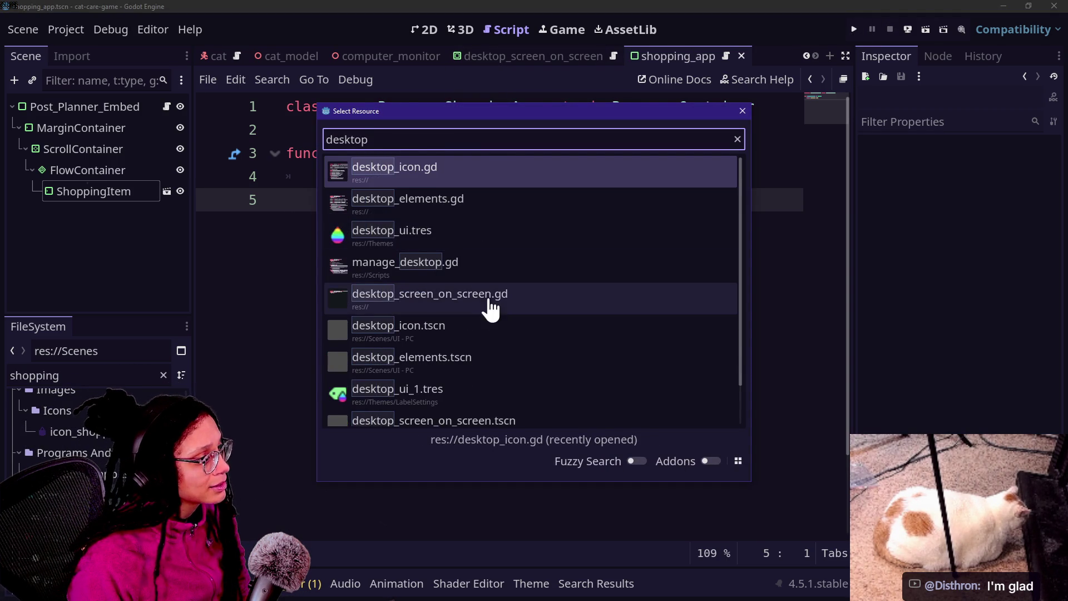
left_click(490, 328)
left_click(67, 106)
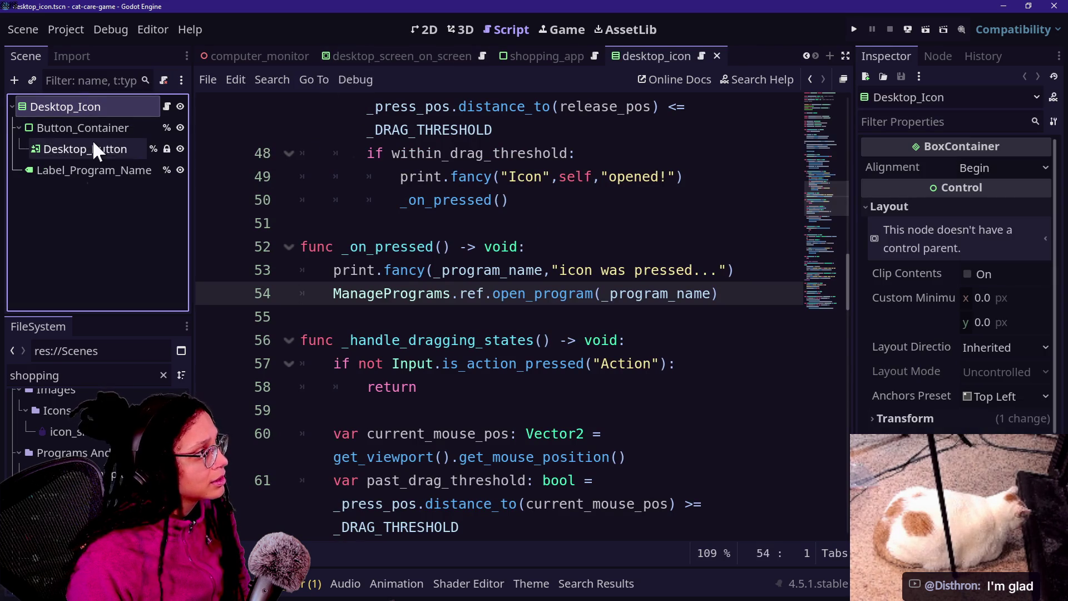
left_click(429, 28)
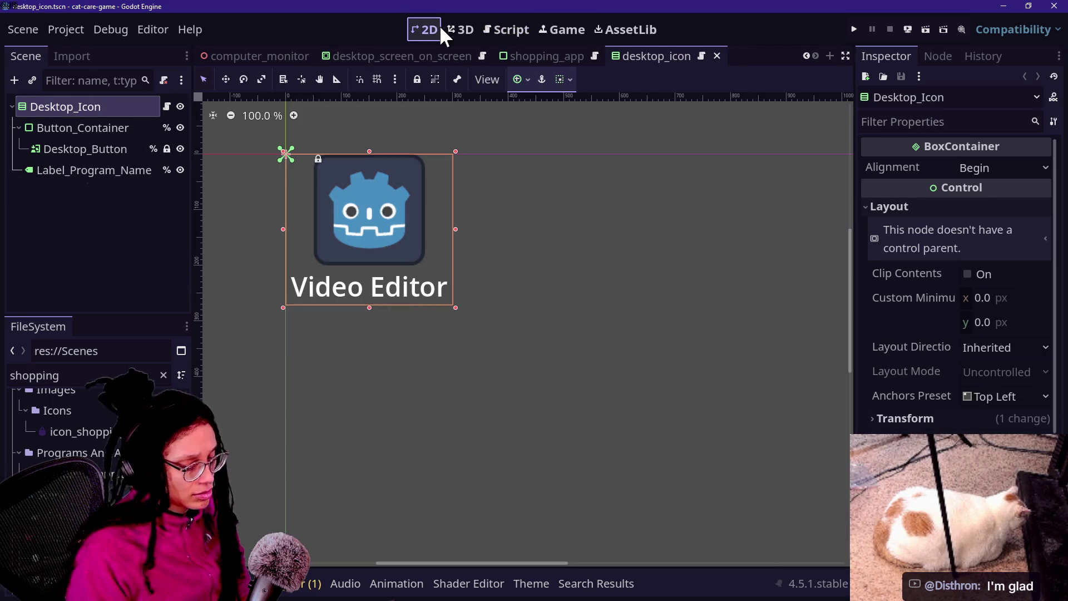
left_click(39, 148)
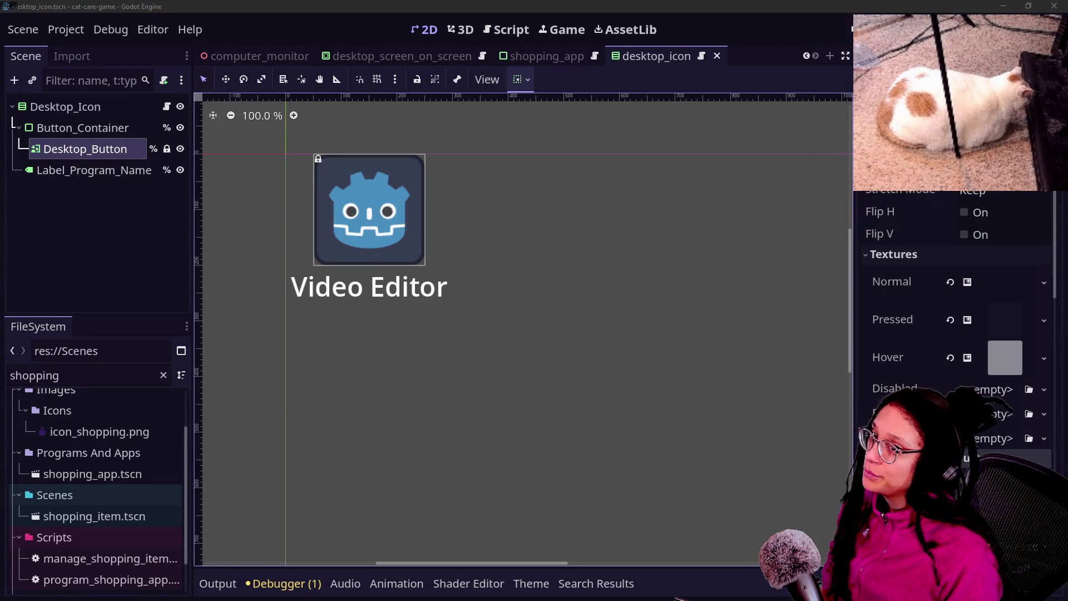
key("alt+Tab")
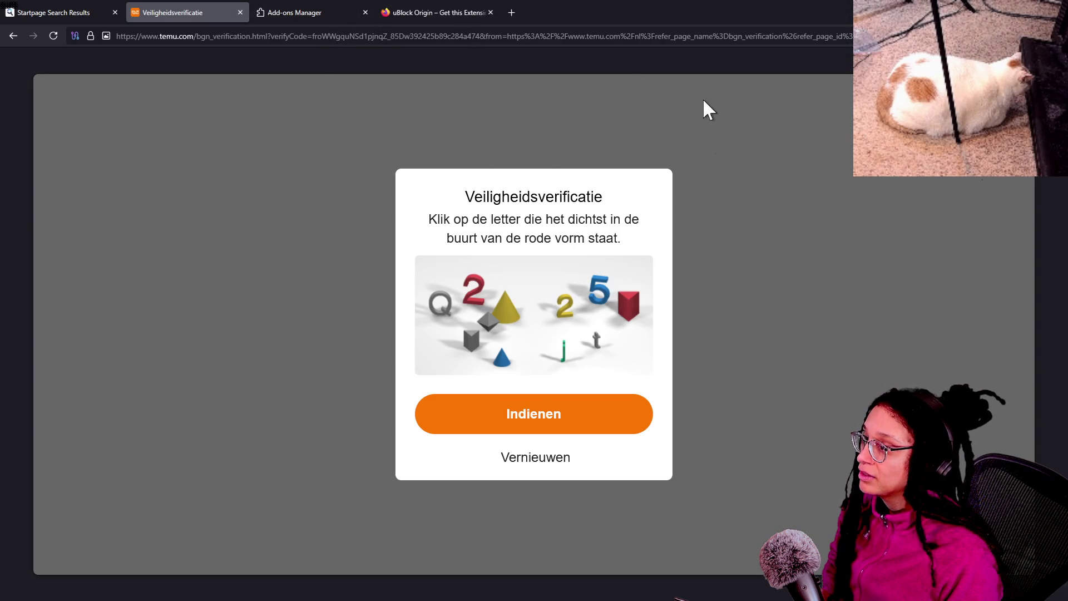
Step: Request a new Tor circuit for temu.com, then solve and submit the captcha puzzles
left_click(74, 33)
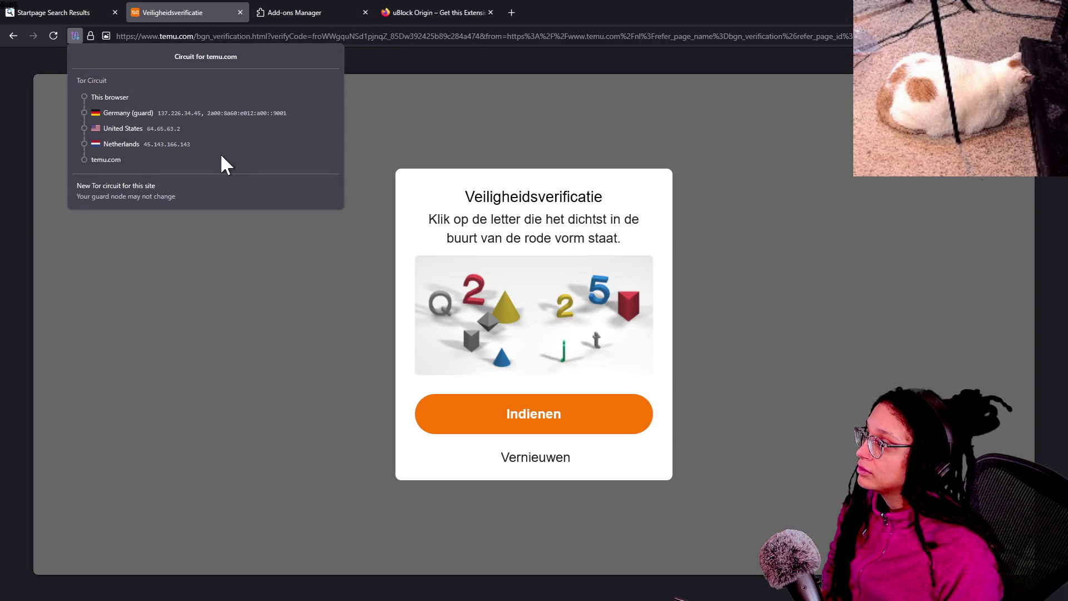
left_click(194, 195)
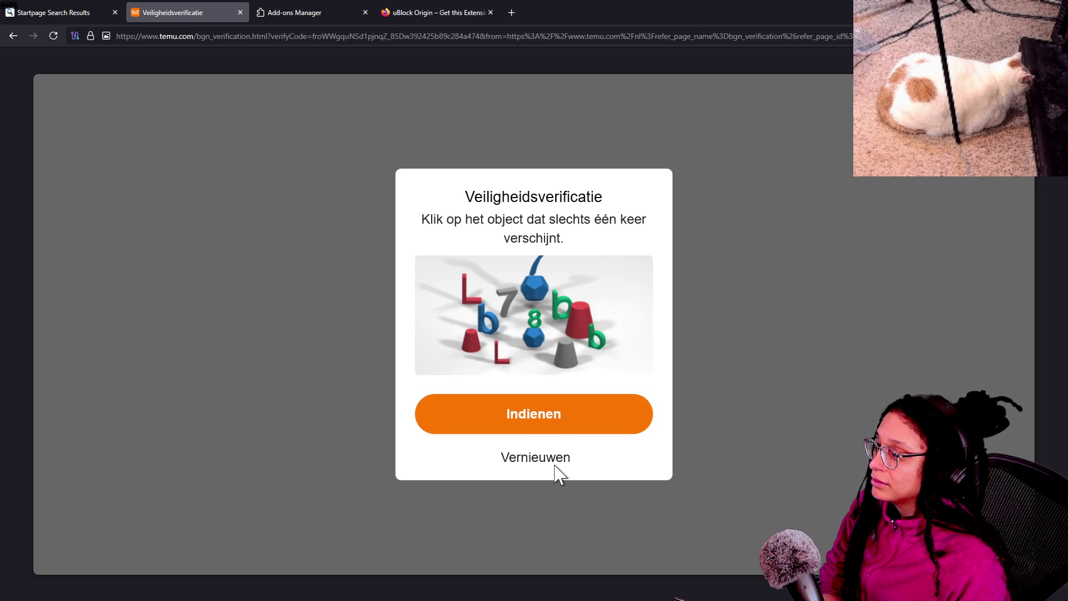
left_click(554, 432)
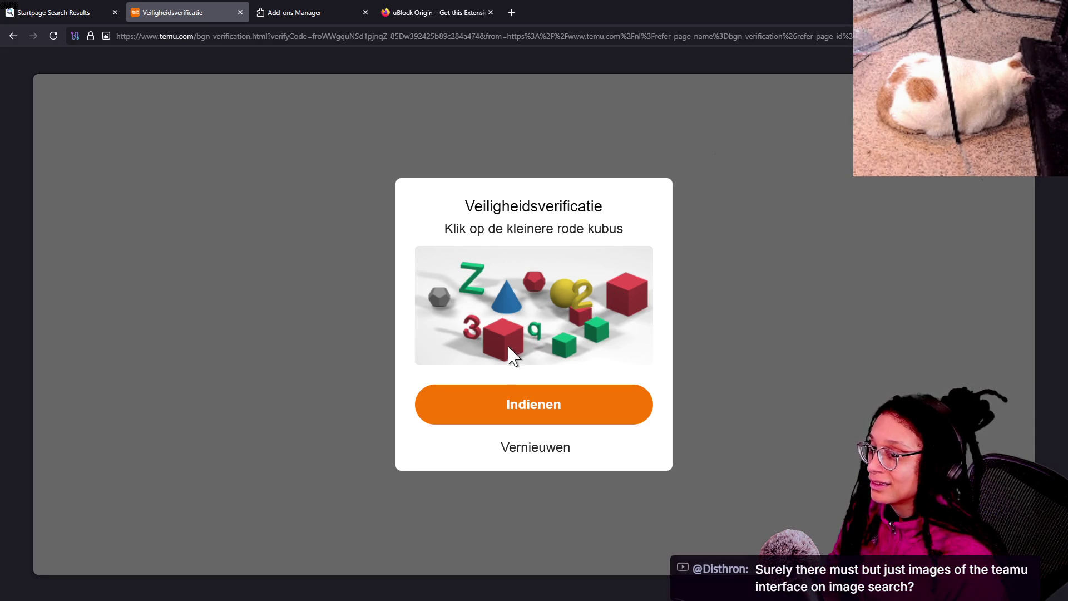
left_click(631, 296)
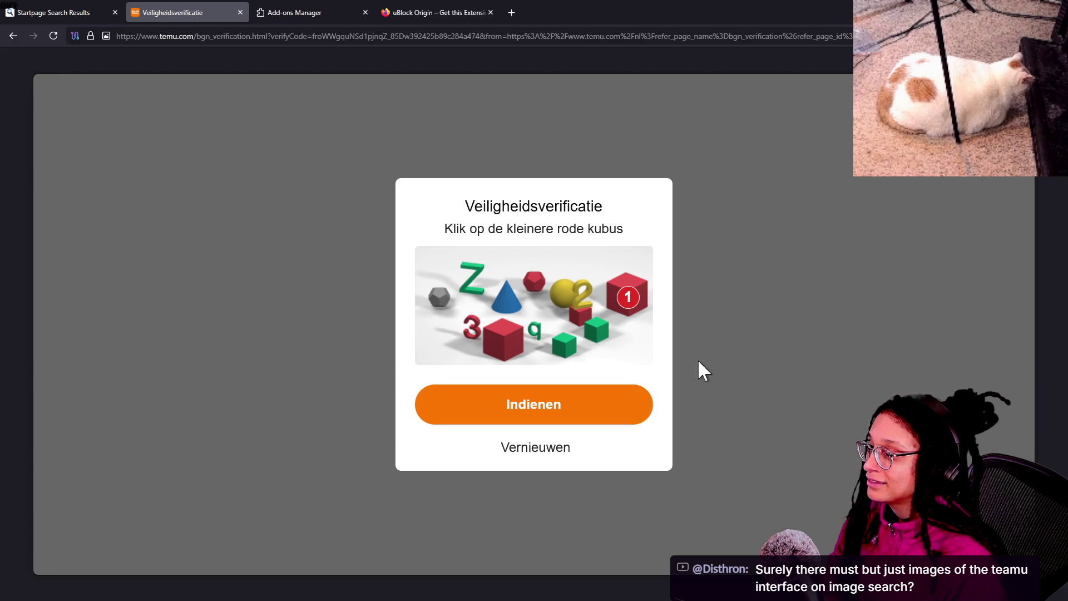
left_click(529, 423)
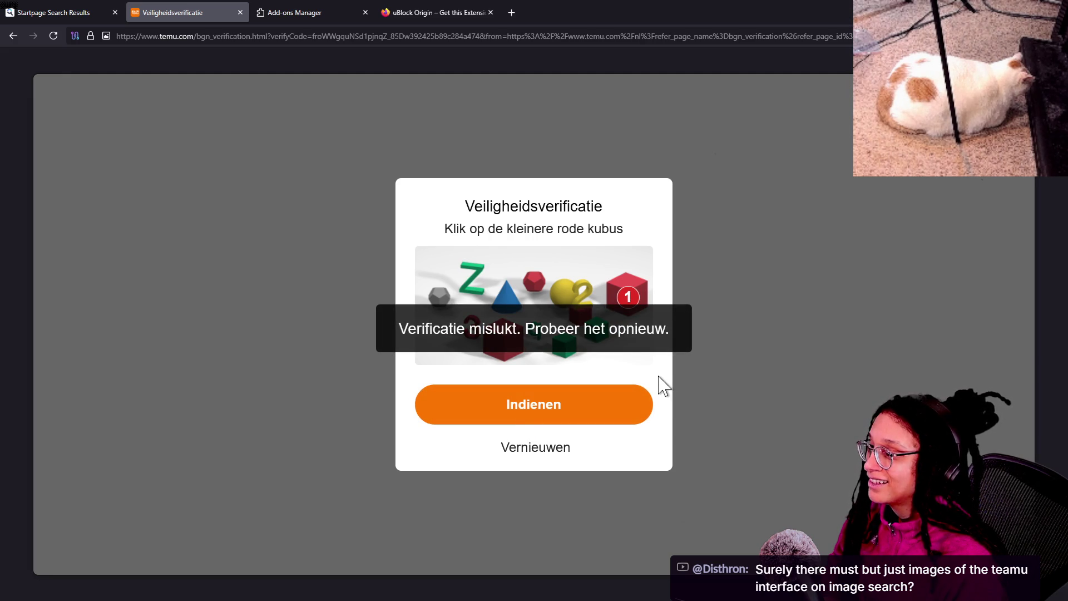
left_click(593, 405)
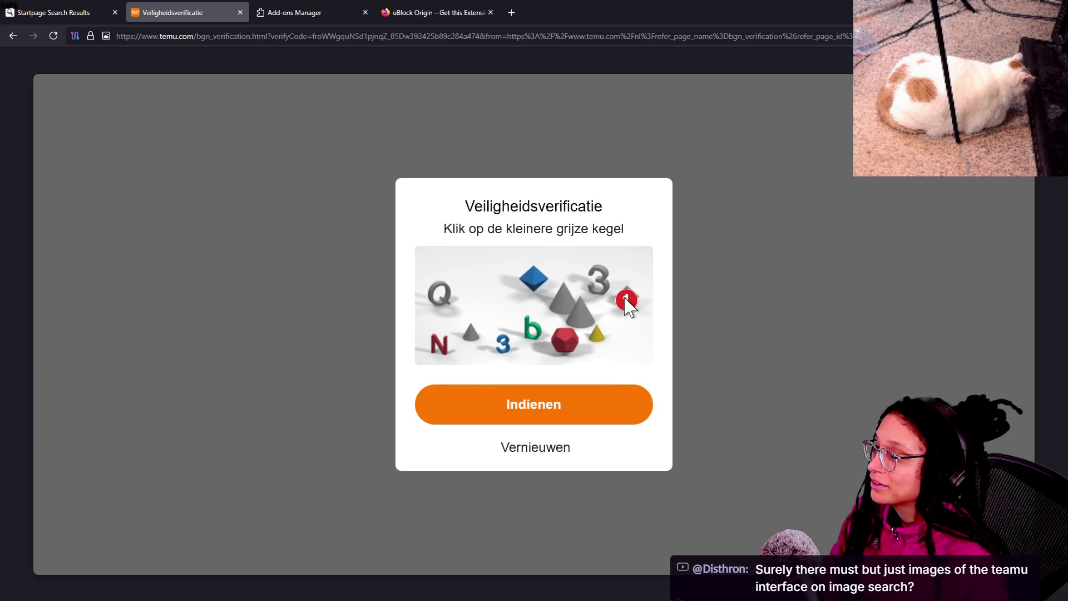
left_click(584, 418)
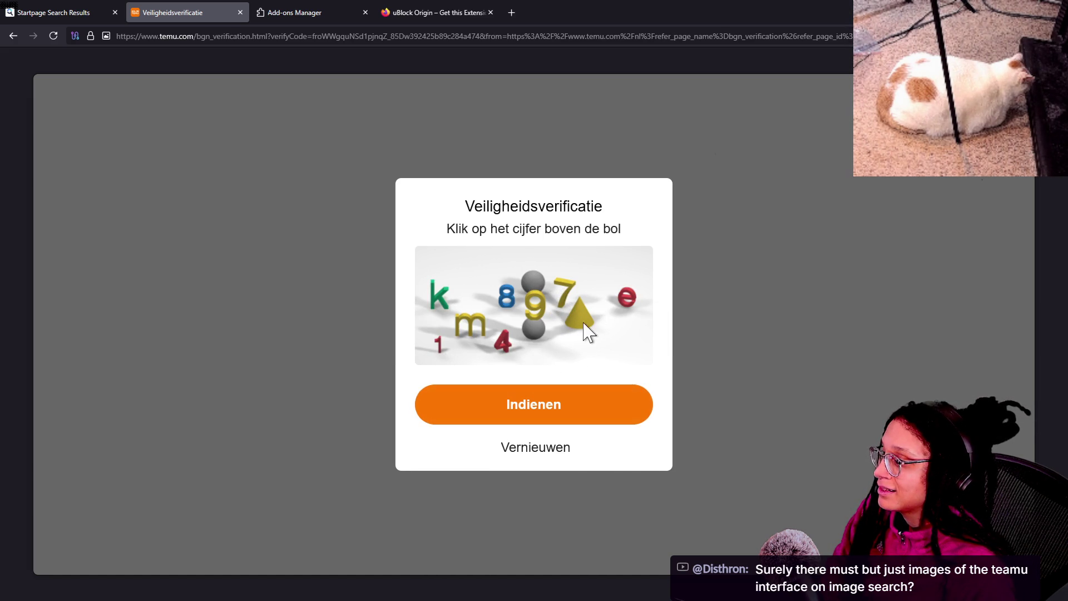
left_click(536, 327)
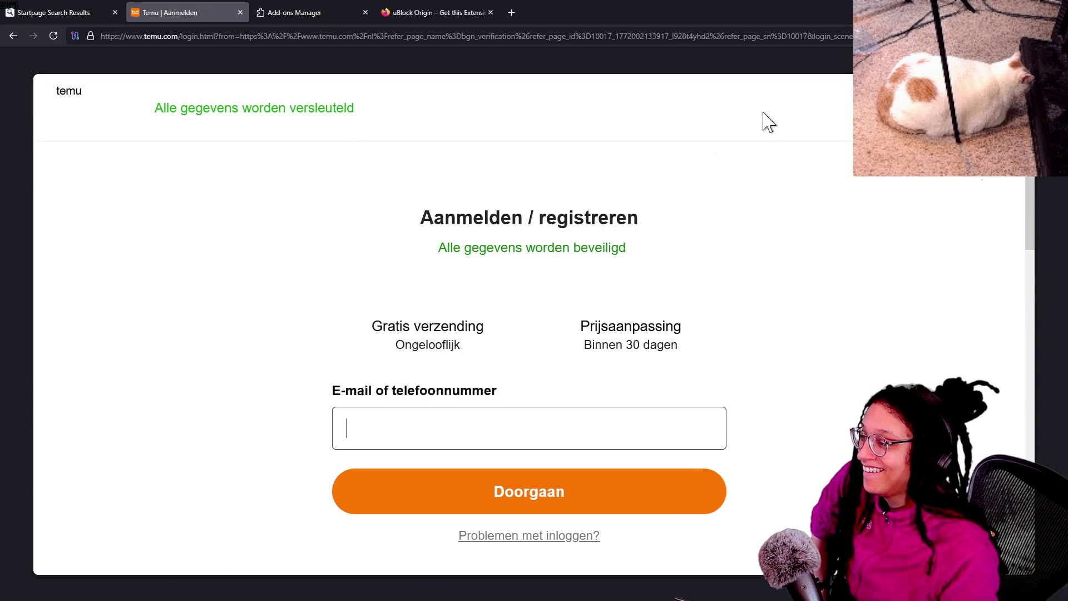
Step: Request a new Tor identity and restart the browser
scroll(696, 465, "down", 10)
scroll(834, 361, "up", 10)
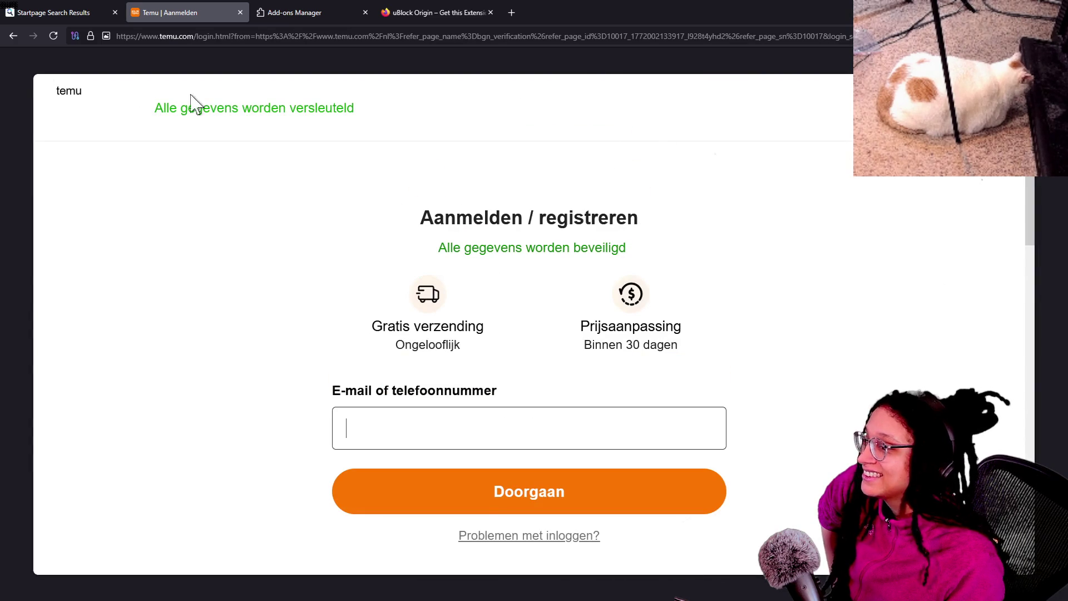
scroll(640, 119, "down", 10)
scroll(780, 470, "up", 2)
scroll(779, 470, "up", 10)
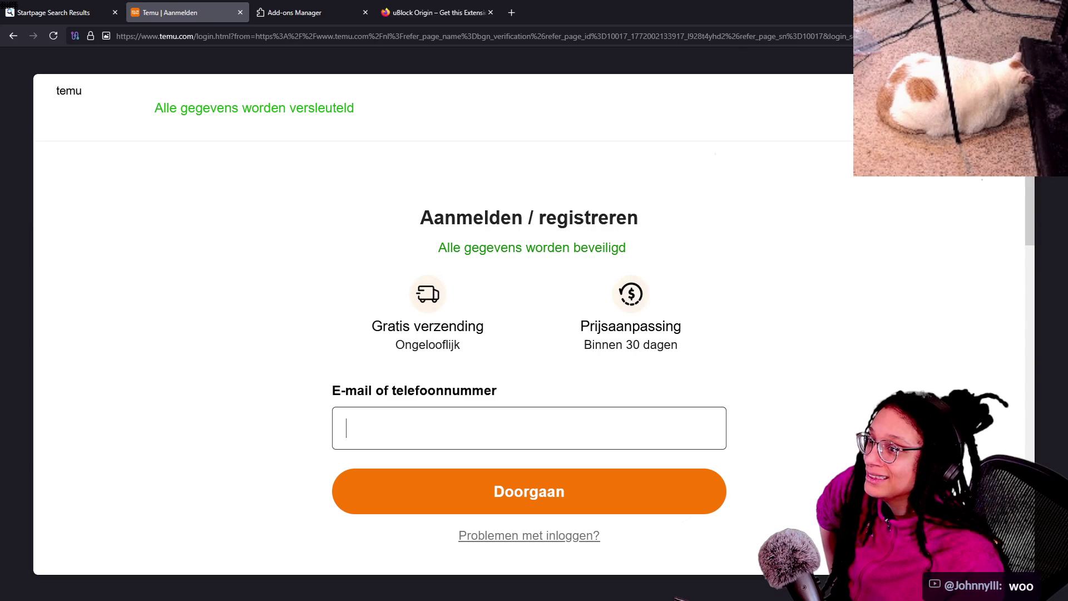
key("ctrl+shift+u")
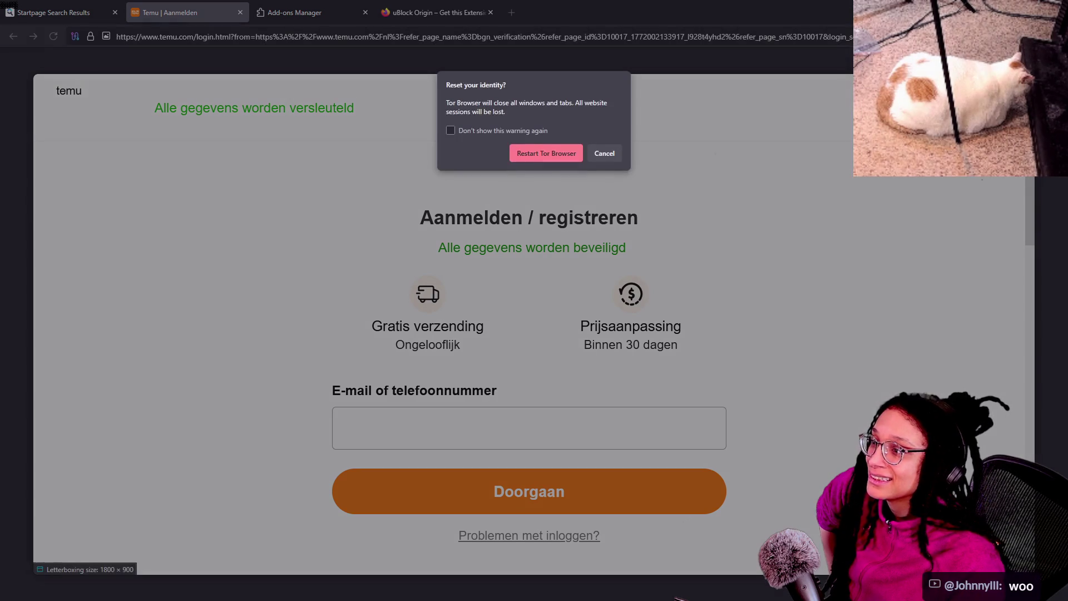
left_click(573, 154)
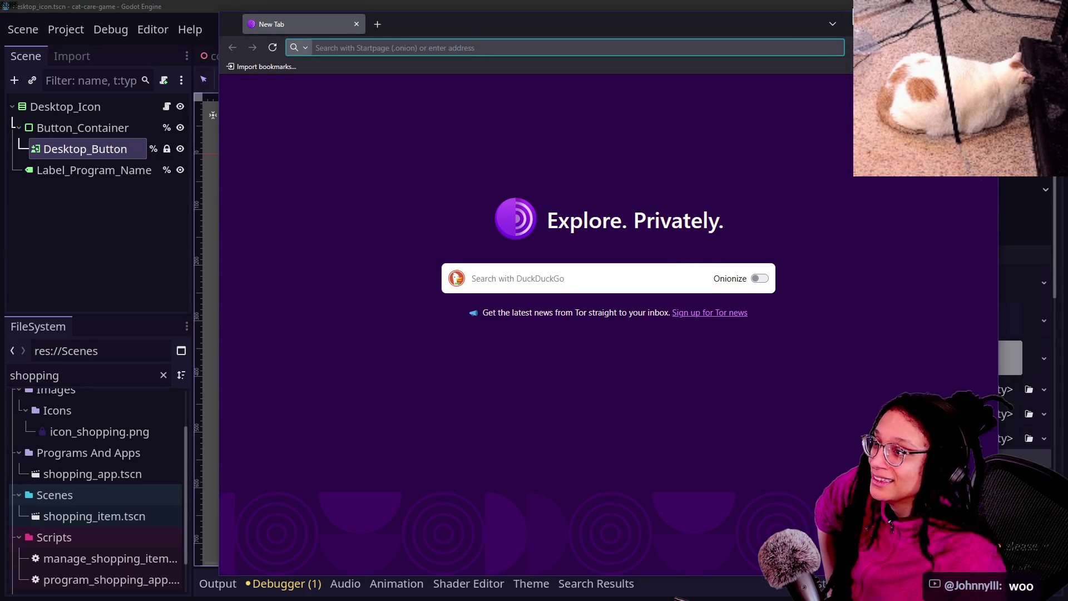
Step: Maximize Tor Browser, search for temu, and open the official Temu site in a new tab
double_click(799, 23)
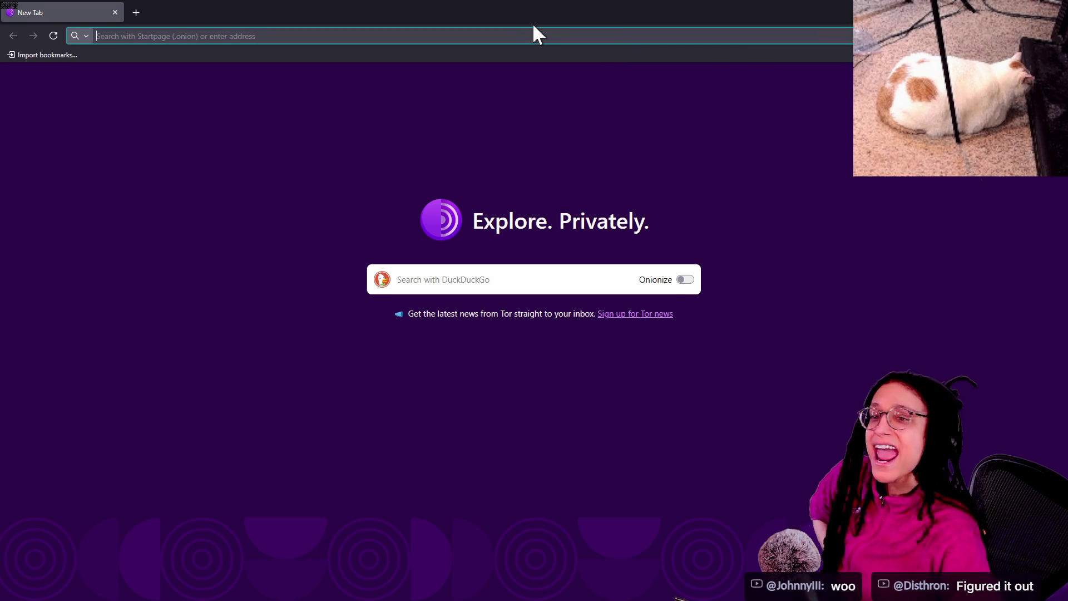
type("temi")
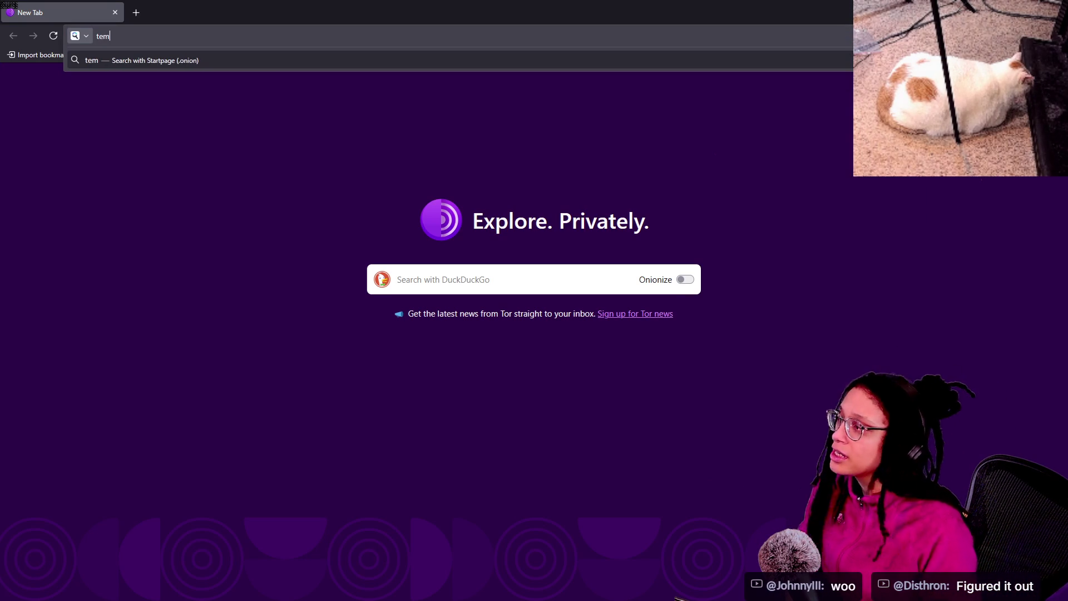
key("Return")
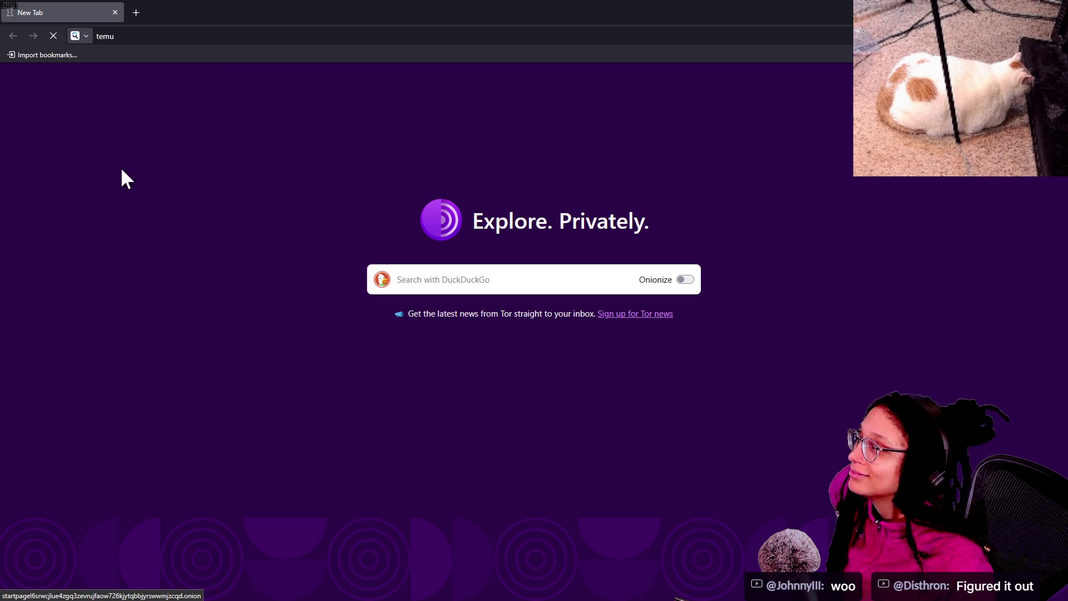
left_click(194, 35)
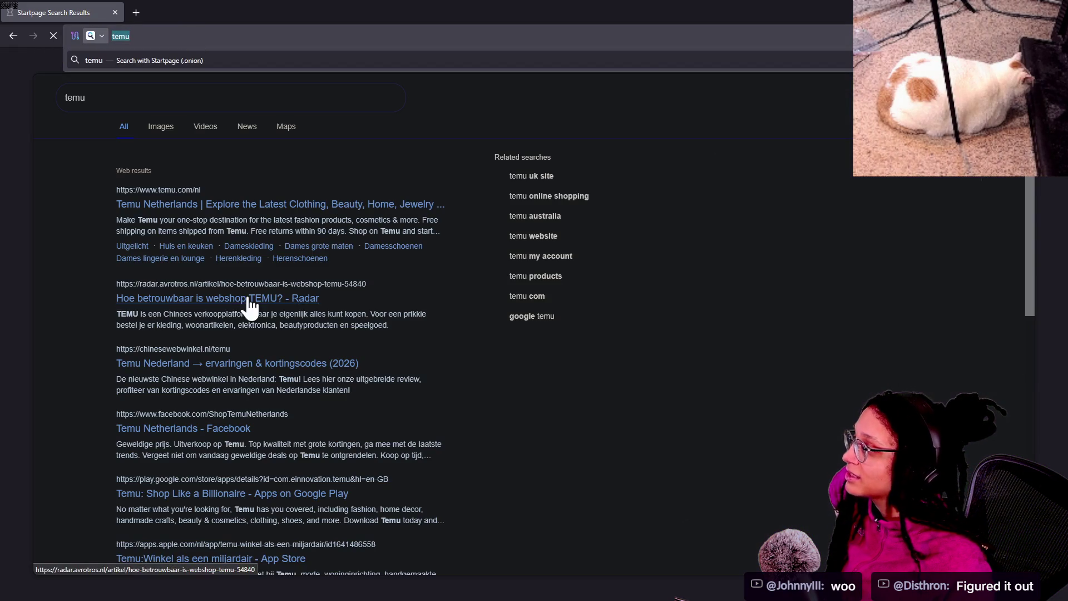
left_click(148, 213)
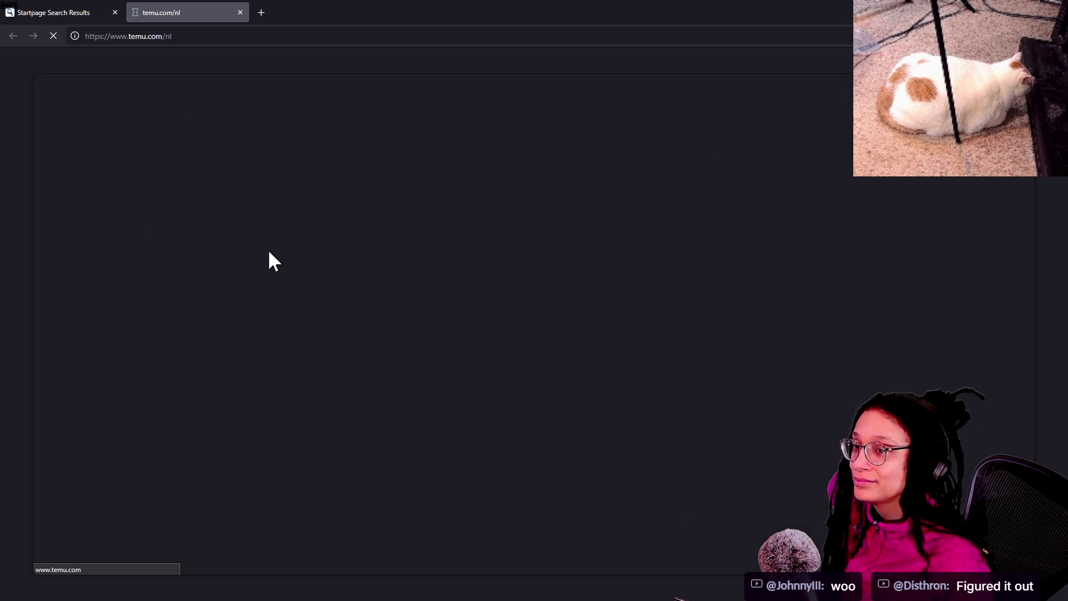
Step: Remove the country part from the Temu web address
left_click(171, 36)
key("BackSpace")
key("BackSpace")
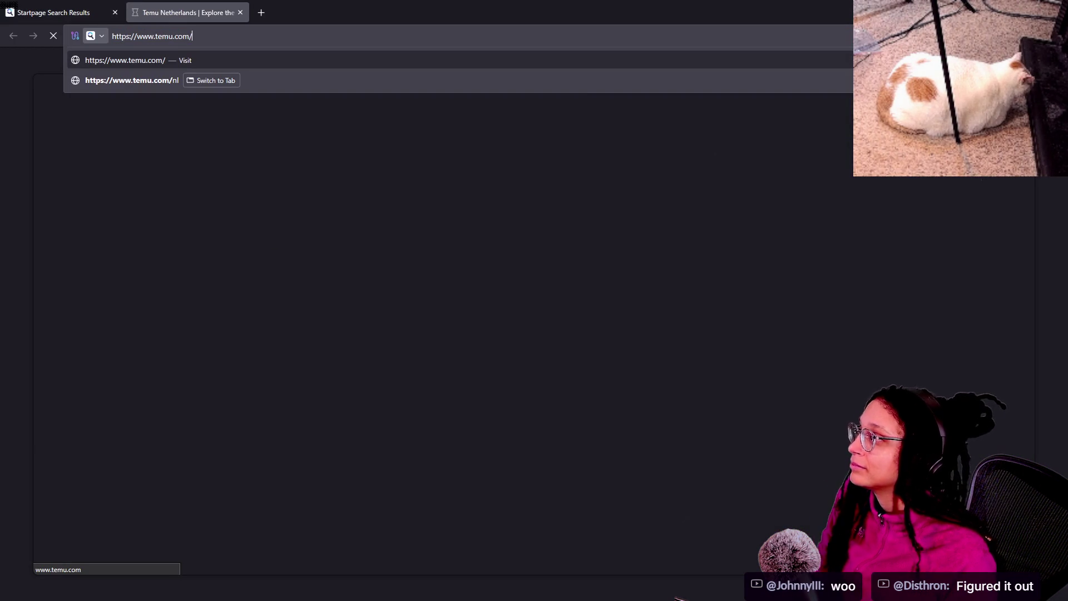
scroll(930, 336, "down", 6)
scroll(929, 334, "down", 2)
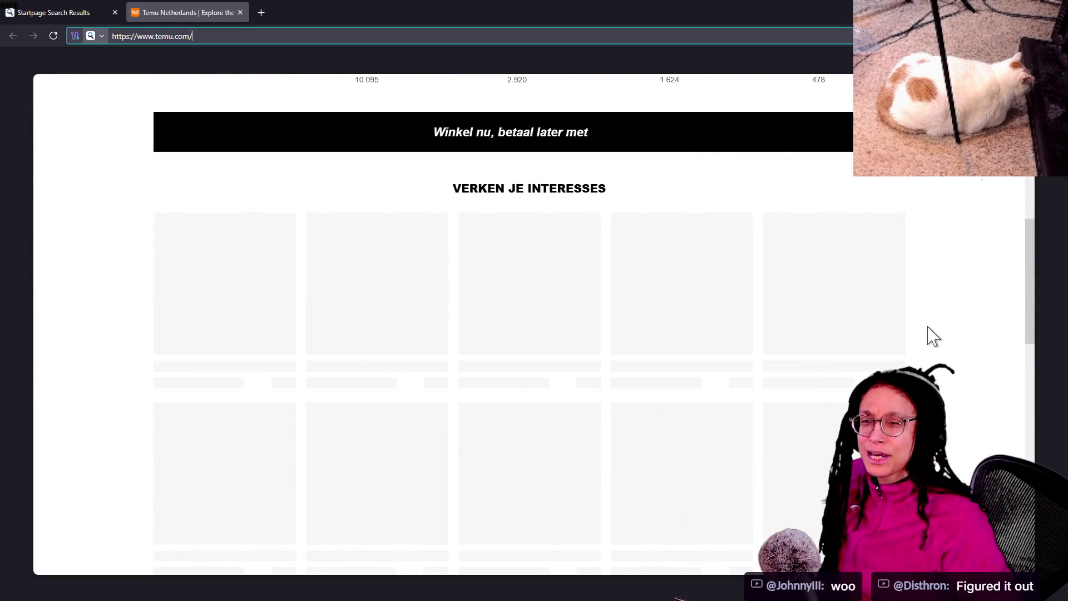
Step: Trust temu.com and temucdn.com in NoScript so the page reloads with scripts
left_click(1002, 35)
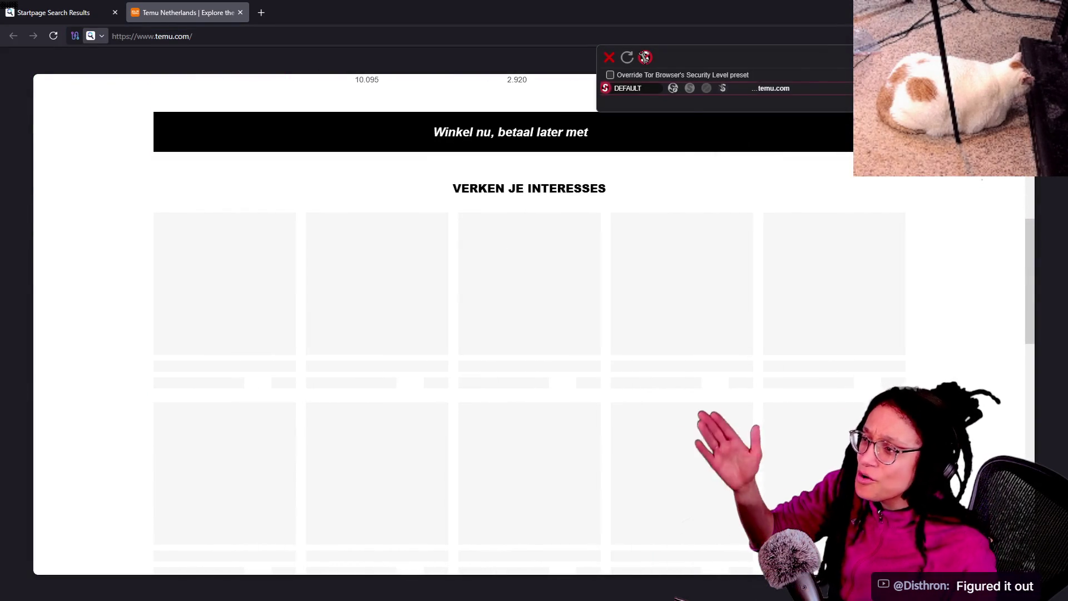
left_click(795, 154)
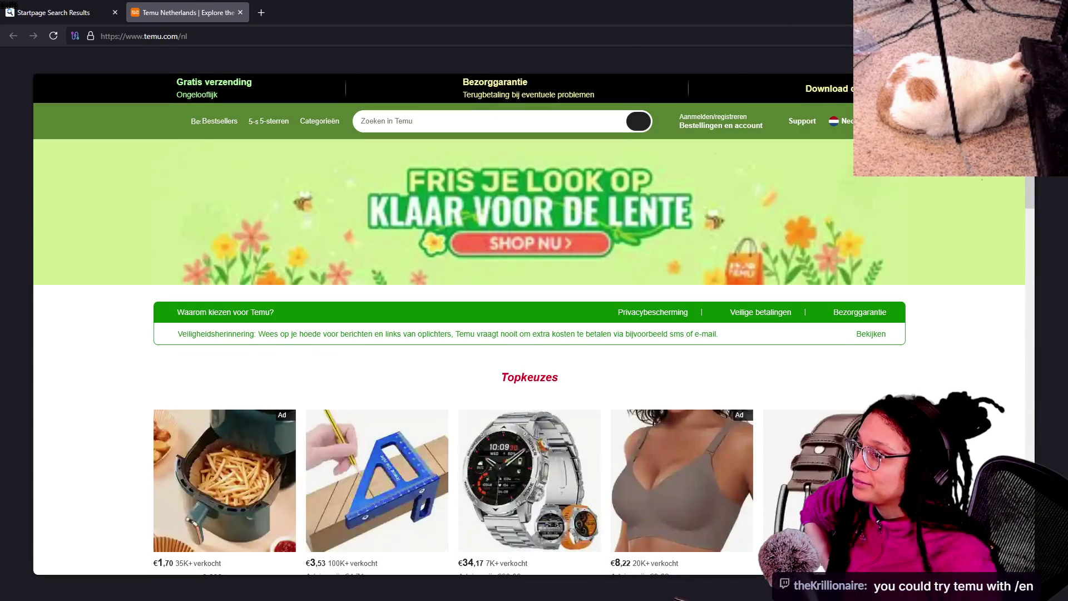
left_click(868, 36)
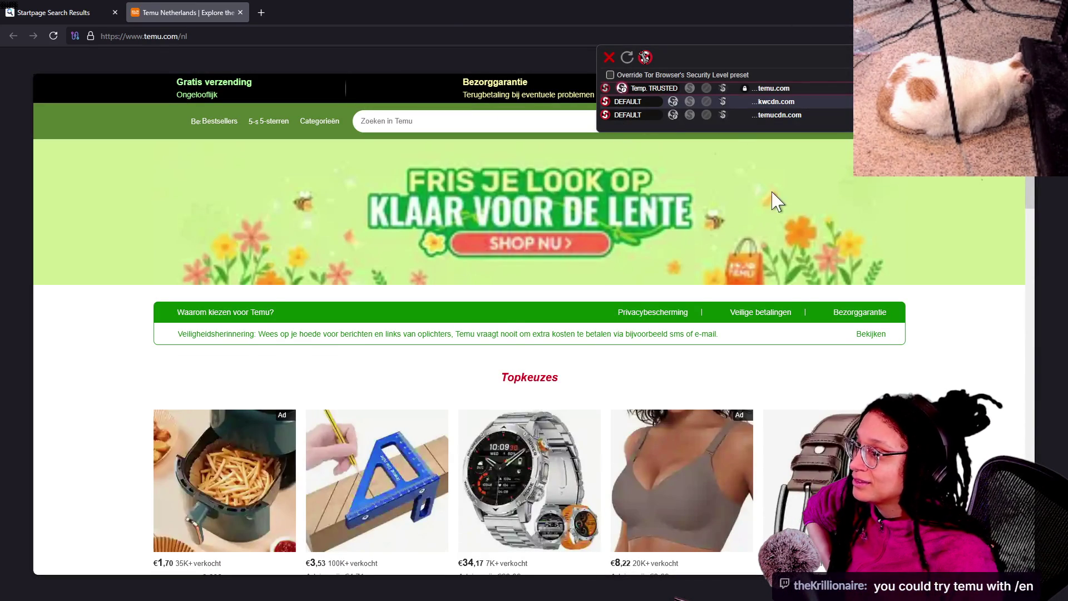
left_click(673, 114)
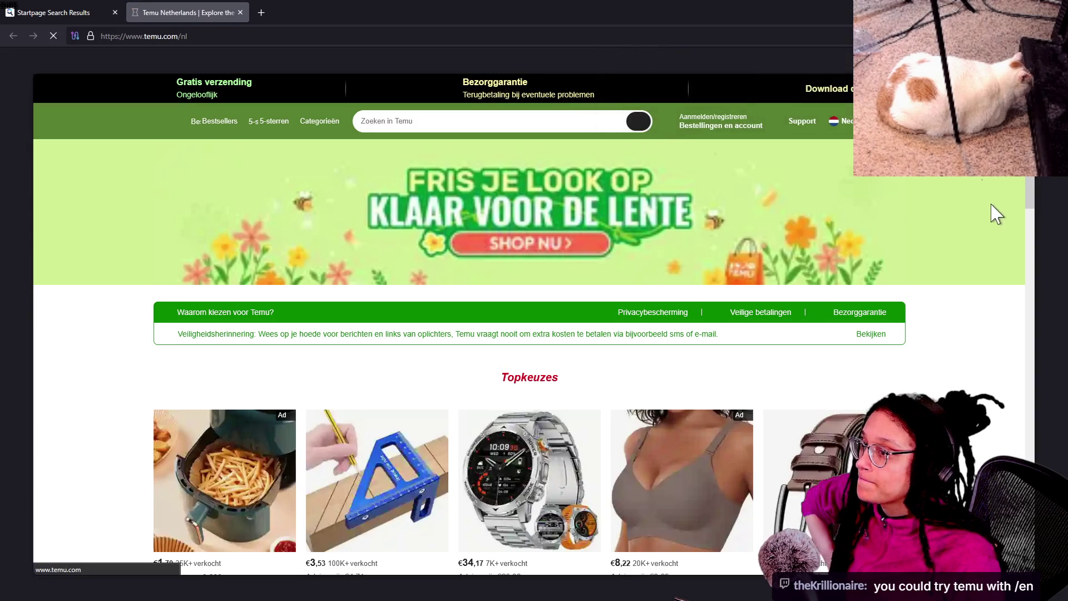
scroll(992, 231, "down", 3)
scroll(893, 390, "down", 5)
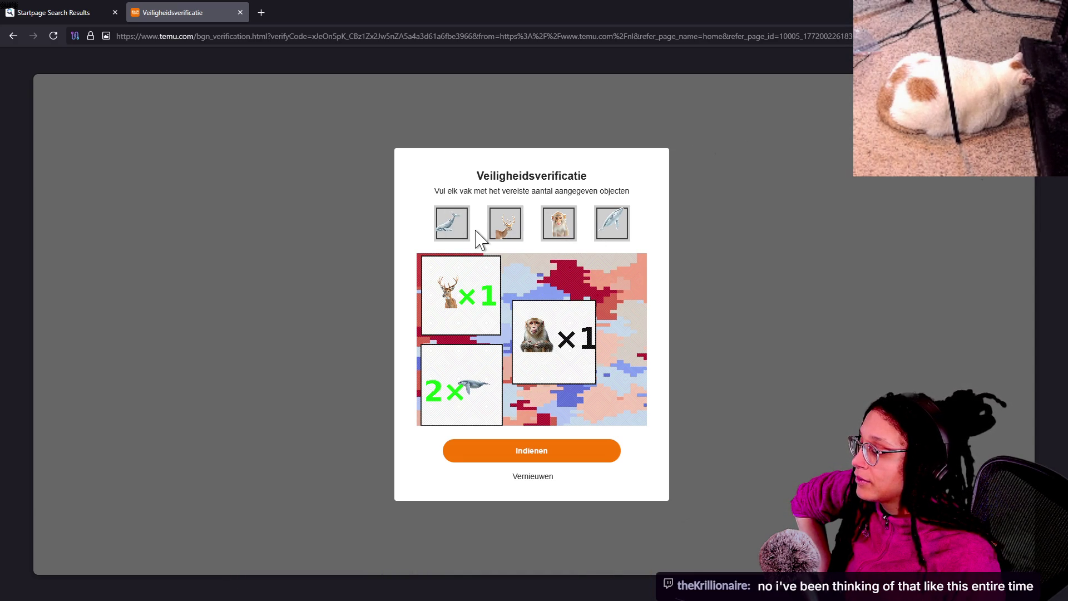
Step: Drag the deer, both whales and the monkey into their captcha boxes, then submit with Indienen
mouse_move(507, 223)
left_mouse_down()
mouse_move(437, 335)
mouse_move(455, 307)
left_mouse_up()
left_click_drag(449, 229, 483, 383)
left_click_drag(612, 223, 486, 381)
mouse_move(559, 223)
left_mouse_down()
mouse_move(554, 337)
mouse_move(564, 338)
left_mouse_up()
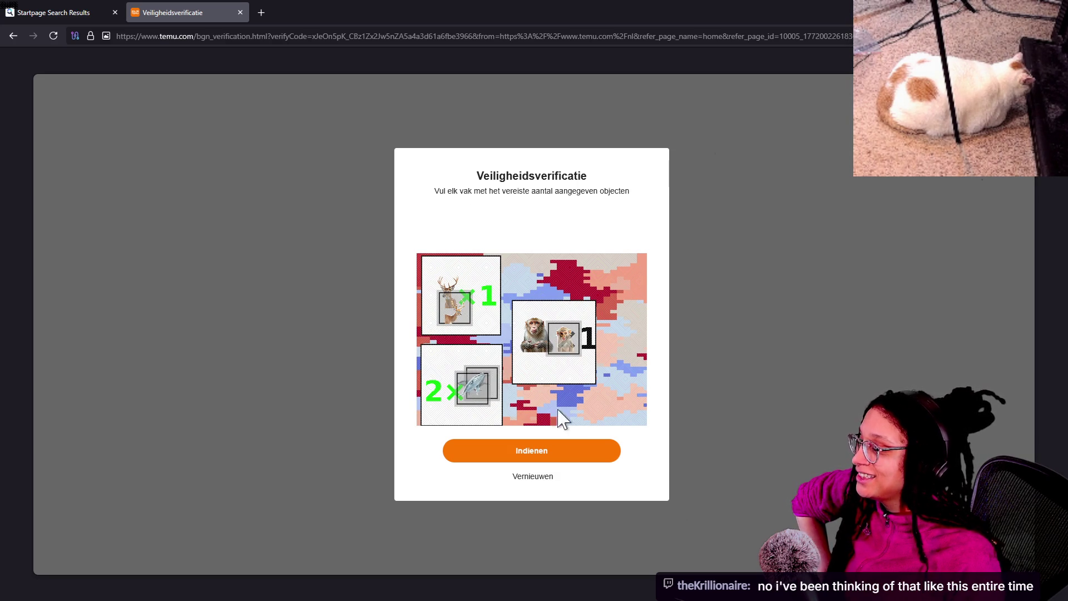
left_click(619, 460)
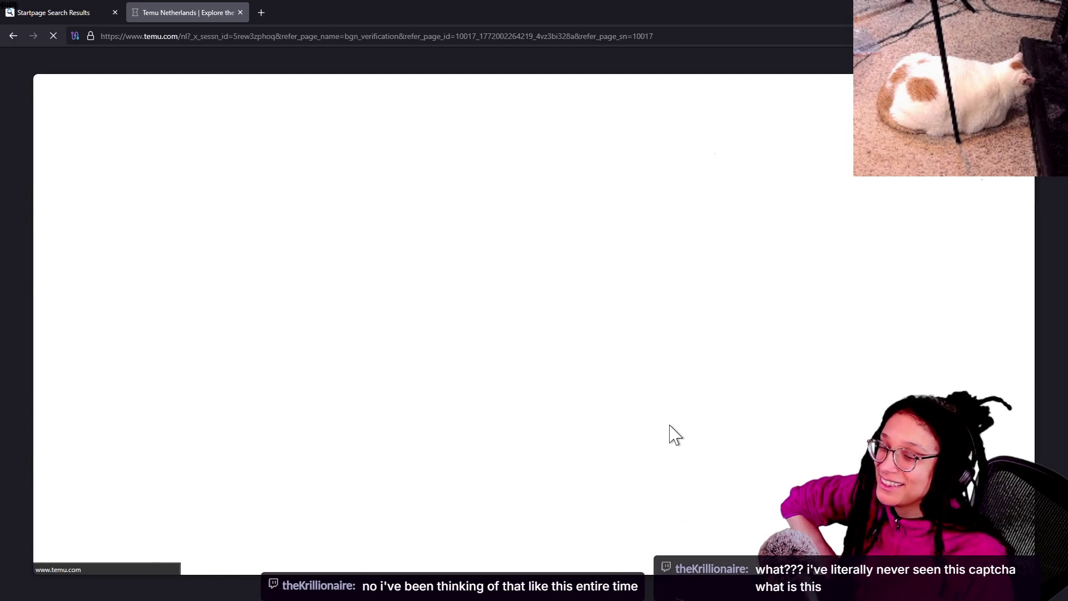
Step: Scroll down through the verified Temu homepage's product grid
scroll(654, 401, "down", 5)
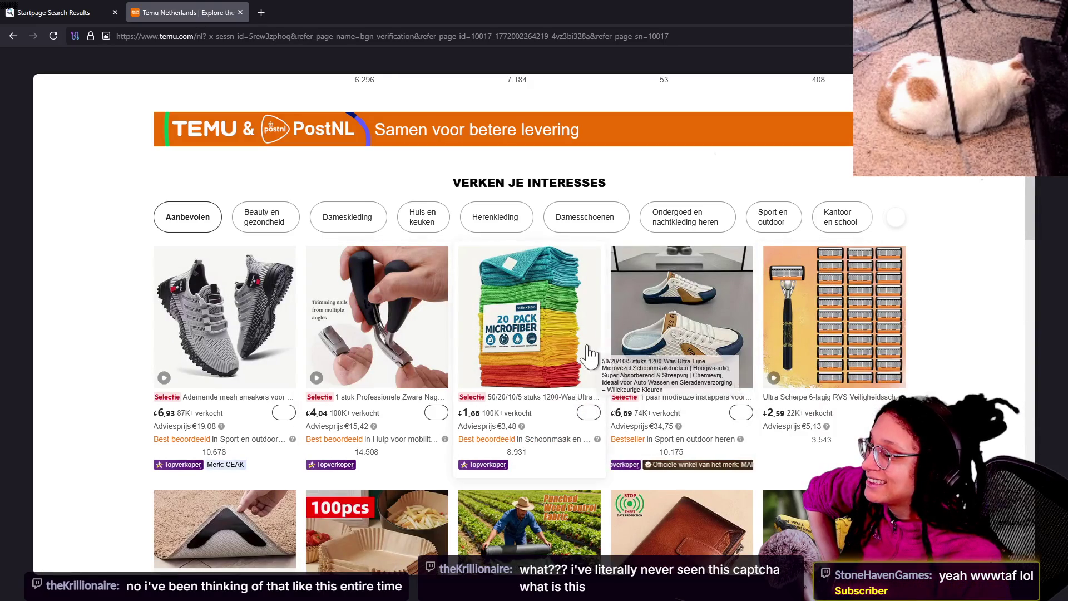
scroll(390, 367, "down", 2)
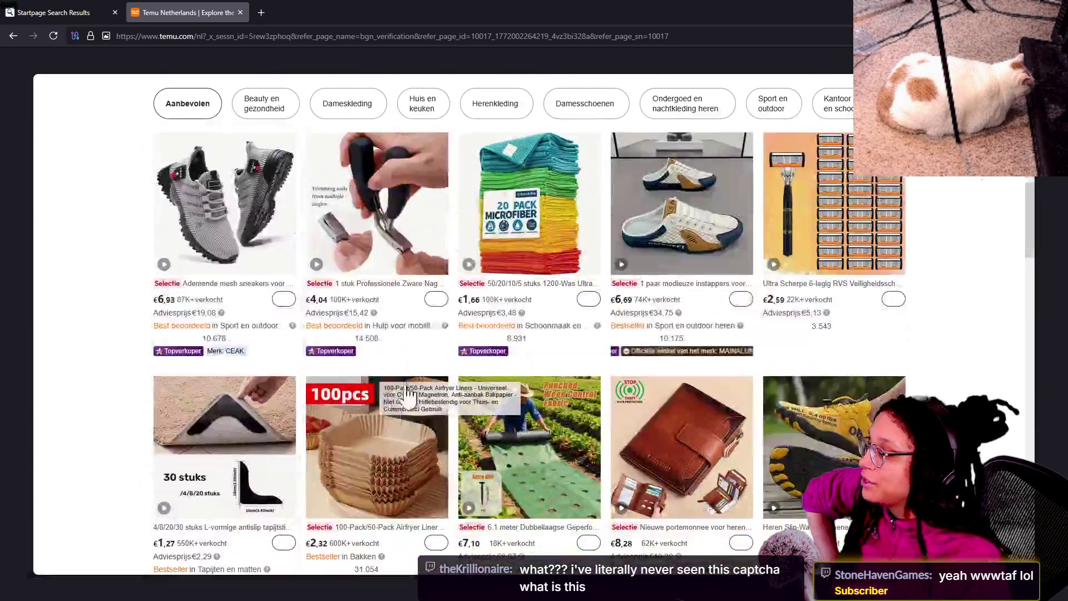
scroll(553, 361, "down", 2)
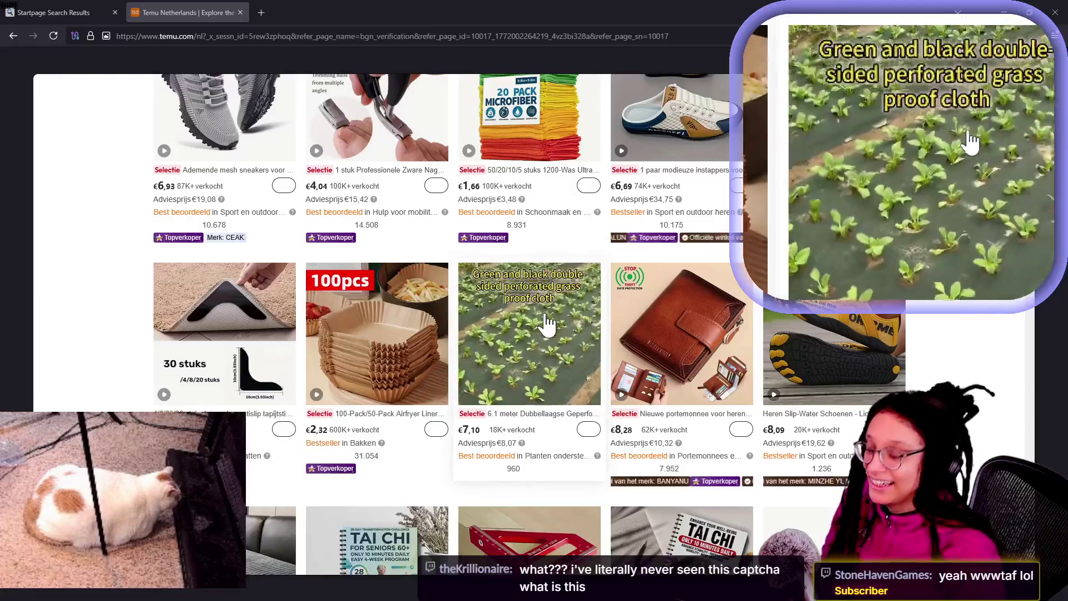
scroll(546, 324, "down", 10)
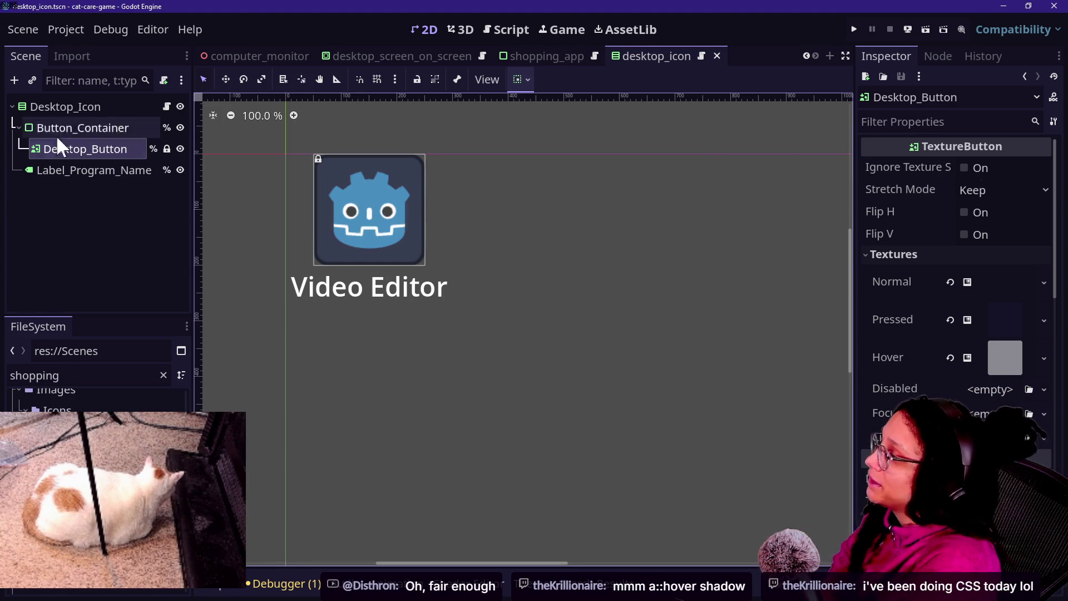
Step: Open desktop_icon.gd at the line 57 Action check and inspect the Desktop_Icon, Desktop_Button and Label_Program_Name nodes
left_click(166, 107)
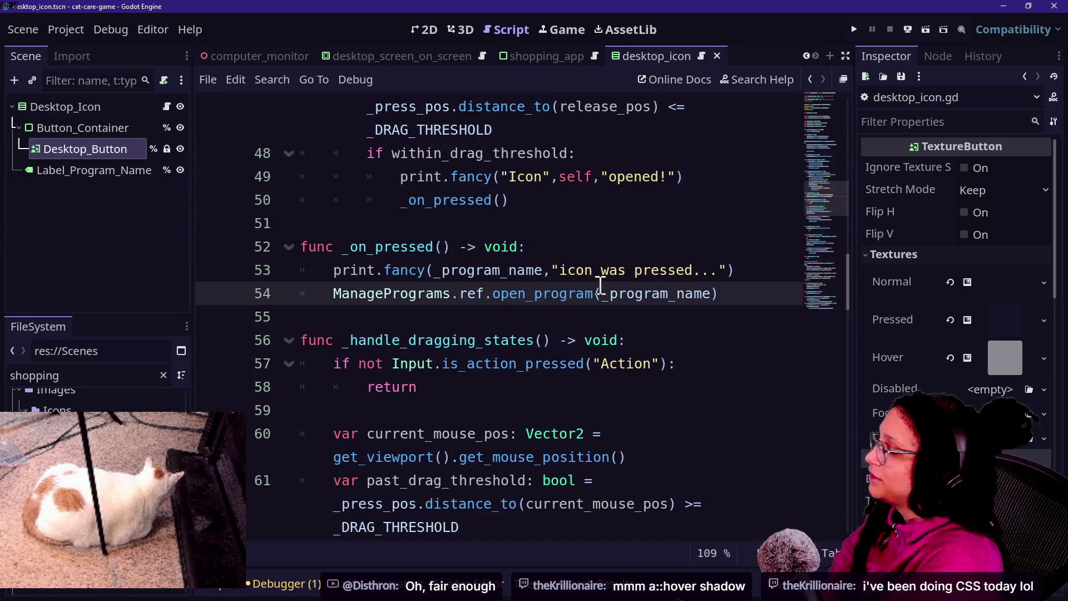
key("Down")
key("Down")
key("Down")
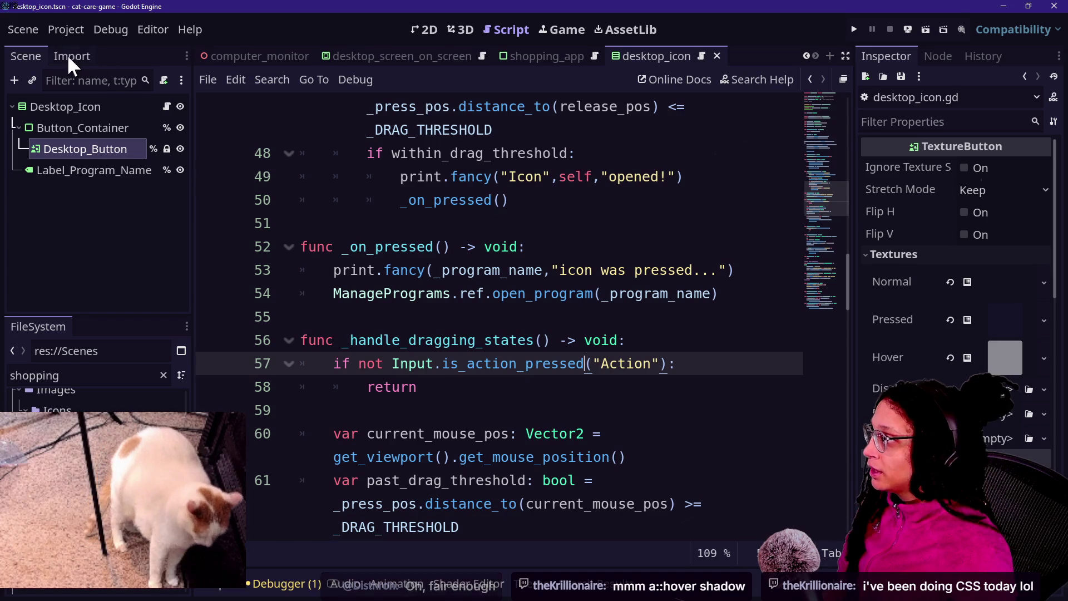
left_click(97, 106)
left_click(132, 149)
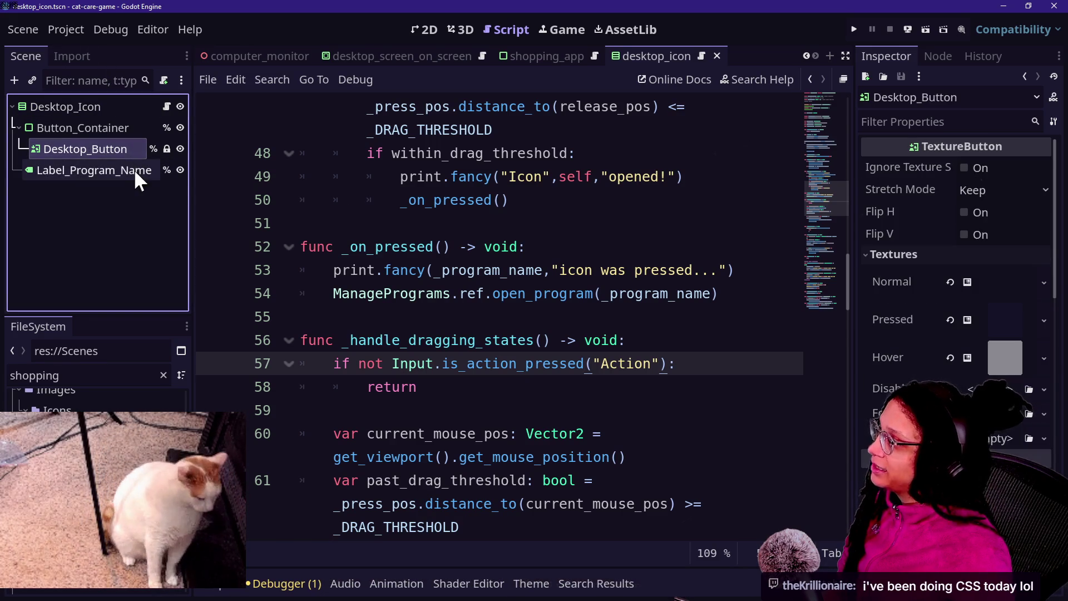
left_click(134, 169)
Step: Review the drag and hover state lines, then close desktop_icon.gd and return to the 2D view
scroll(472, 179, "up", 7)
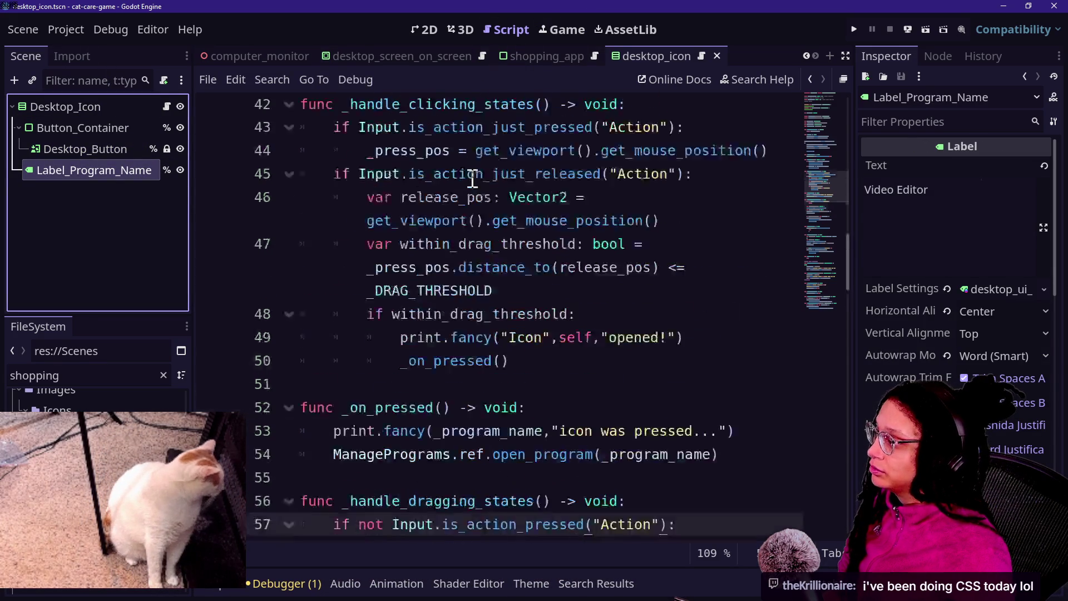
scroll(472, 179, "up", 6)
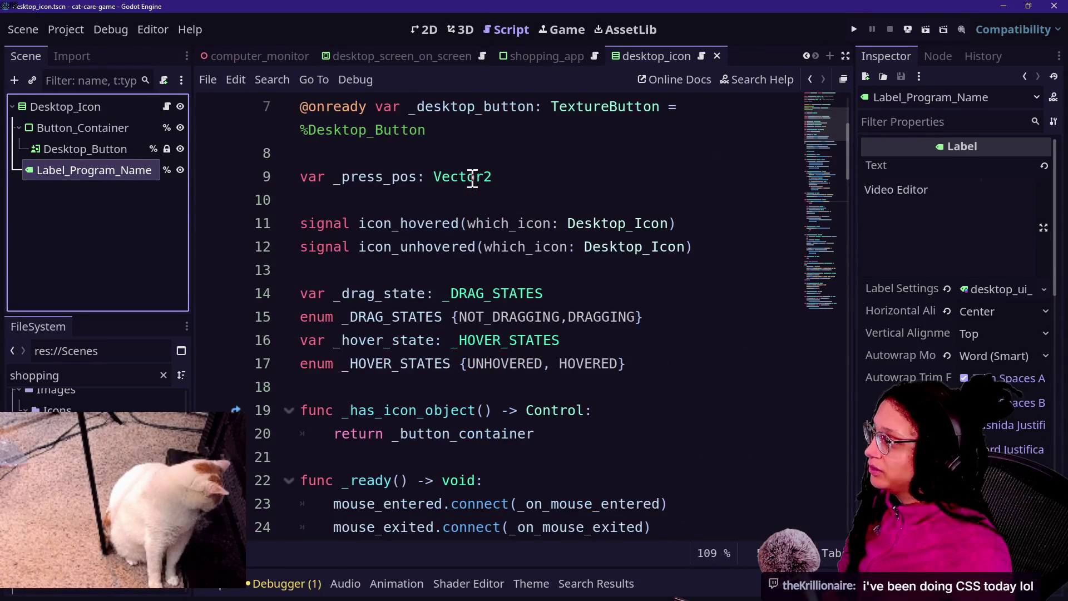
left_click_drag(392, 269, 536, 393)
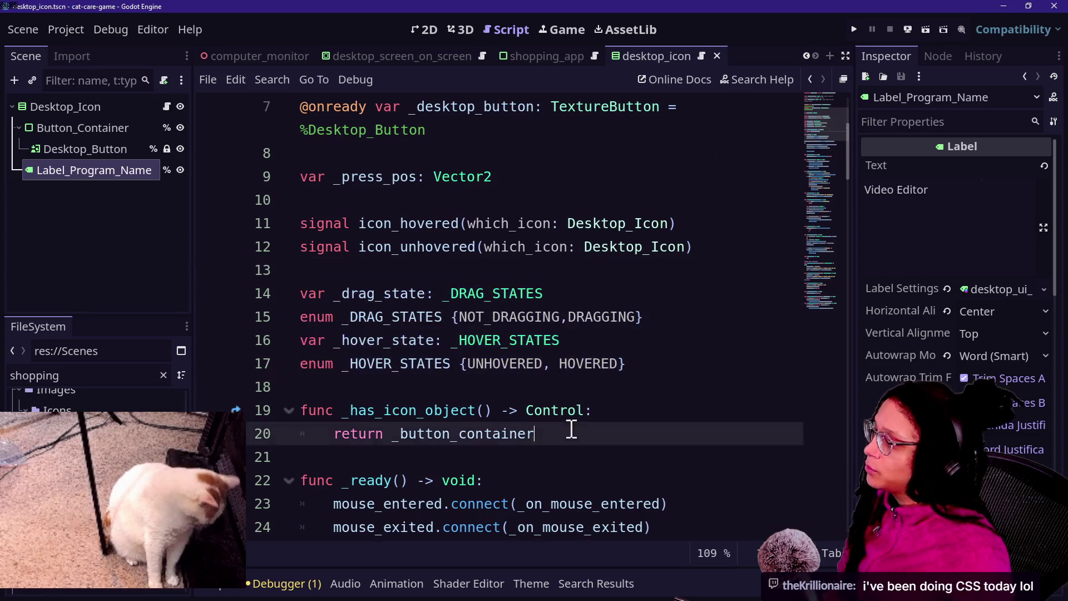
left_click(718, 56)
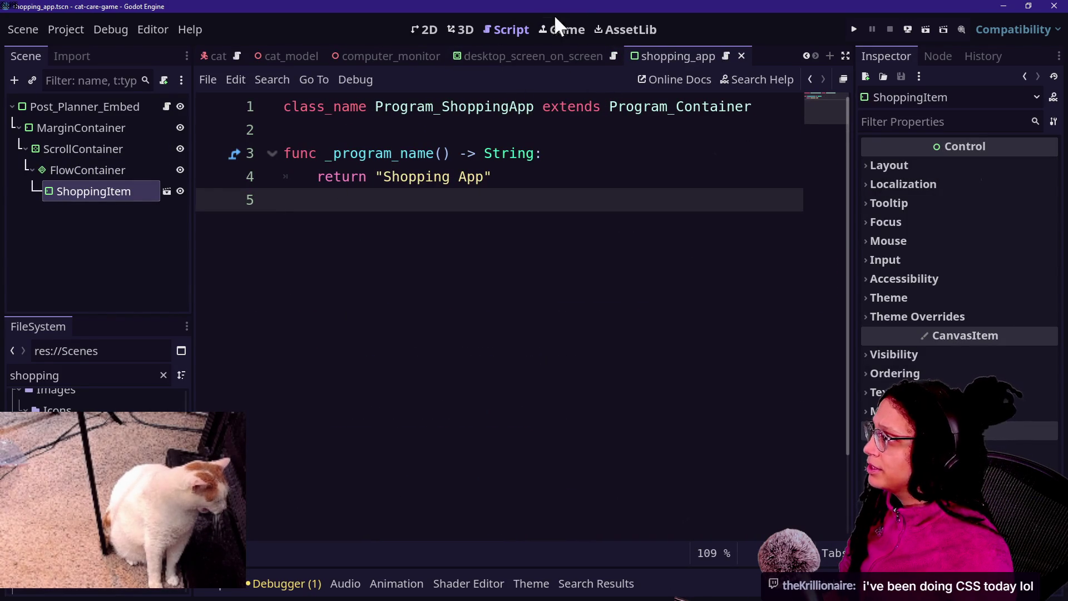
left_click(425, 29)
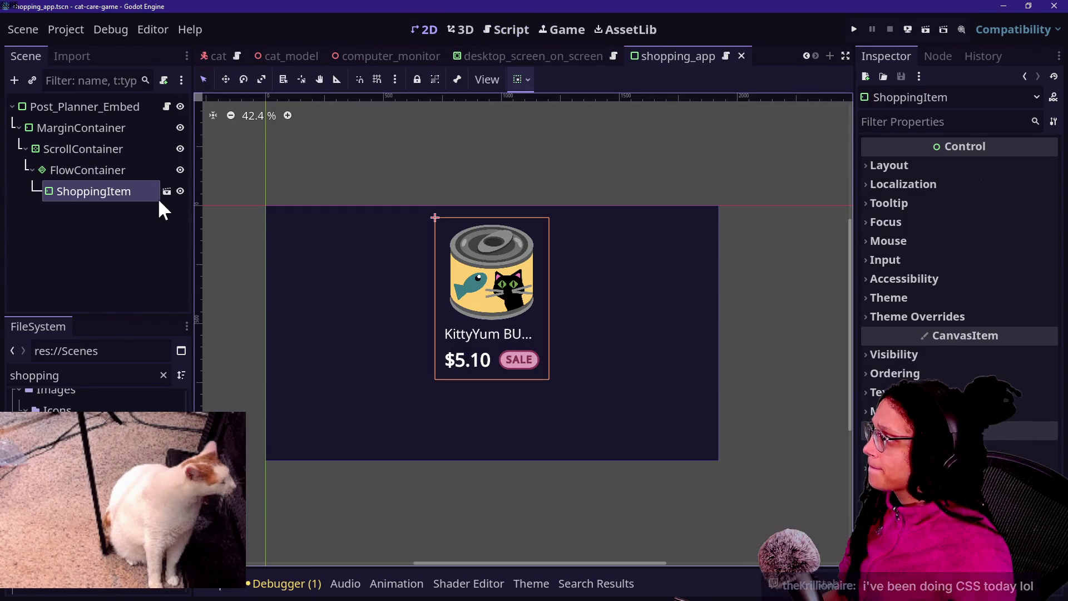
Step: Attach a new script to the ShoppingItem root node at res://Scripts/shopping_item.gd
left_click(167, 191)
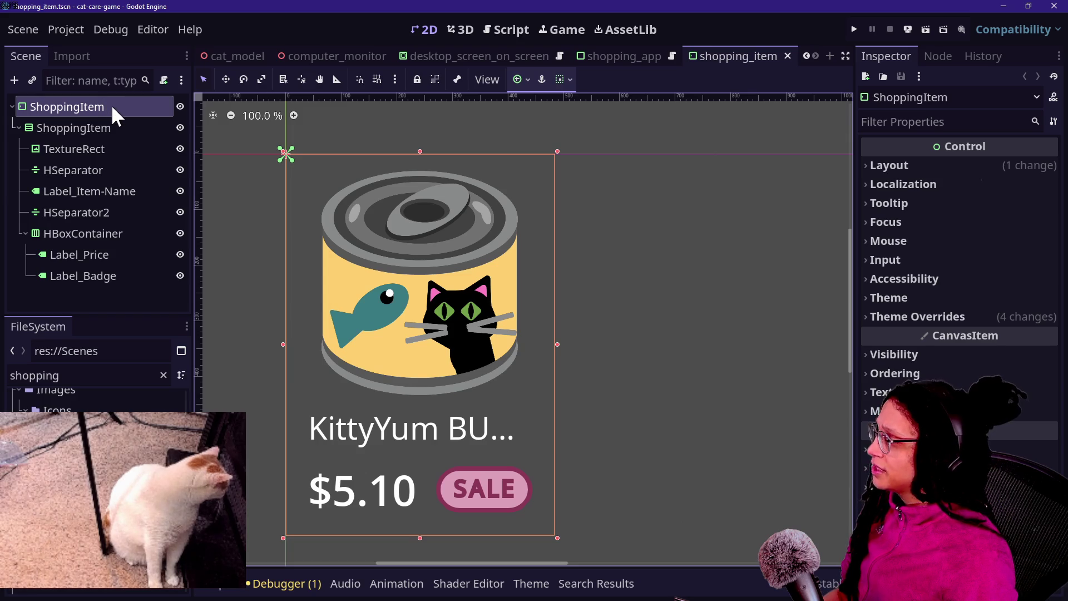
right_click(112, 108)
left_click(186, 234)
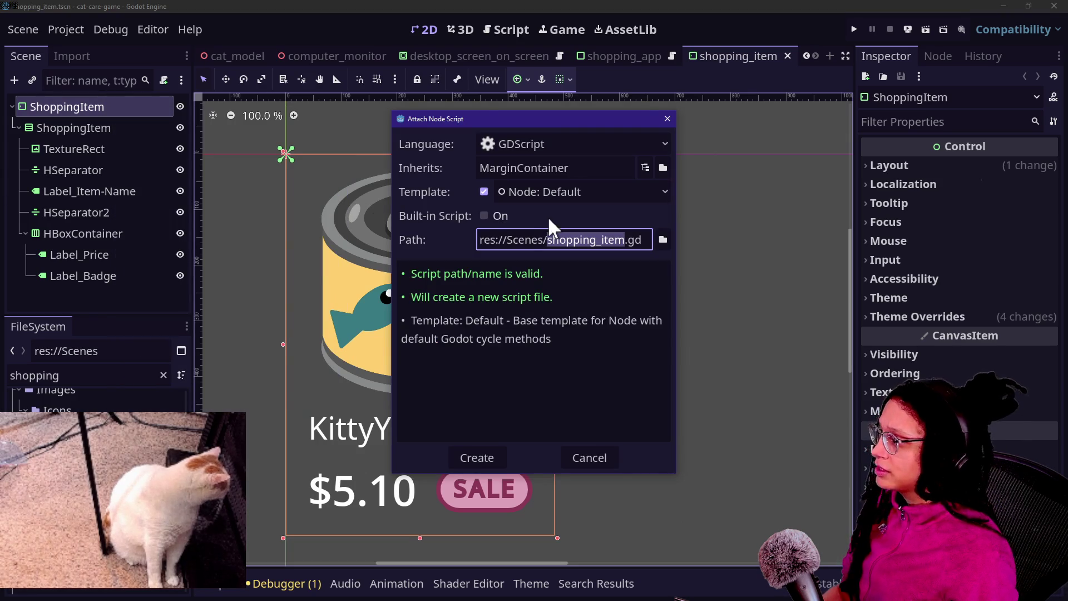
left_click(532, 241)
key("BackSpace")
key("BackSpace")
key("Delete")
key("Delete")
type("ript")
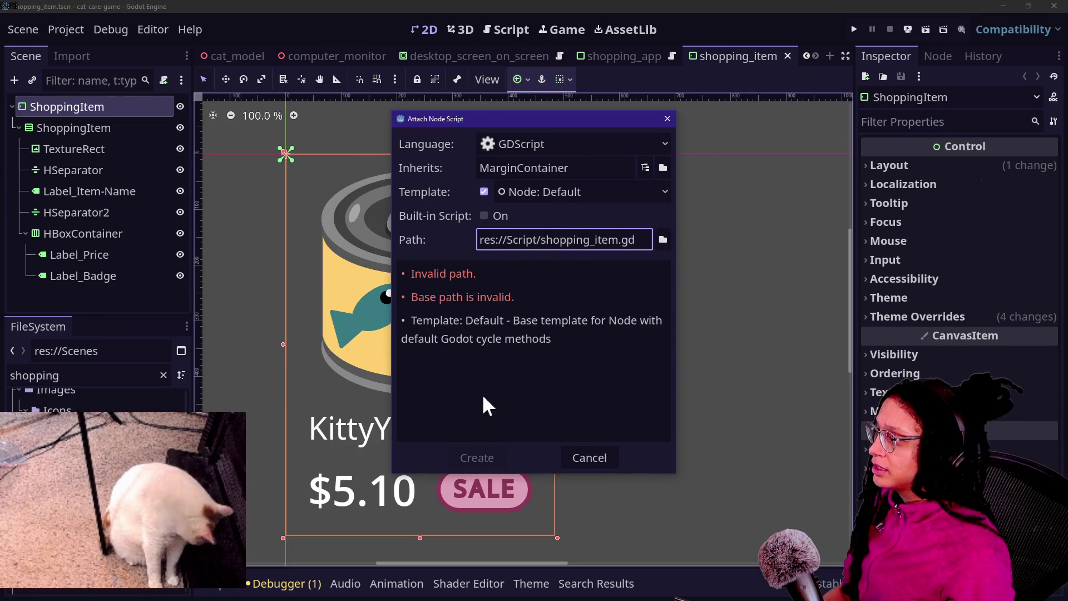
type("s")
key("Return")
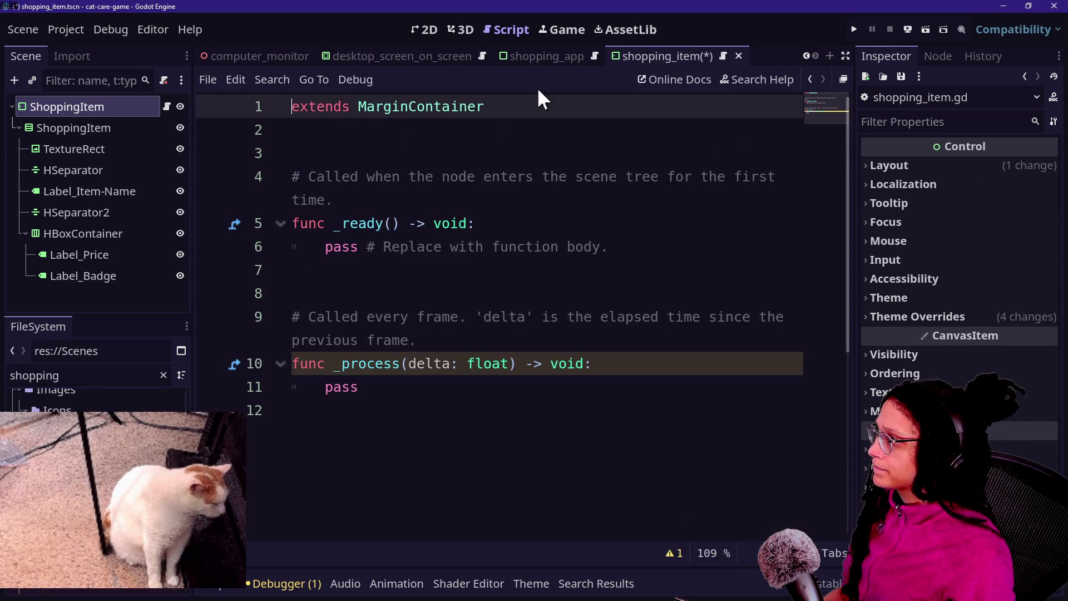
Step: Replace the template code with 'class_name ShoppingItem extends MarginContainer'
left_click_drag(470, 443, 153, 28)
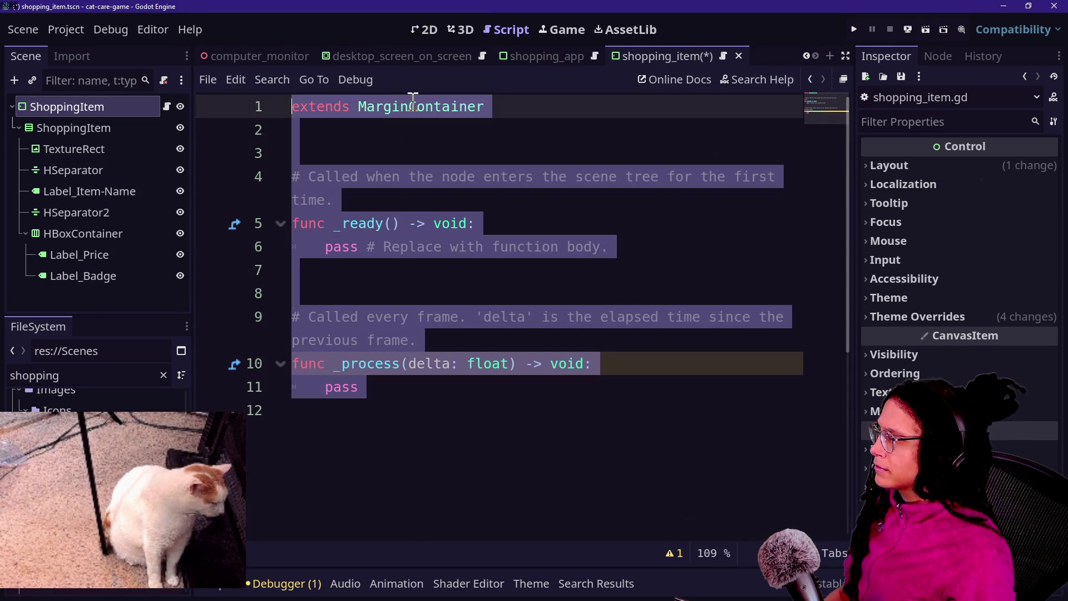
type("class_name ShoppingItem ")
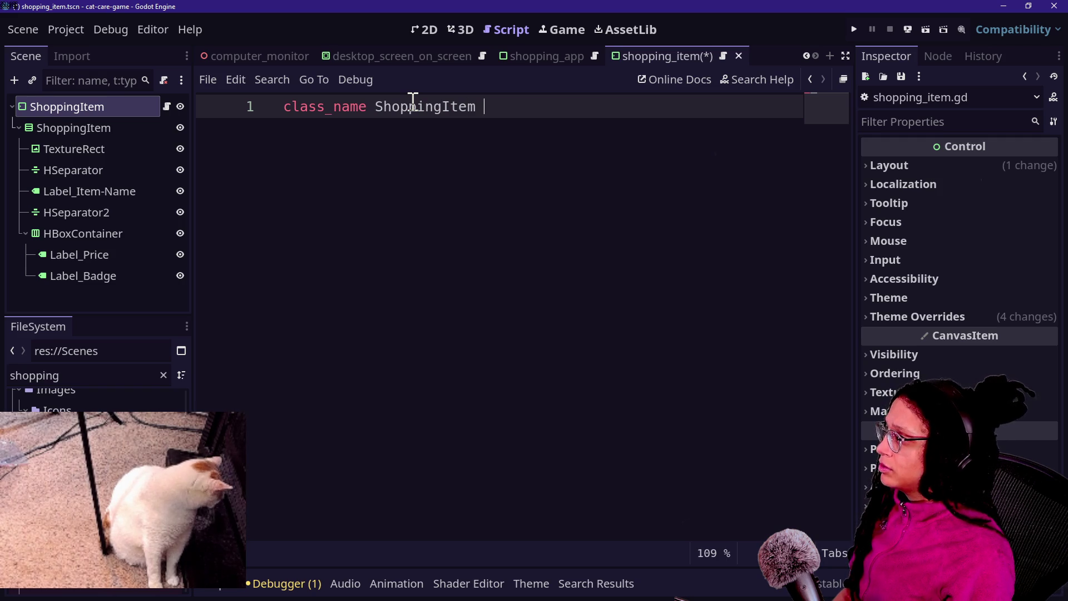
type("extends ")
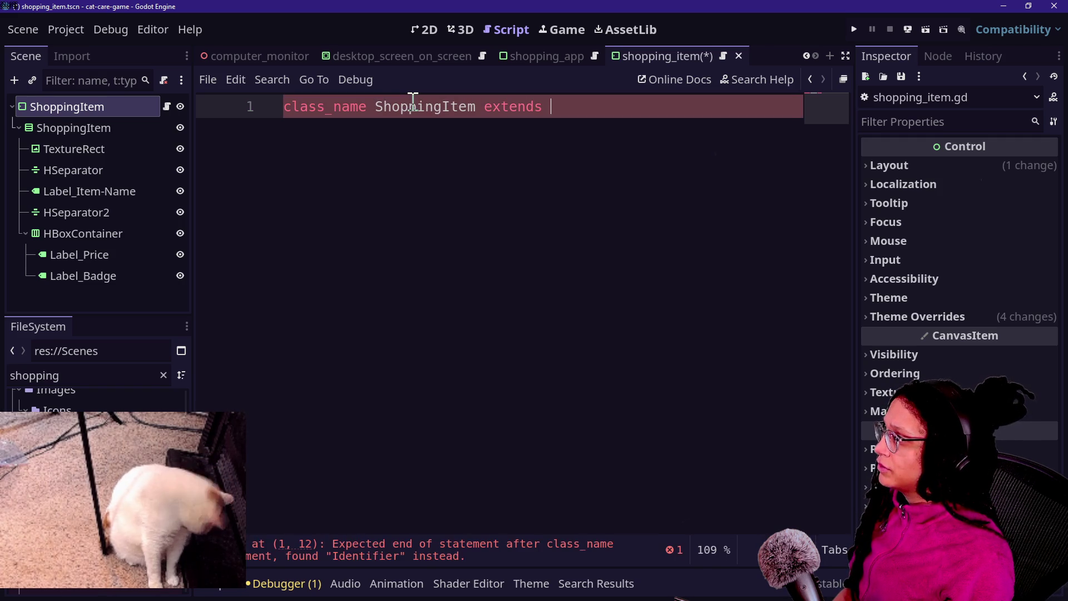
type("MarginContainer")
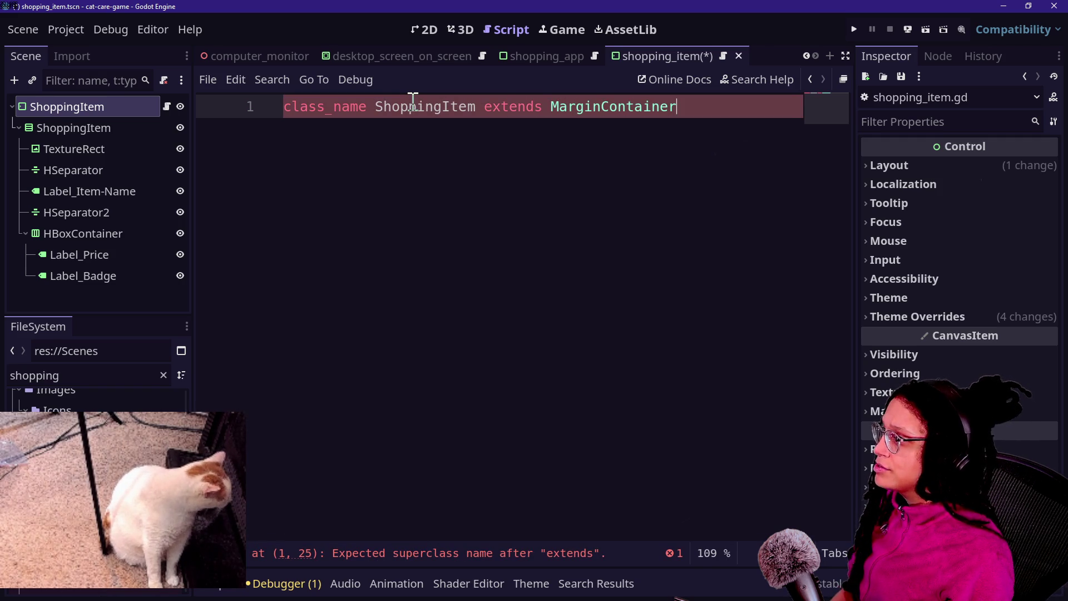
key("Return")
key("Return")
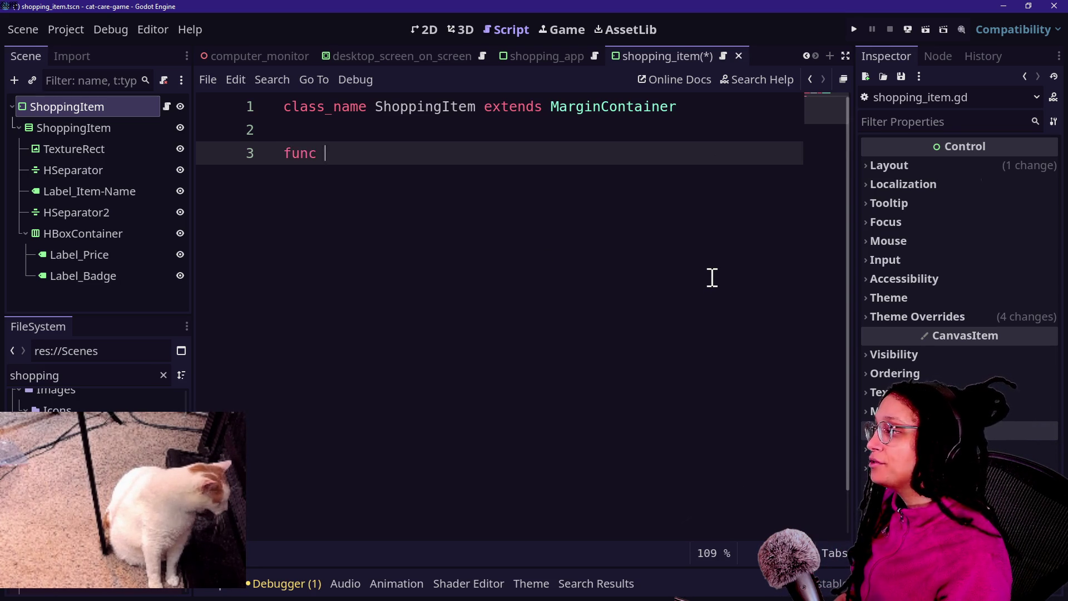
key("BackSpace")
key("BackSpace")
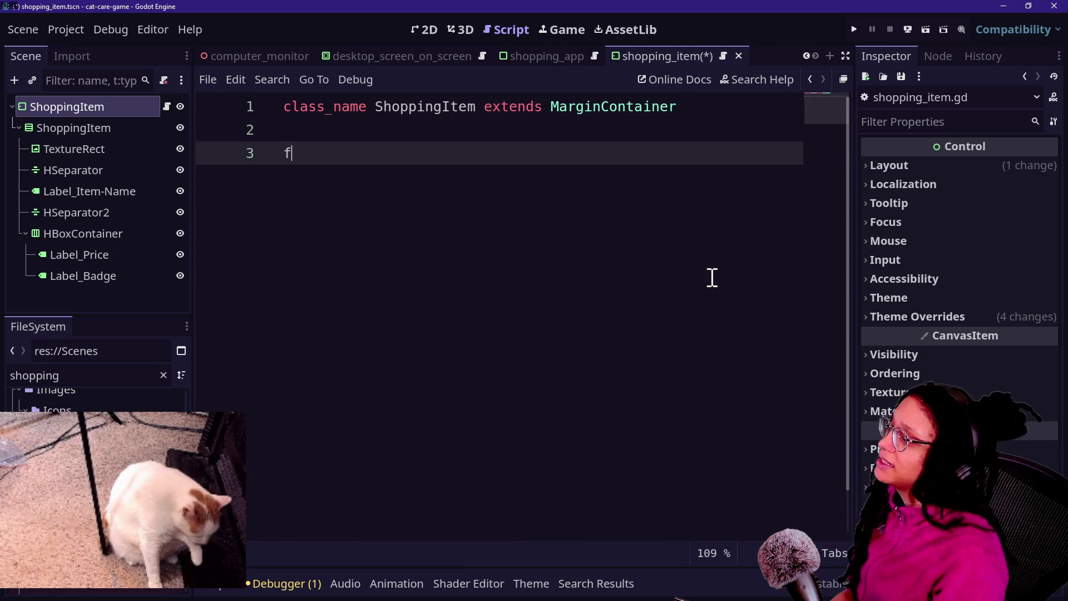
Step: Add a _physics_process function using autocomplete
type("func")
scroll(414, 212, "up", 3, "ctrl")
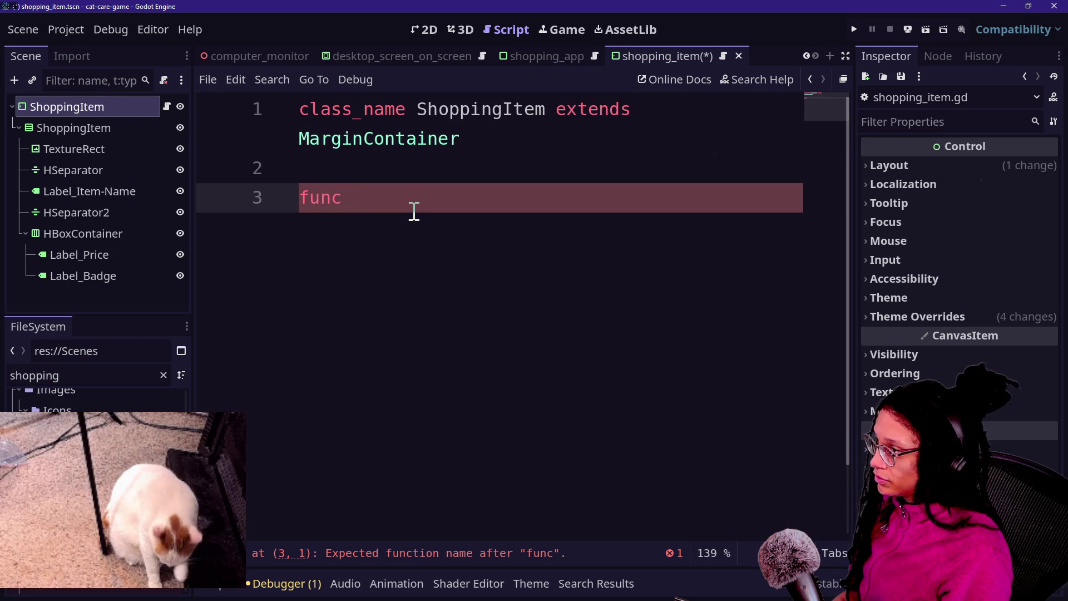
type("phy")
key("Return")
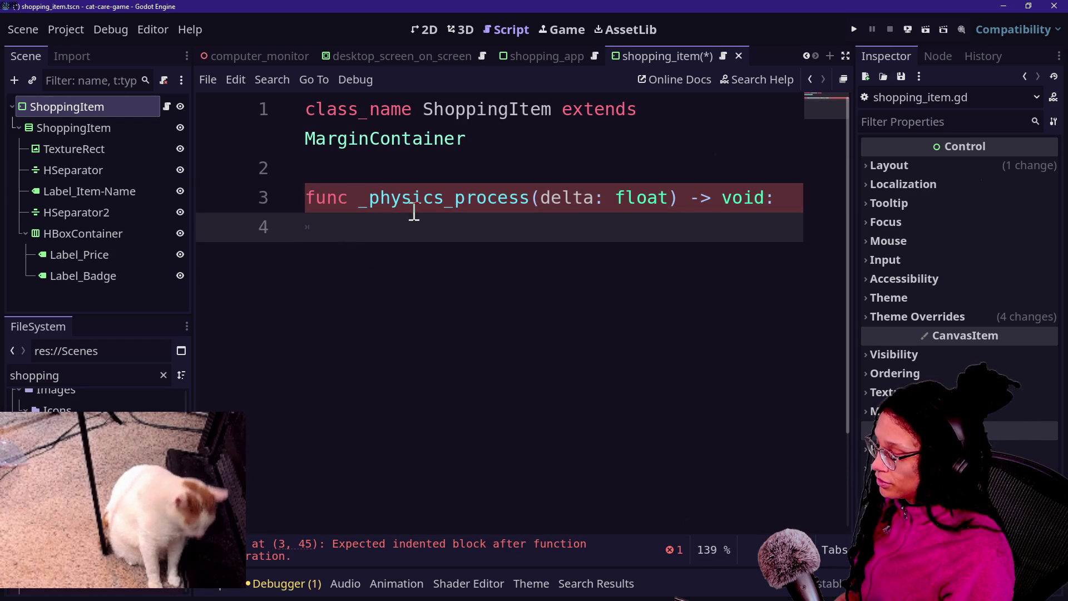
Step: Write Input.get_last_mouse_velocity() on line 4 inside _physics_process
left_click(374, 171)
left_click(423, 236)
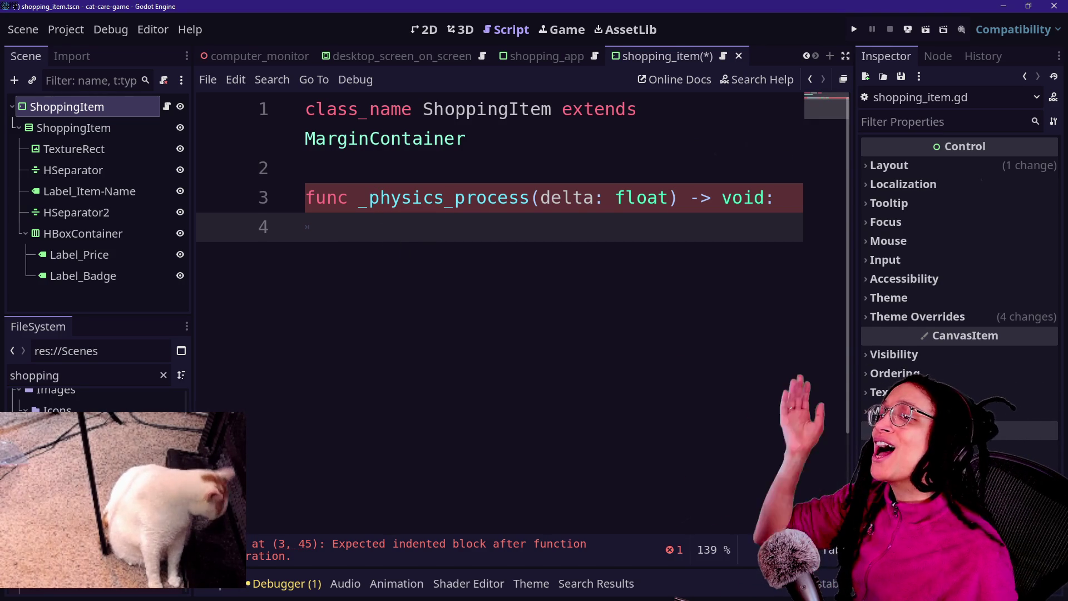
left_click(545, 256)
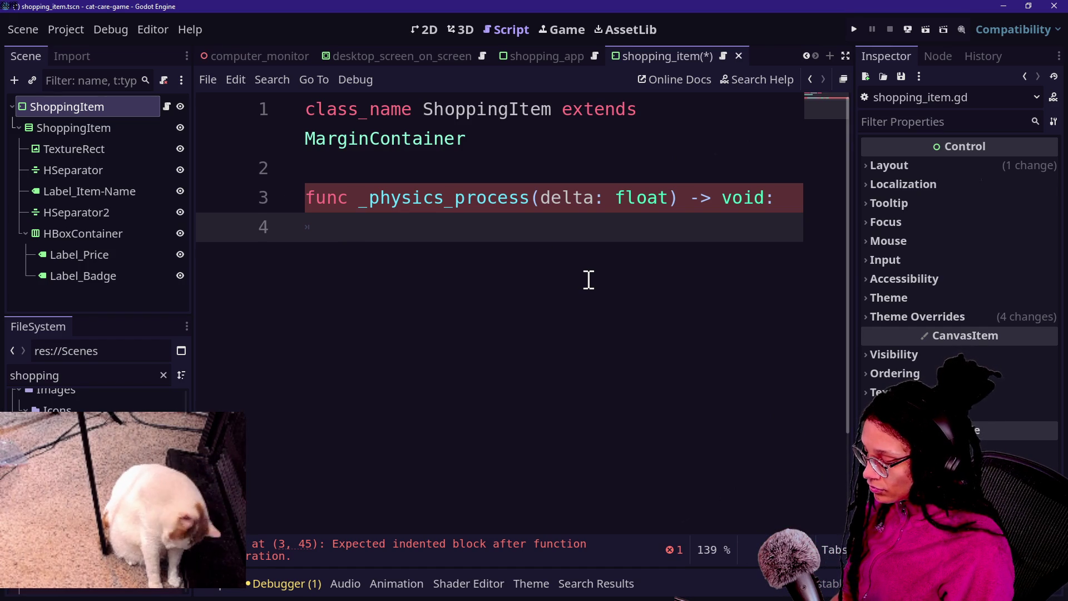
type("Input.")
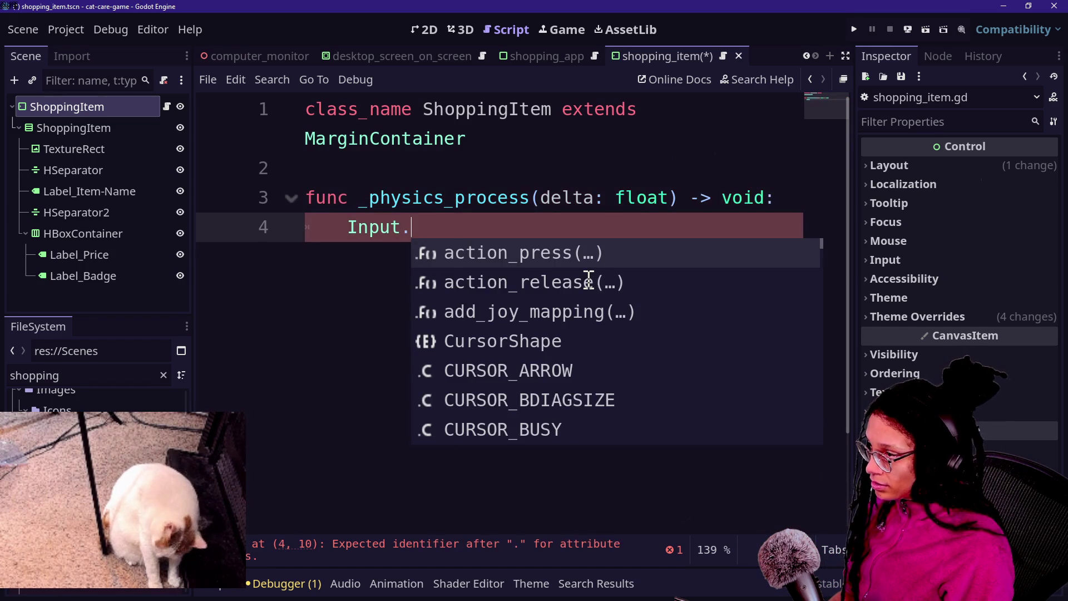
type("get+")
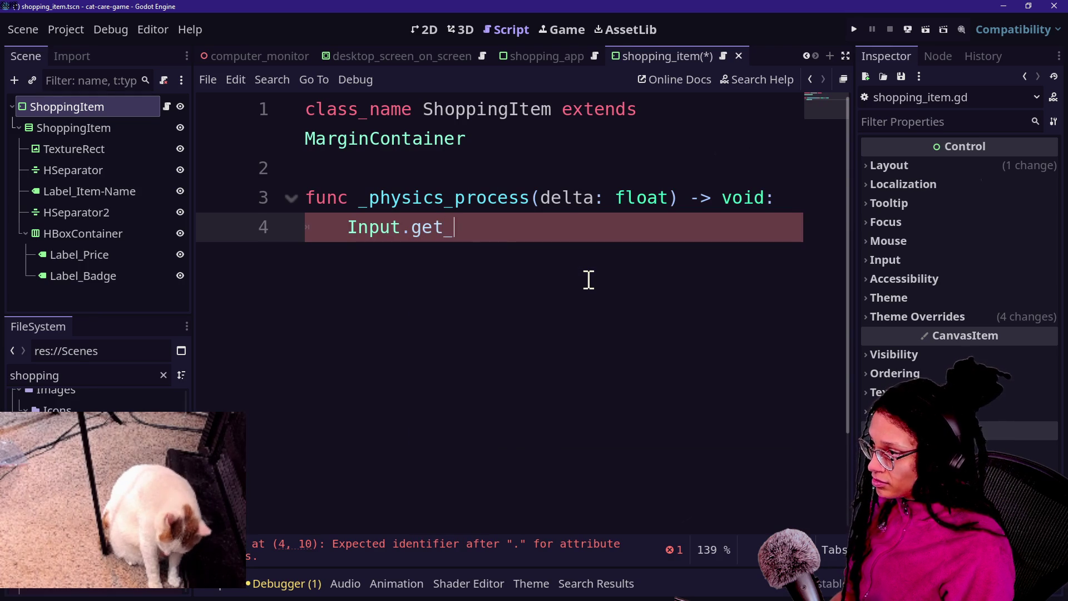
type("as")
key("BackSpace")
key("BackSpace")
type("last")
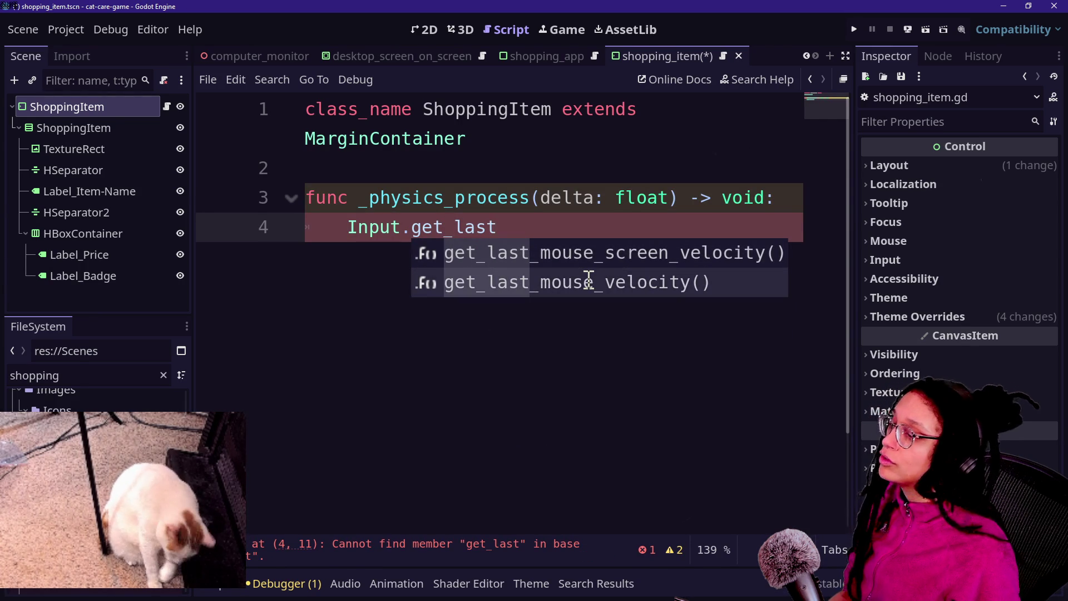
left_click(588, 281)
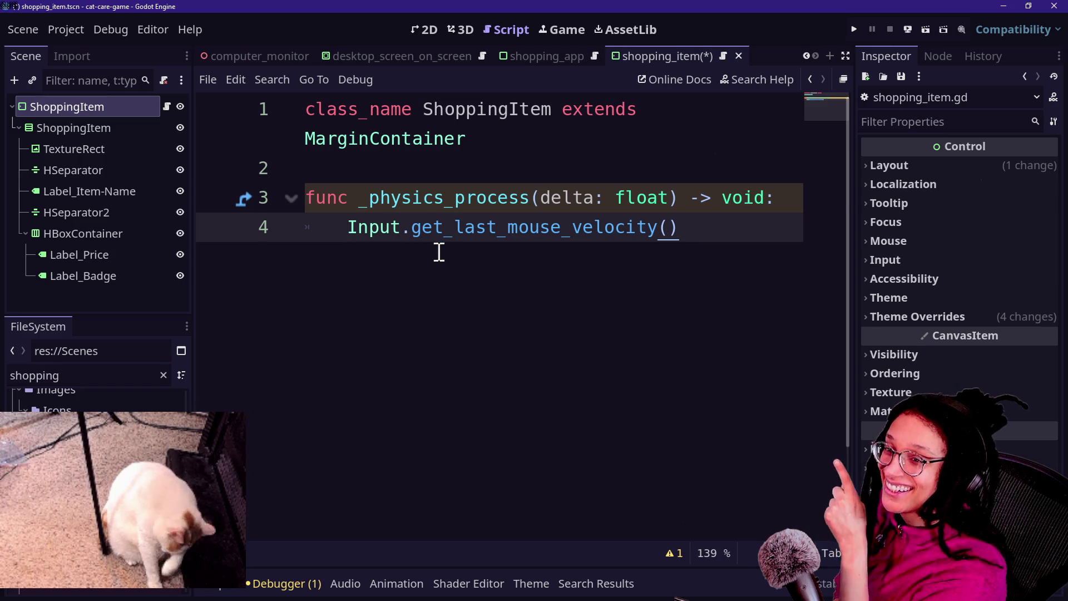
Step: Select the get_last_mouse_velocity() call on line 4 and delete it
mouse_move(533, 227)
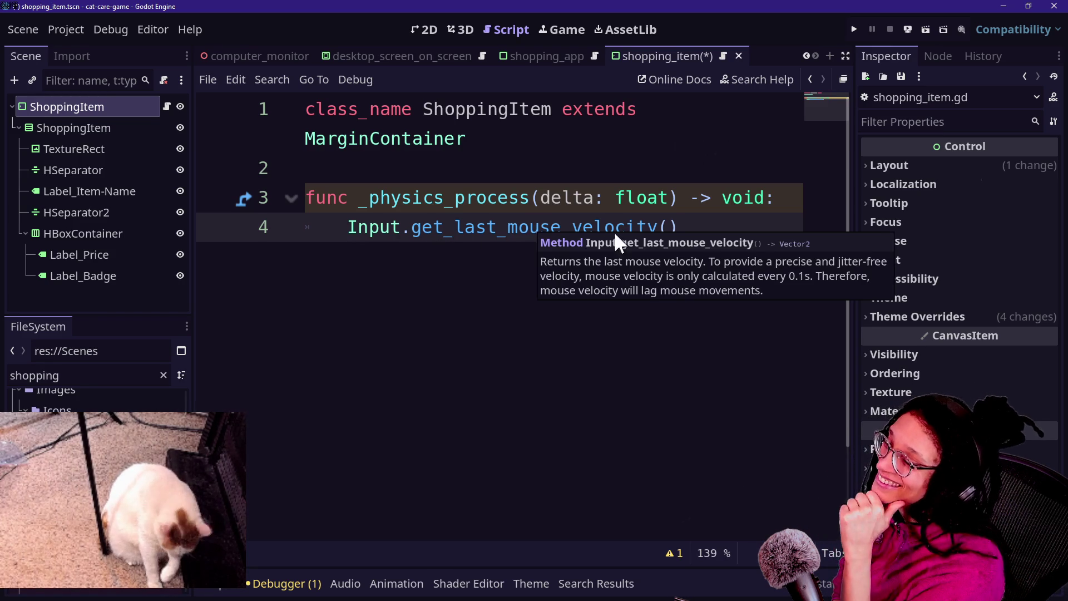
mouse_move(565, 233)
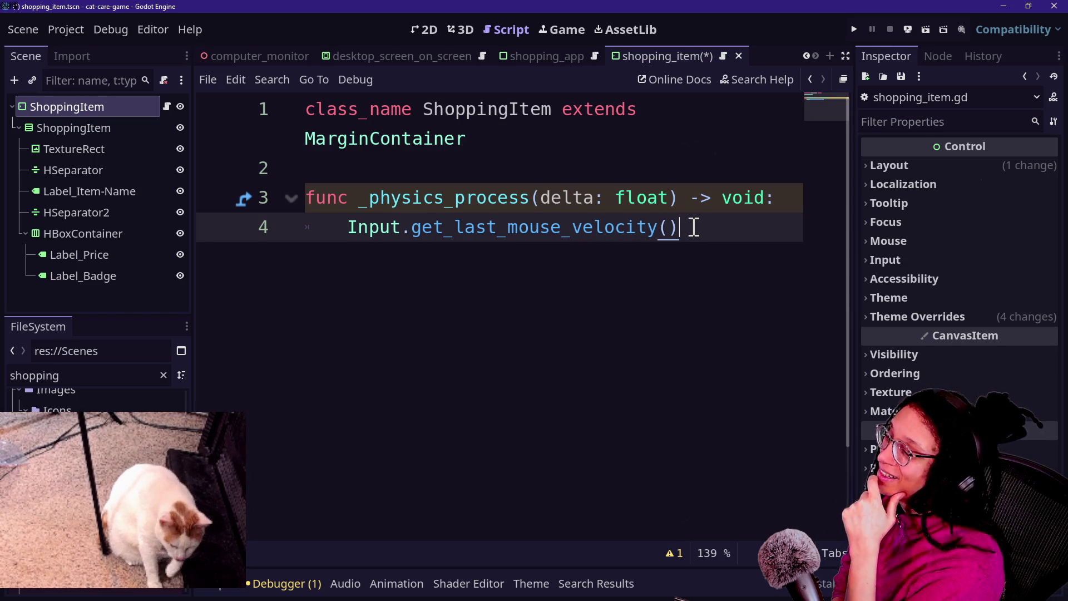
left_click(382, 238, "shift")
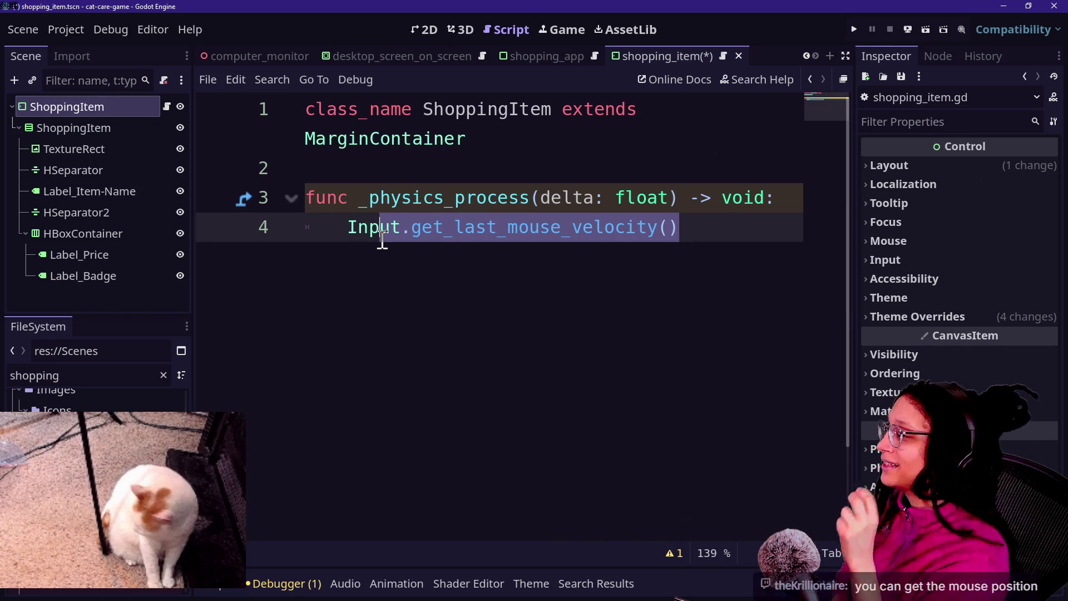
mouse_move(382, 239)
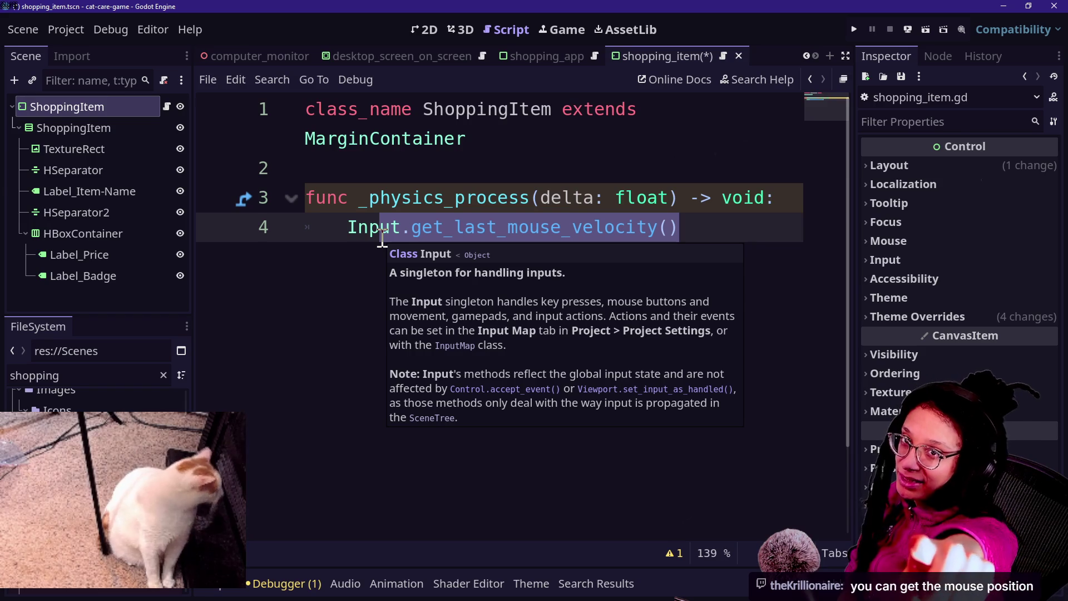
double_click(367, 228)
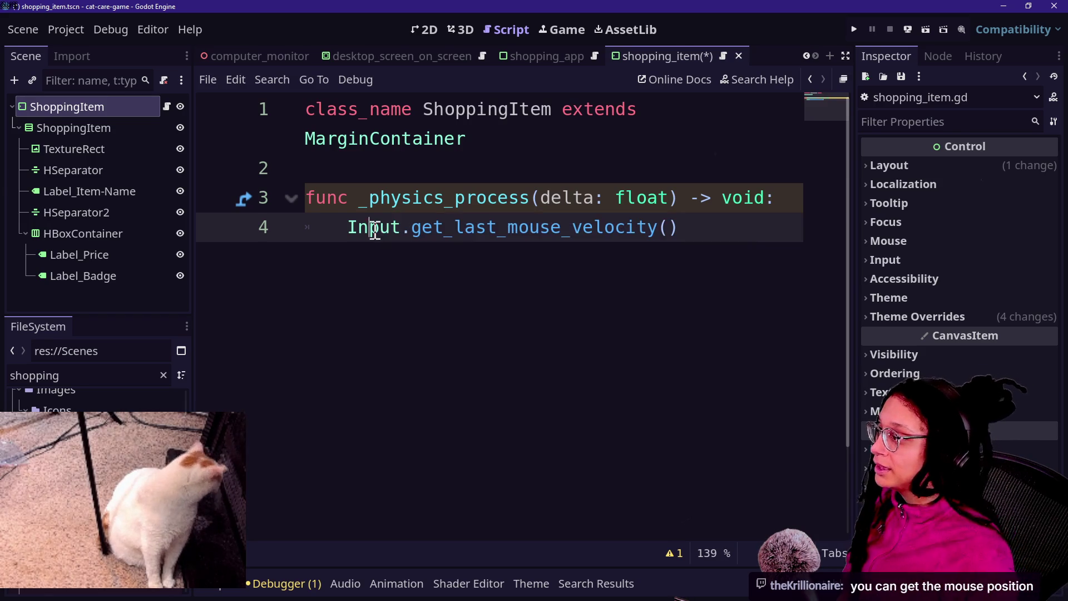
left_click(682, 224, "shift")
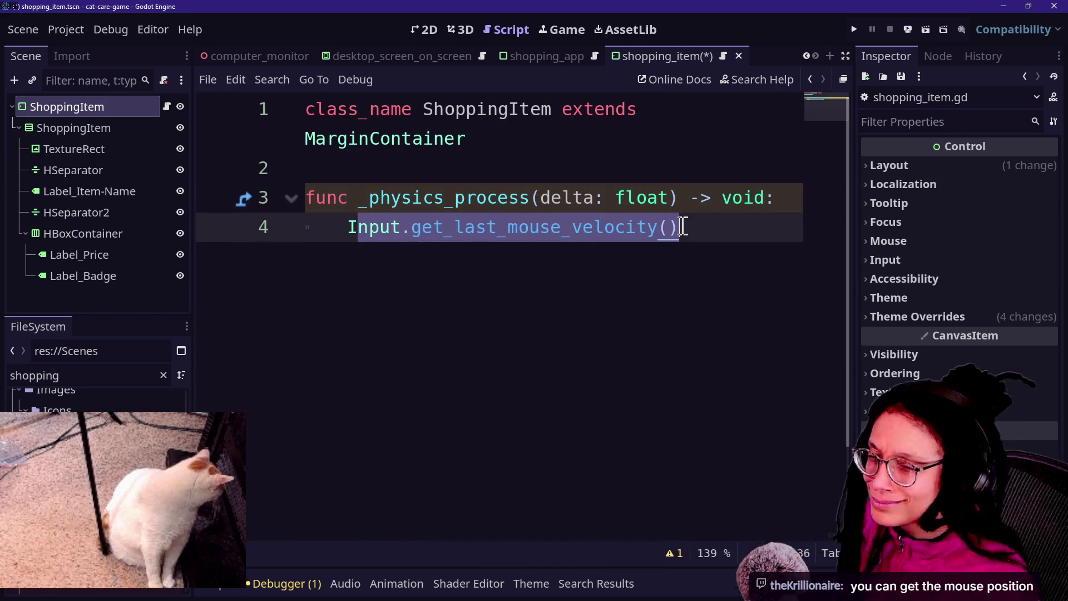
left_click(489, 228)
double_click(490, 227)
left_click(741, 199)
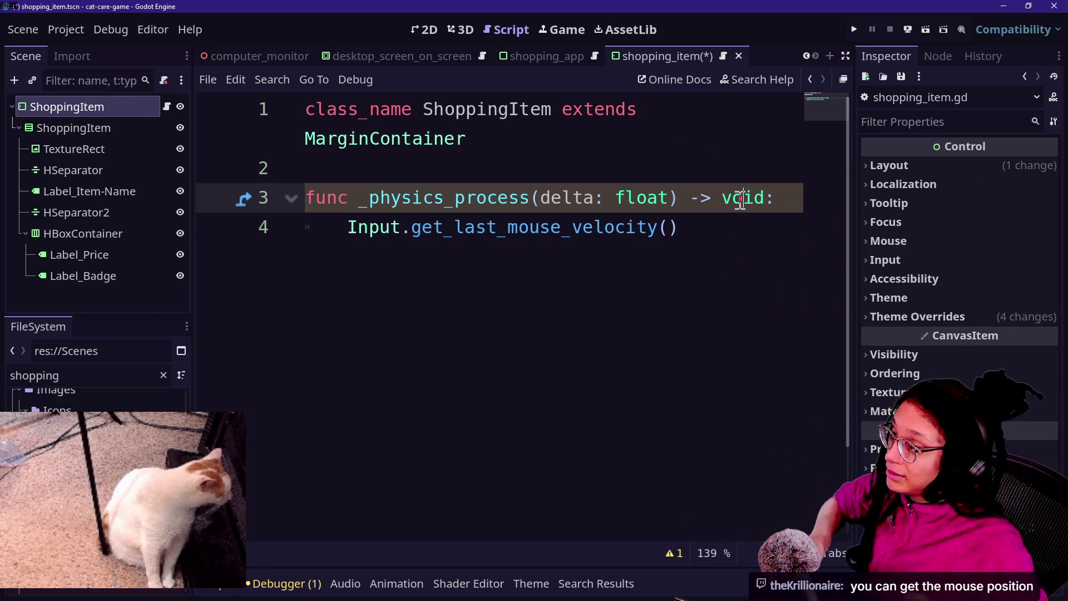
left_click_drag(411, 228, 723, 223)
key("BackSpace")
key("BackSpace")
key("BackSpace")
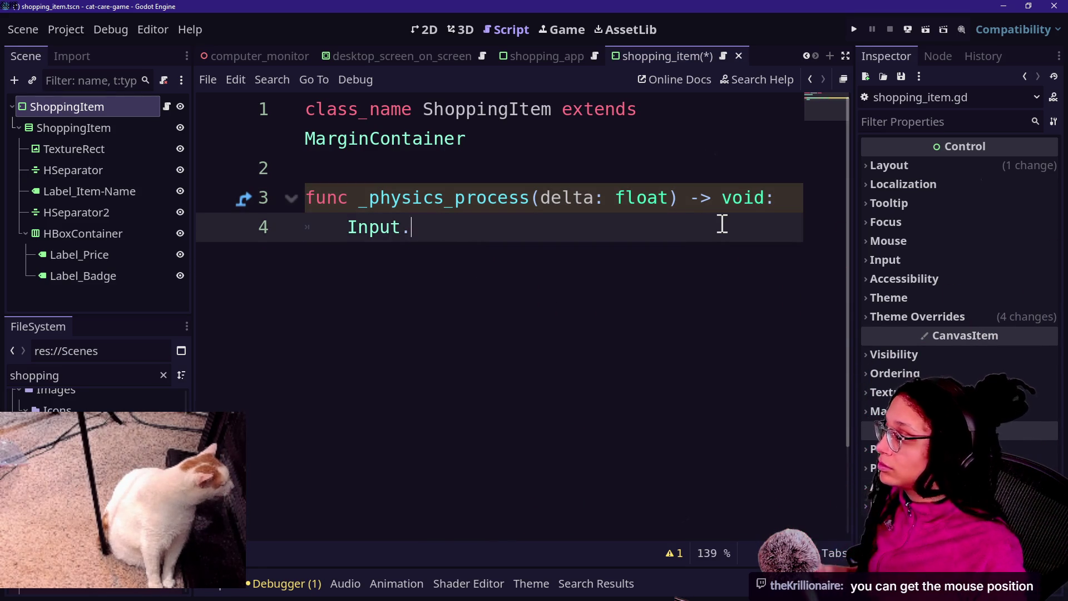
Step: Delete the _physics_process function and insert an _input function via autocomplete
key("BackSpace")
key("BackSpace")
key("BackSpace")
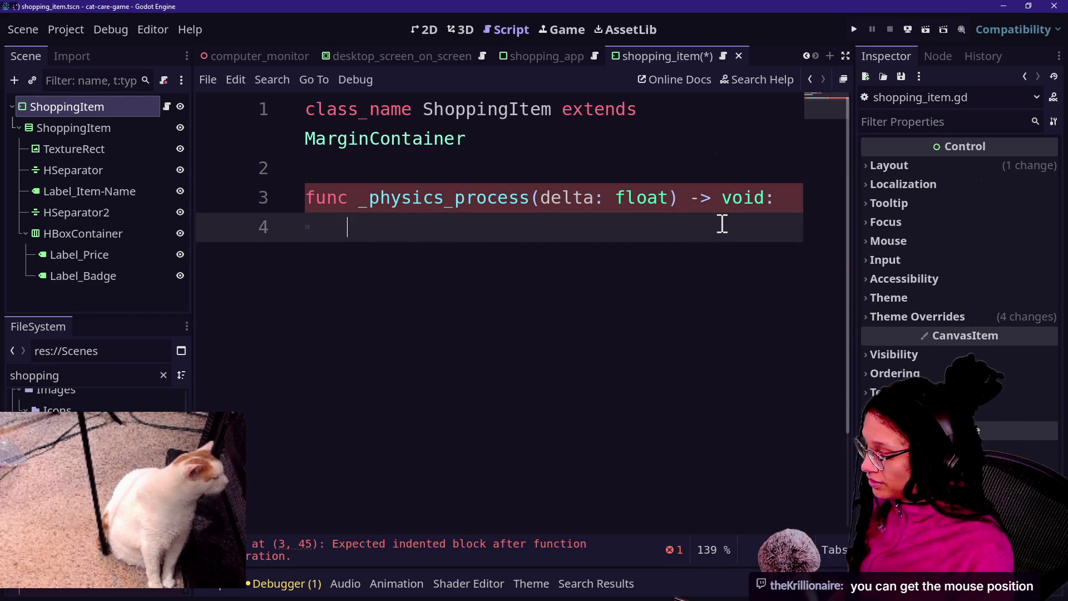
type("IN")
key("BackSpace")
key("BackSpace")
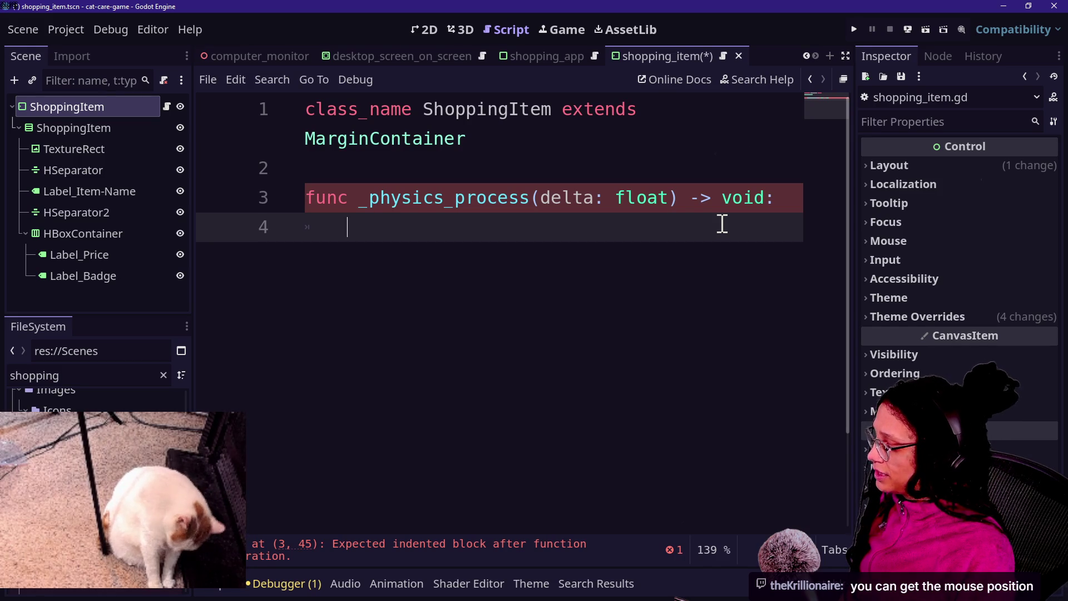
key("shift+Up")
key("BackSpace")
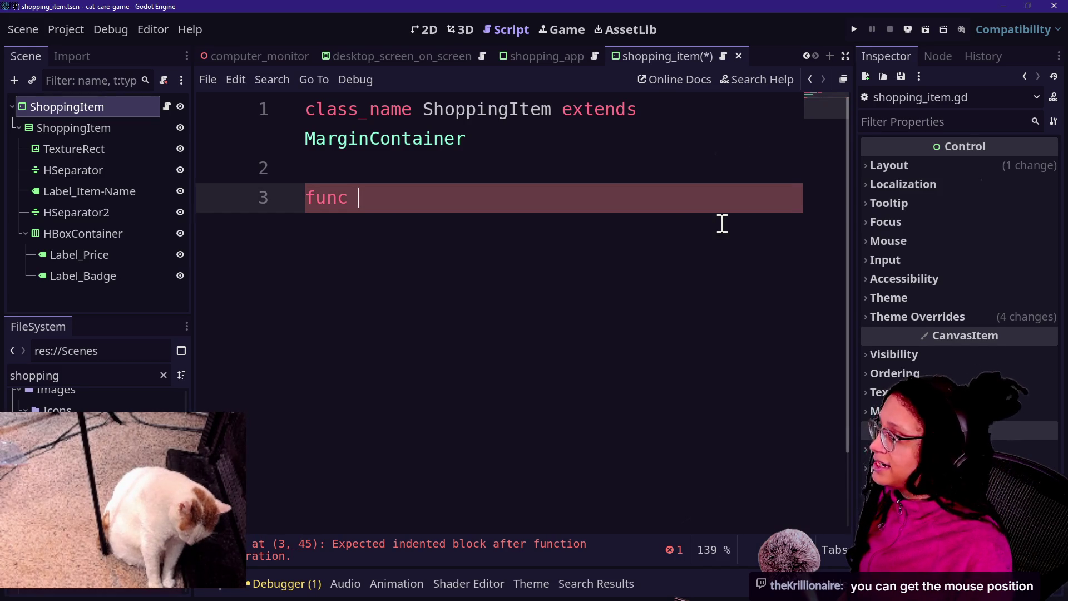
type("_input")
key("Return")
type("event")
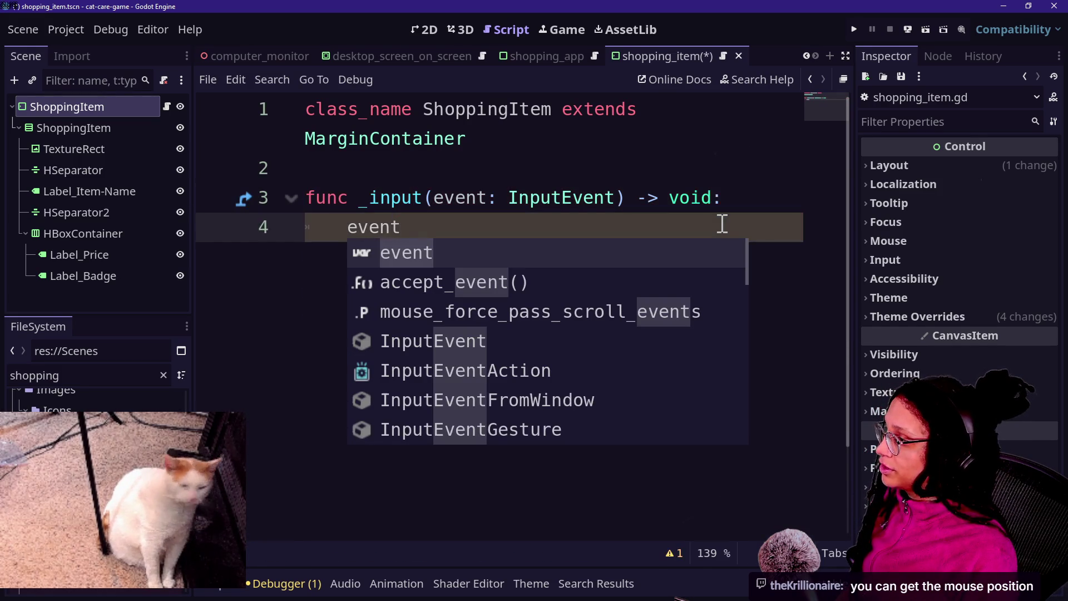
Step: Start the body with 'if event is InputEventMouseMotion'
key("BackSpace")
key("BackSpace")
key("BackSpace")
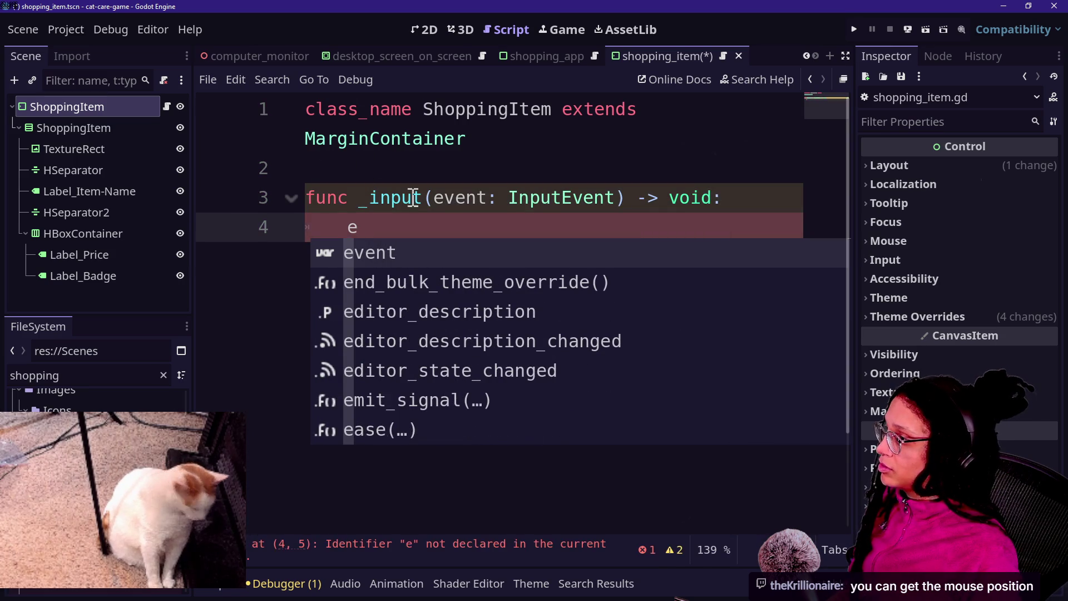
key("BackSpace")
type("if event is Input")
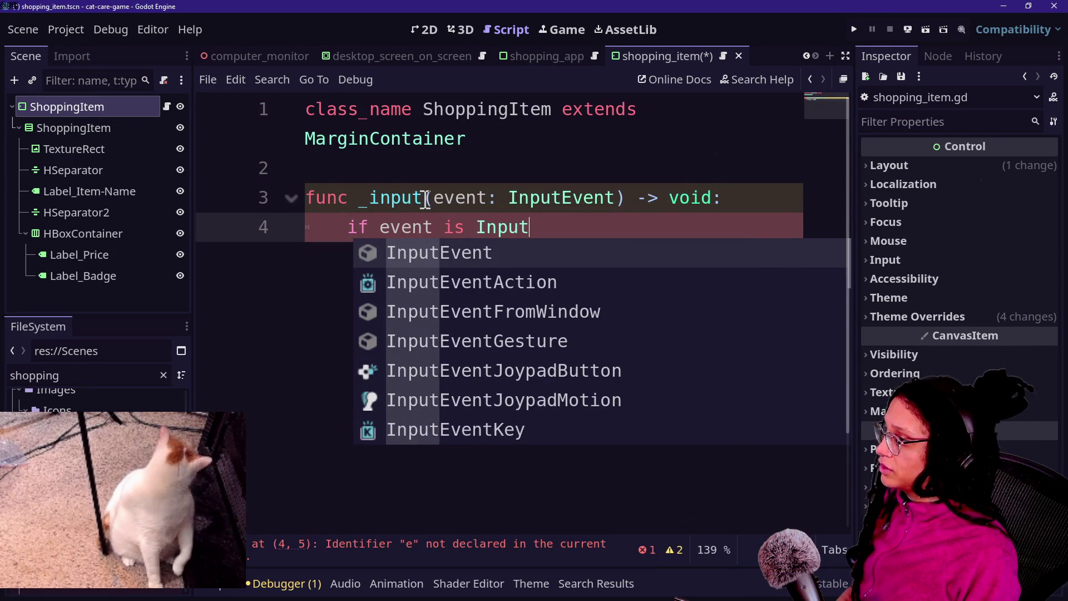
type("Mouse")
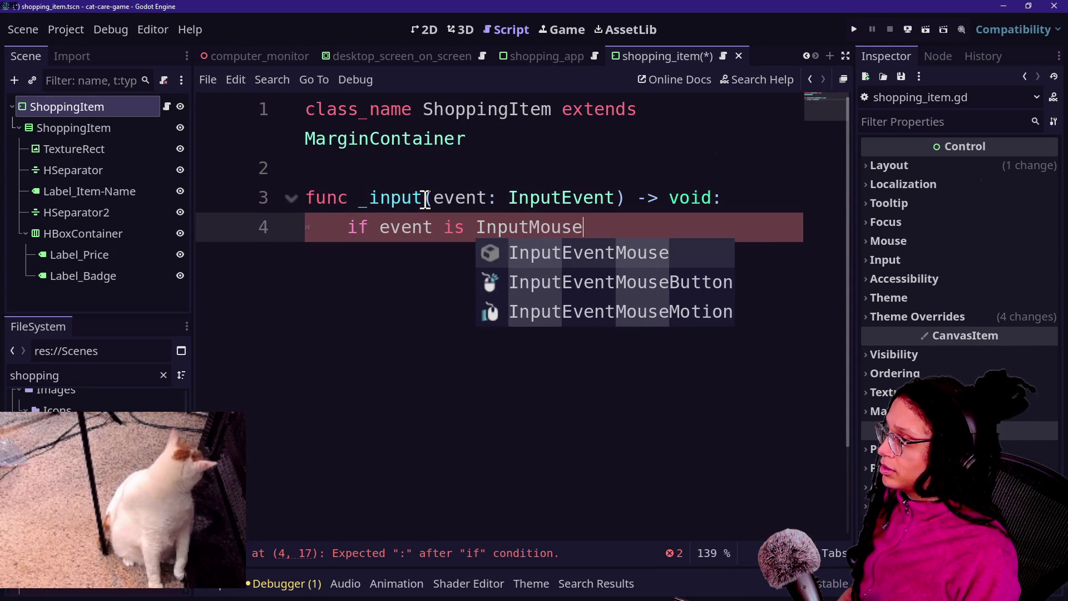
key("BackSpace")
key("BackSpace")
key("BackSpace")
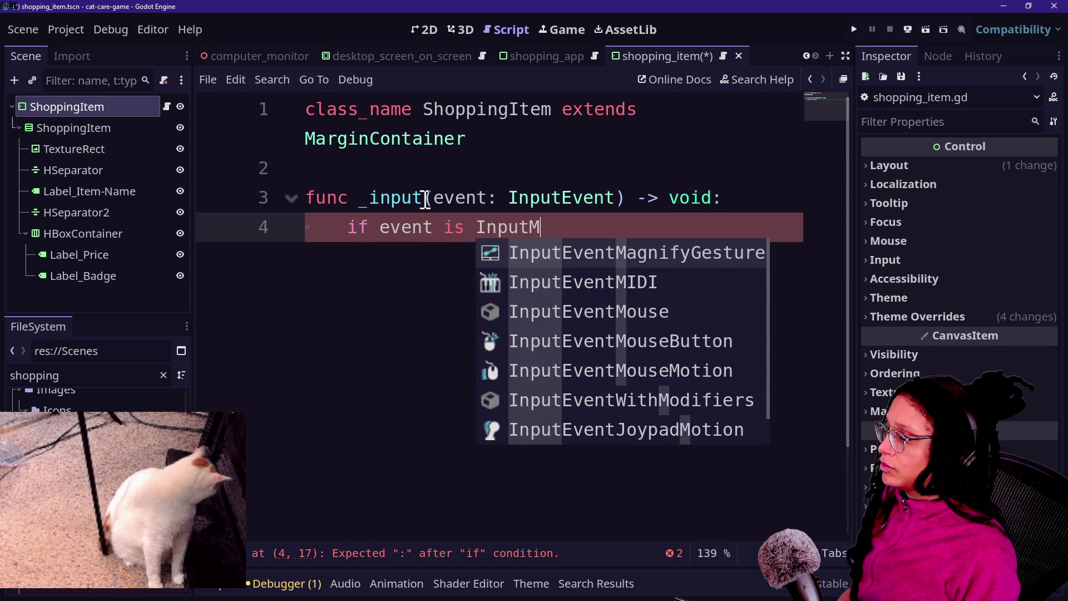
type("ot")
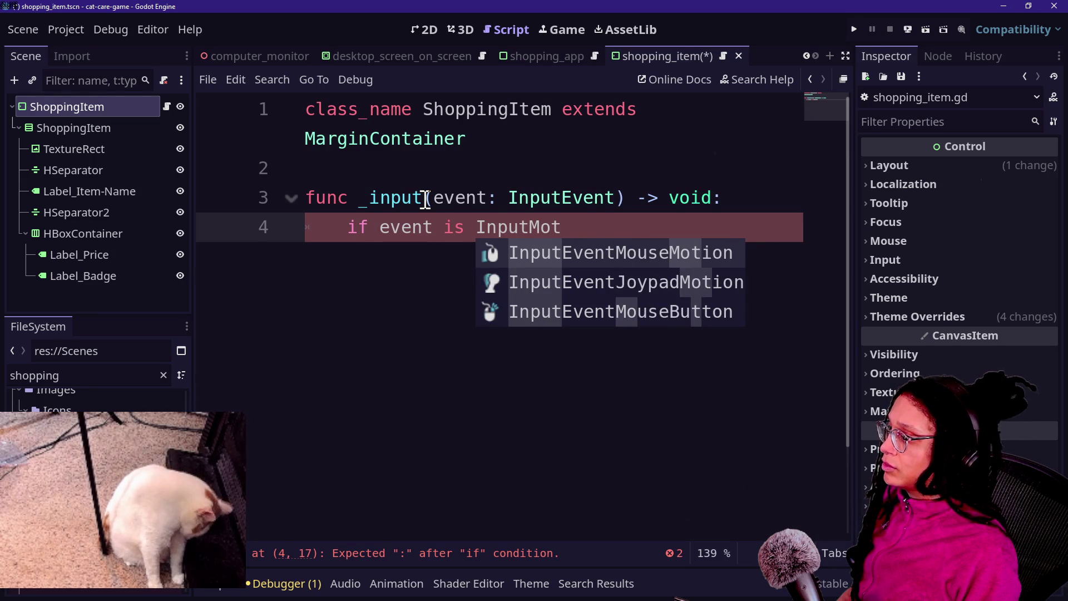
key("Return")
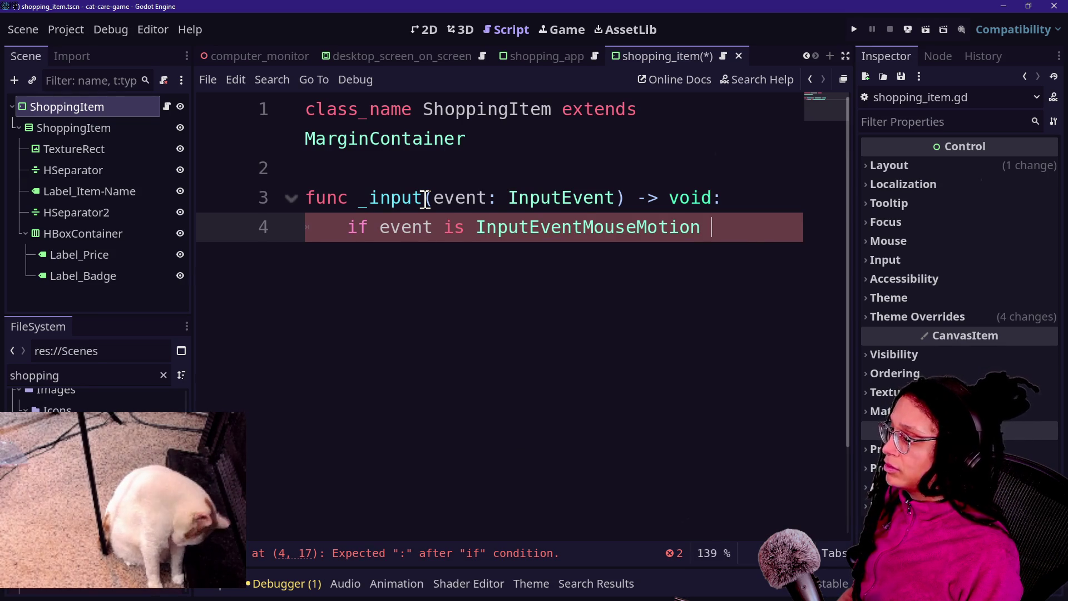
Step: Widen the script editor and add 'or InputEventJoypadMotion' to the condition
key("ctrl+shift+F11")
type("or I")
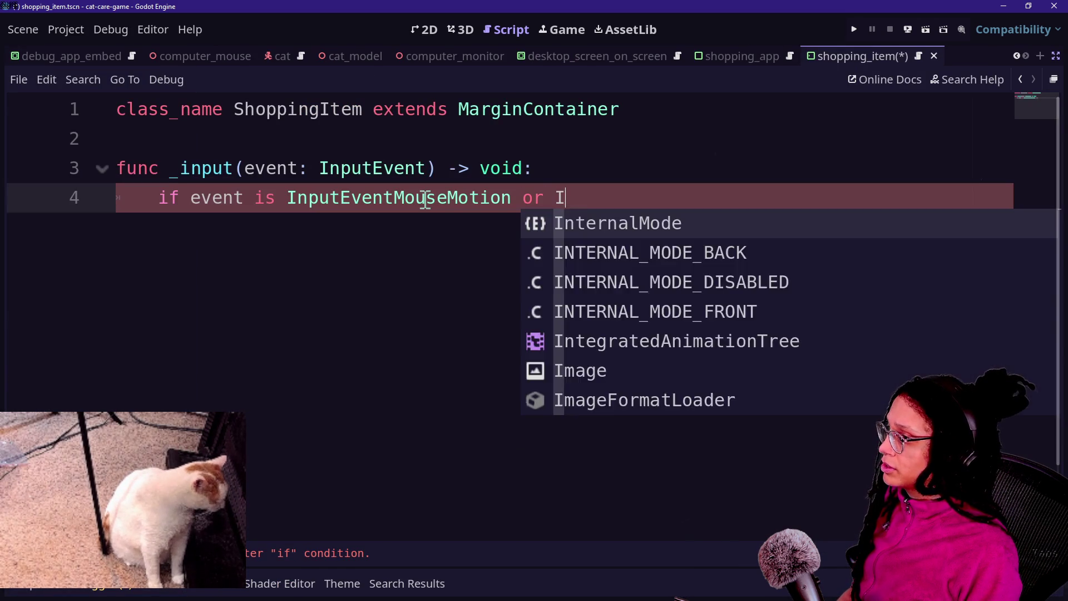
type("nputEv")
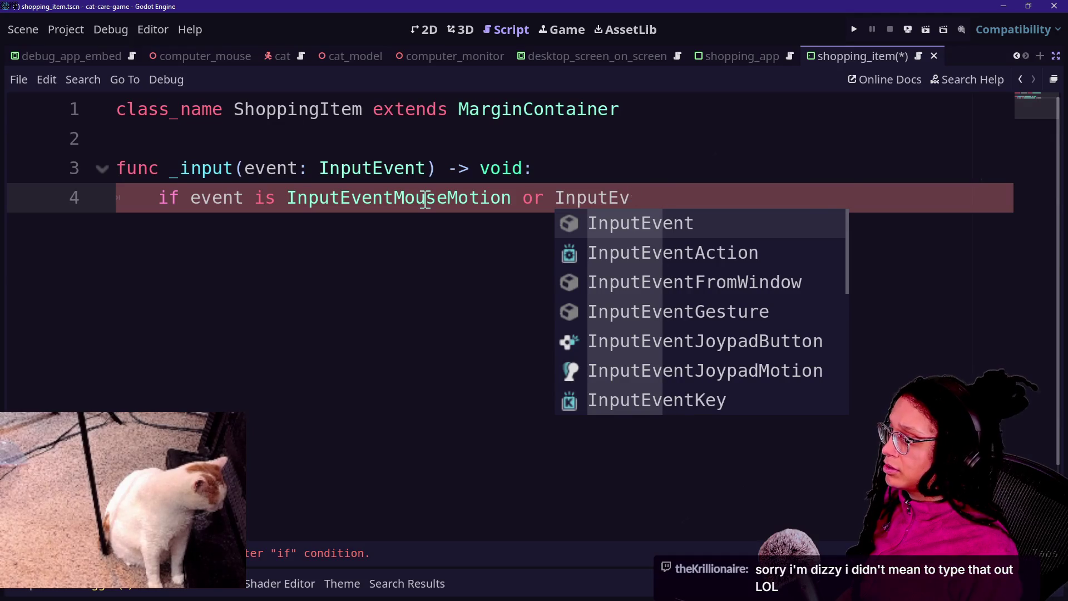
key("BackSpace")
key("BackSpace")
key("BackSpace")
type("Inpu")
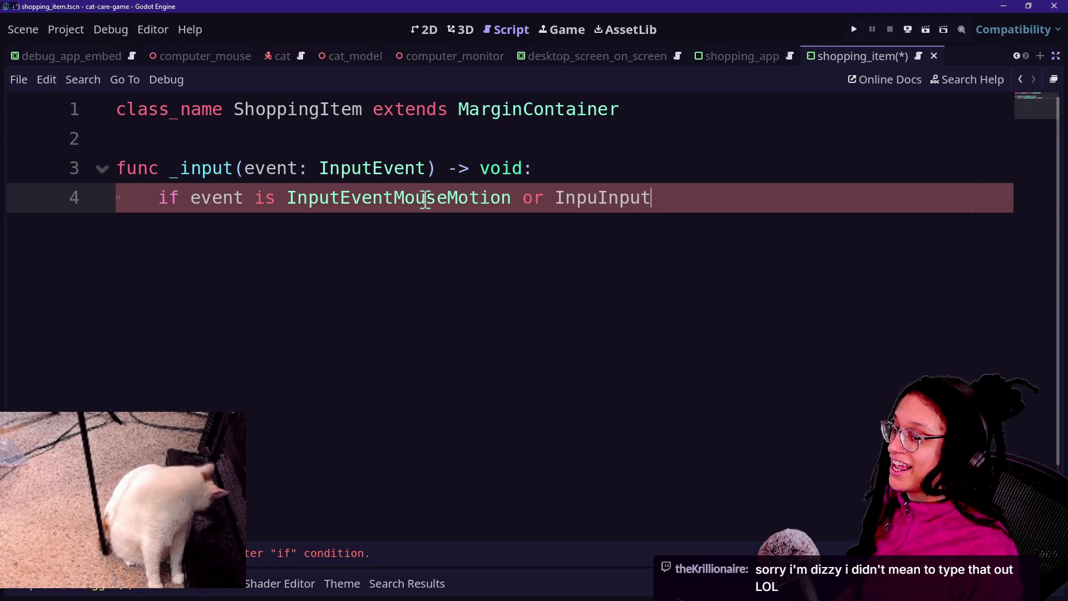
type("InputEv")
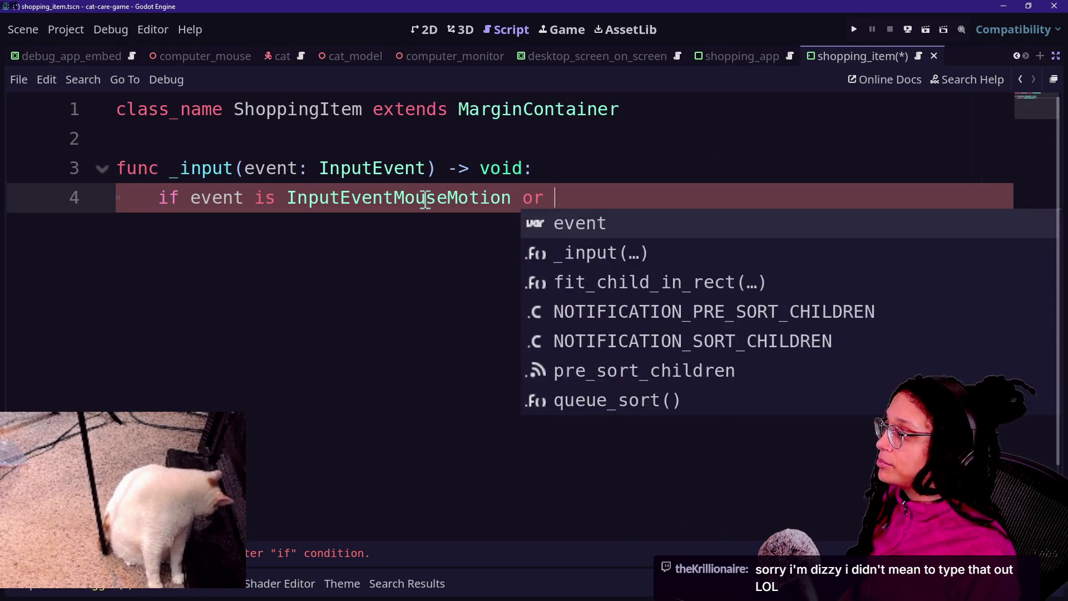
type("ent")
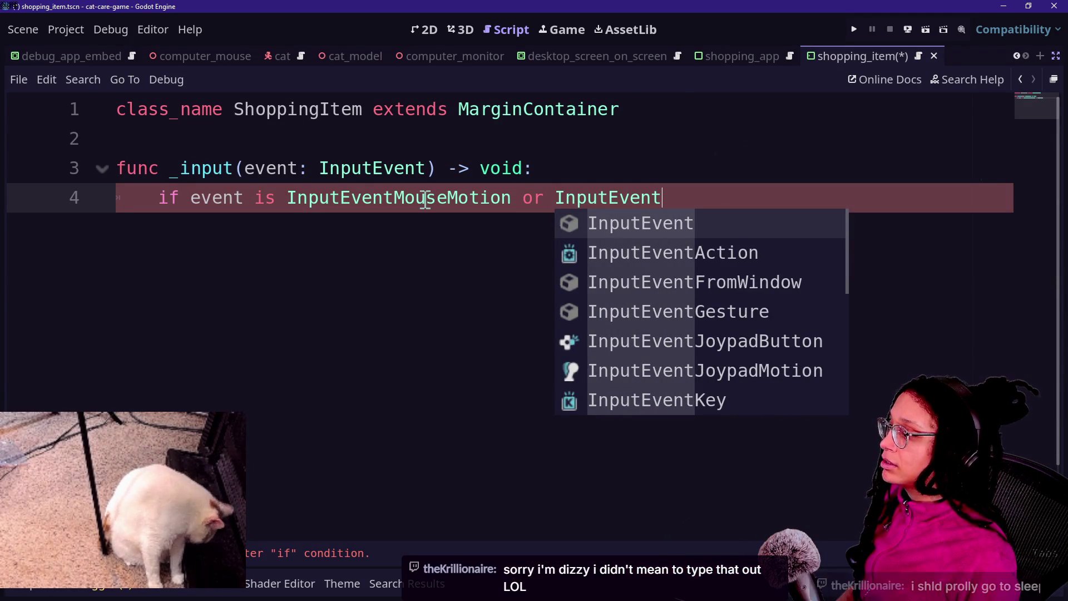
key("Down")
key("Down")
key("Down")
key("Down")
key("Down")
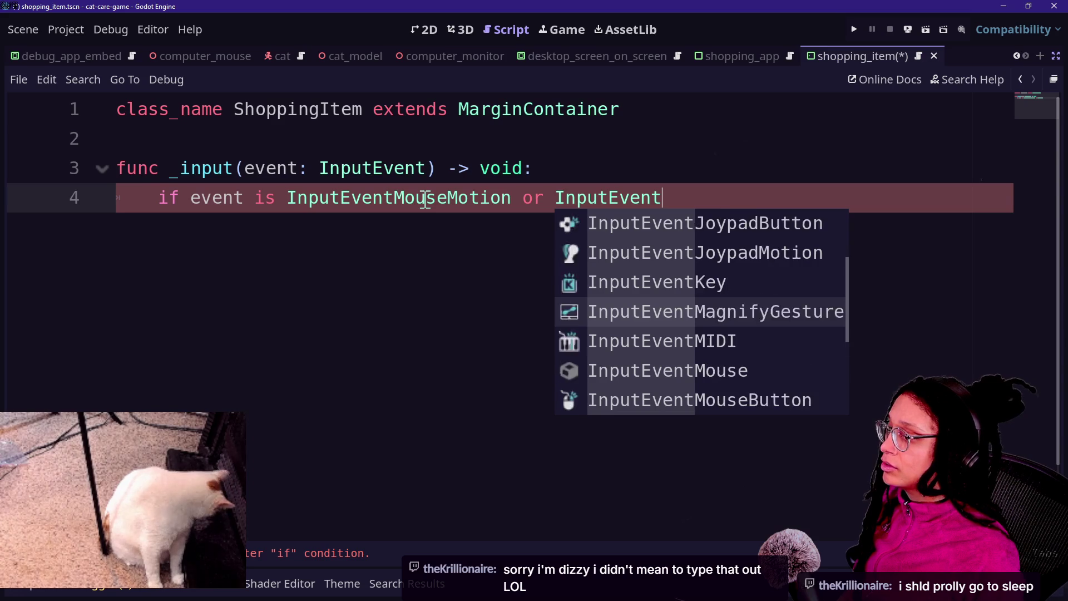
key("Up")
key("Down")
key("Down")
key("Up")
key("Up")
key("Up")
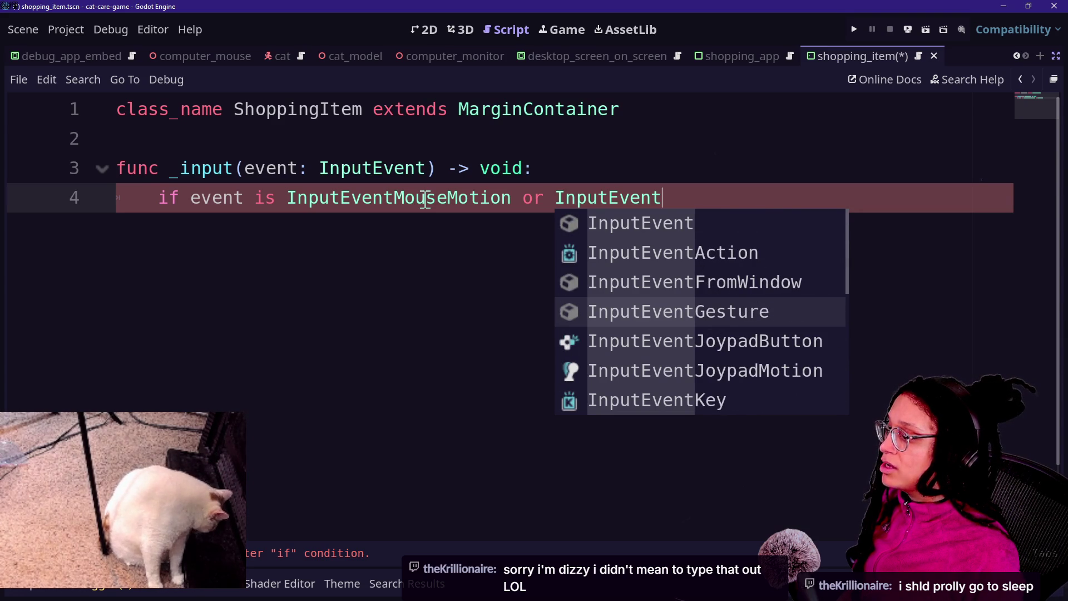
key("Up")
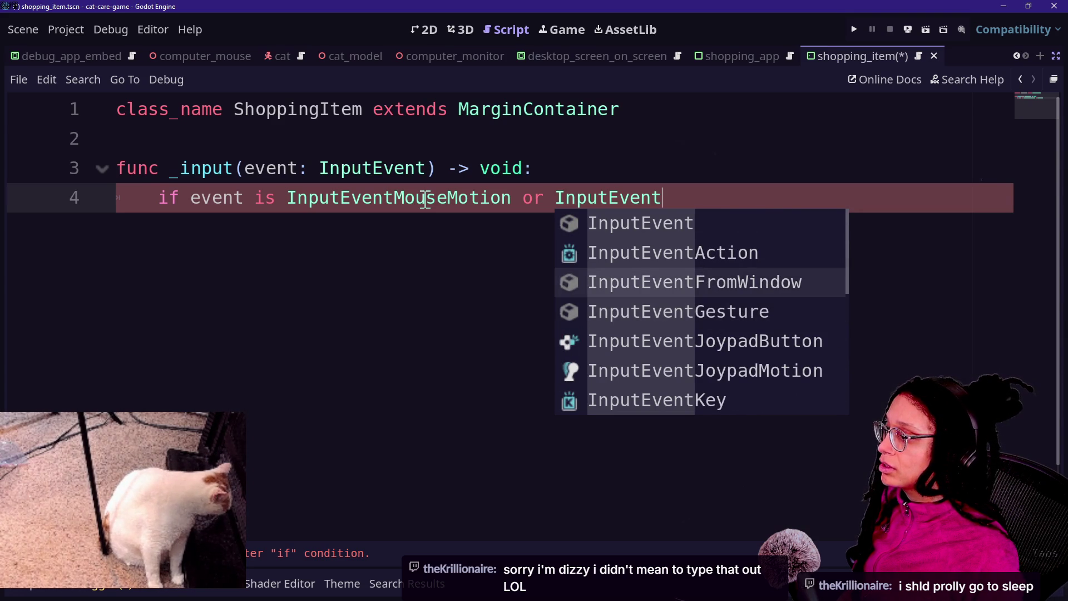
key("Down")
key("Down")
key("Down")
key("Up")
key("Down")
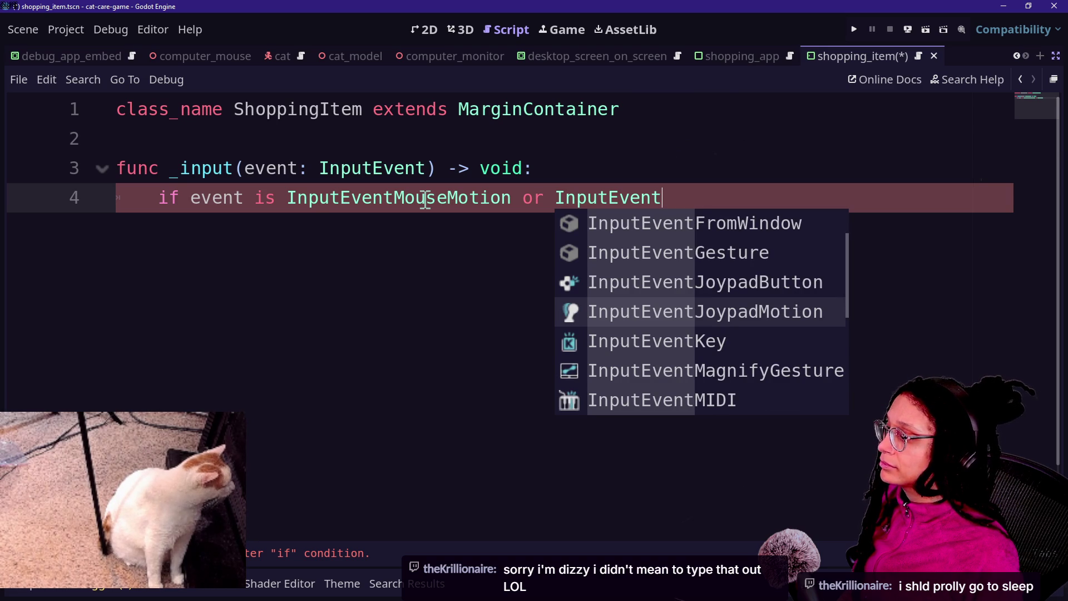
key("Return")
Step: Finish the condition with InputEventScreenDrag, open its body line, and save the script
type("Input")
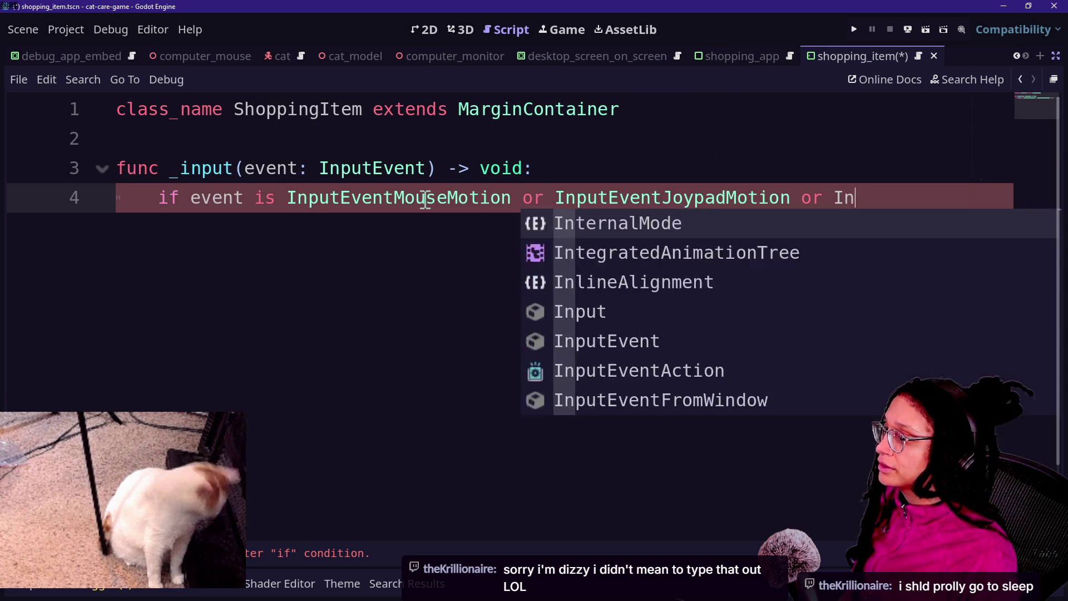
type("Event")
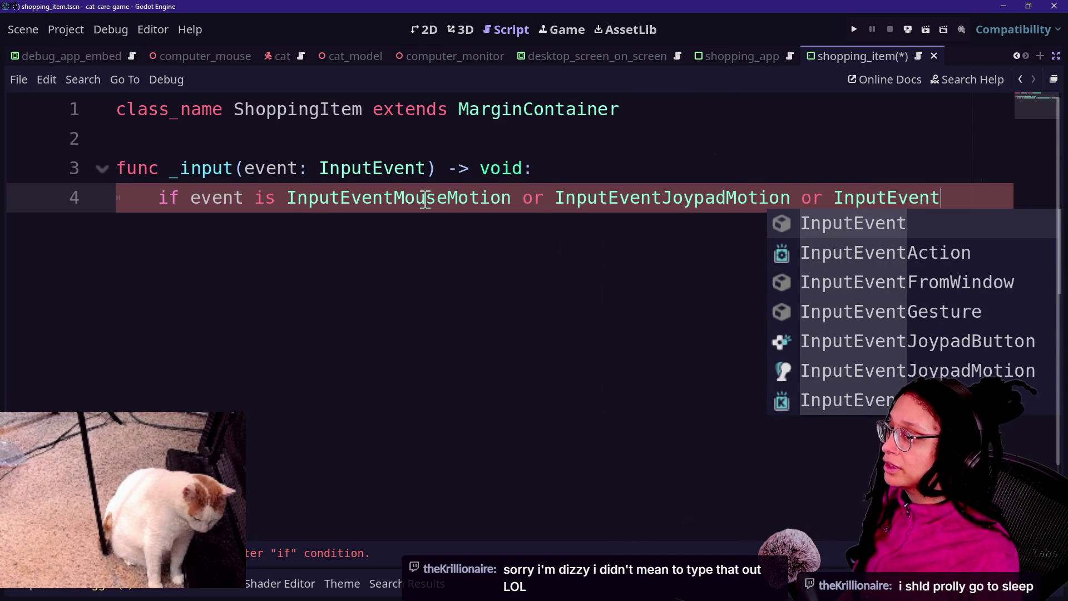
type("ScreenDra")
key("Return")
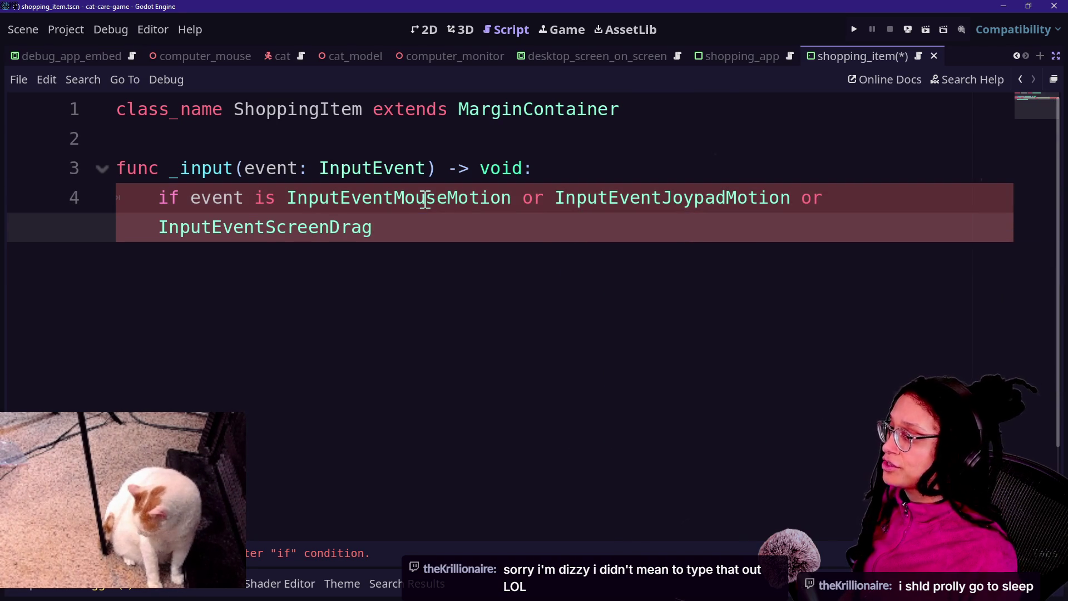
type(":")
key("Return")
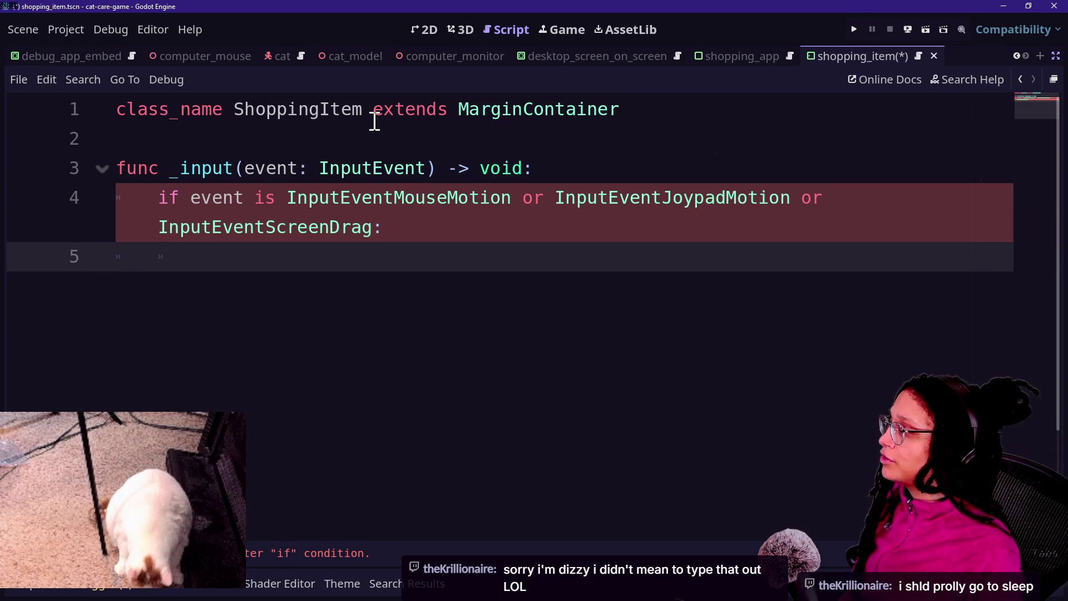
key("ctrl+s")
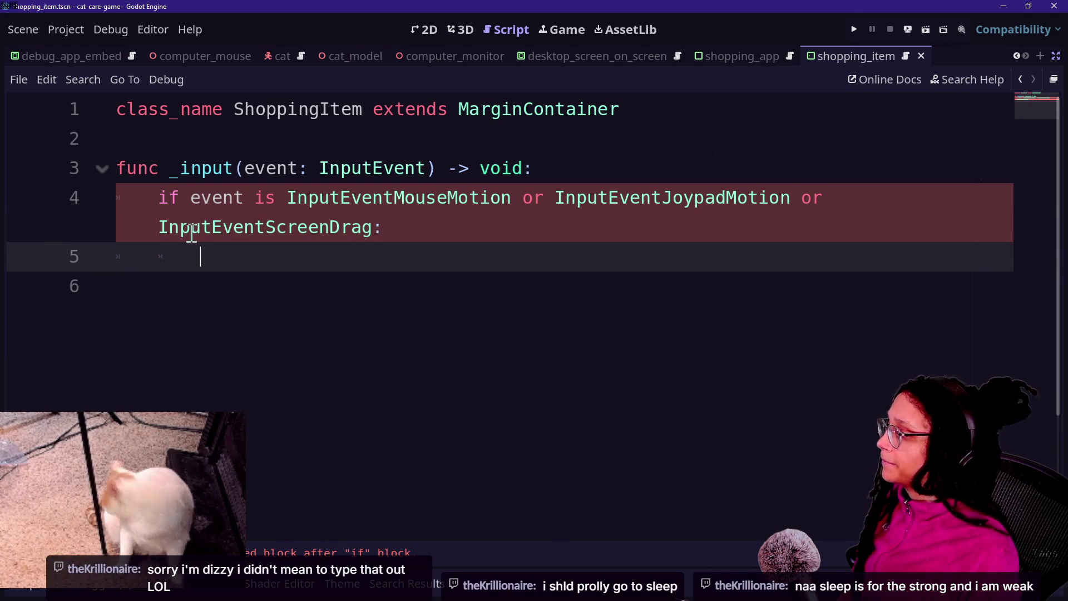
Step: Begin typing an event.screen_ property inside the if block
type("ev")
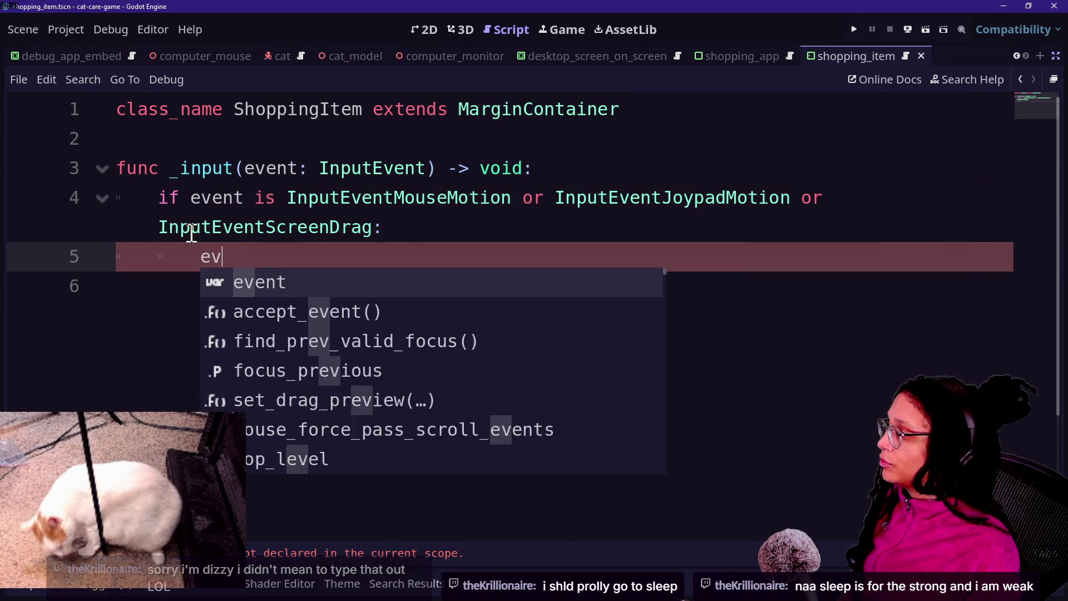
type("ent.scree")
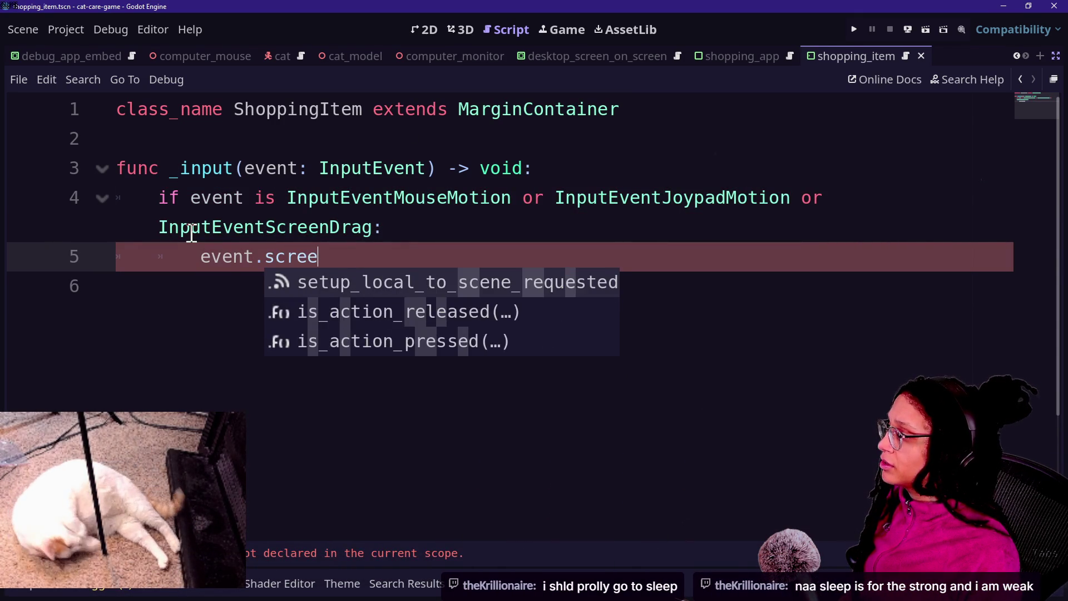
key("BackSpace")
key("BackSpace")
key("BackSpace")
key("BackSpace")
key("BackSpace")
type("relat")
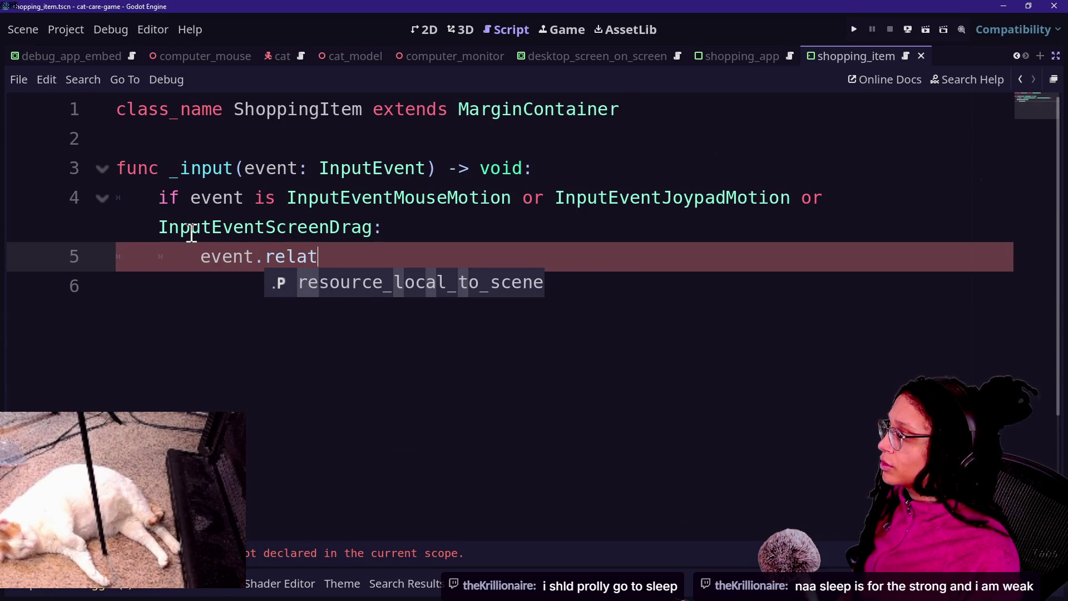
key("BackSpace")
key("BackSpace")
key("BackSpace")
key("BackSpace")
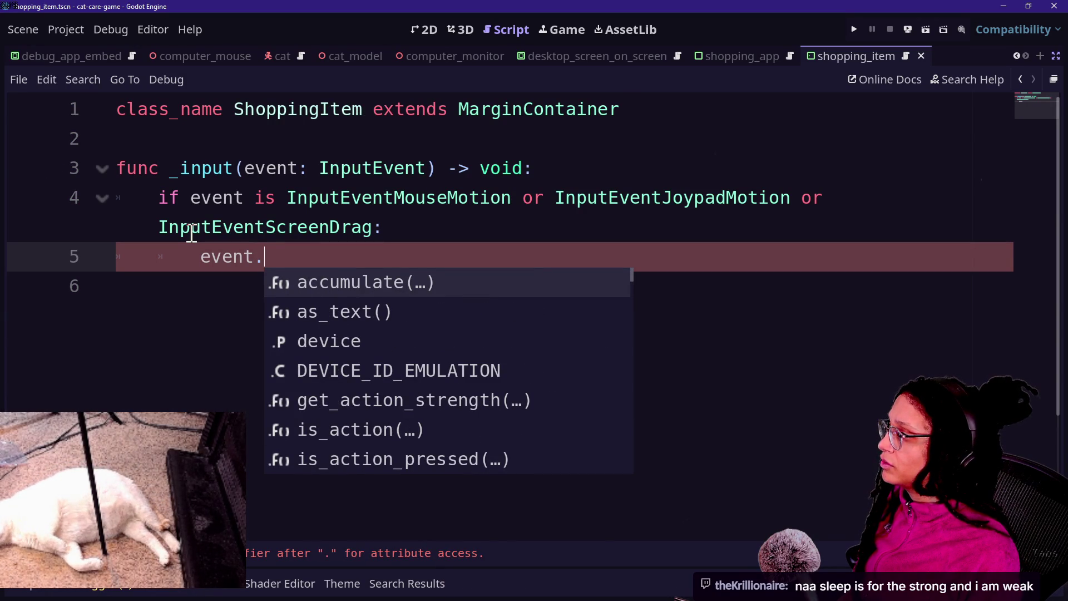
type("screen_")
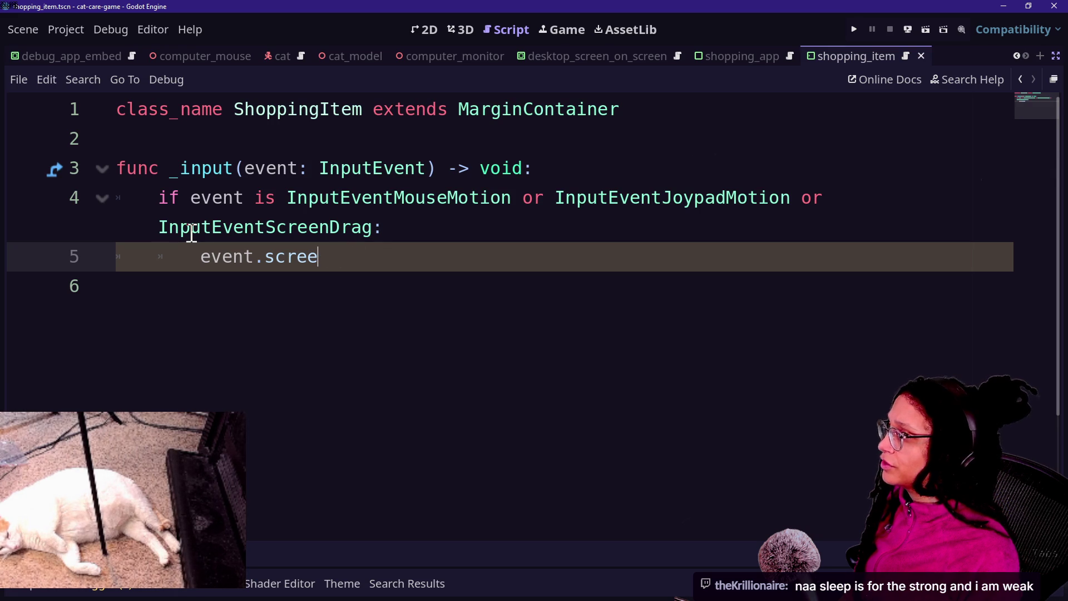
Step: Search the help documentation for 'screen relati'
left_click(974, 83)
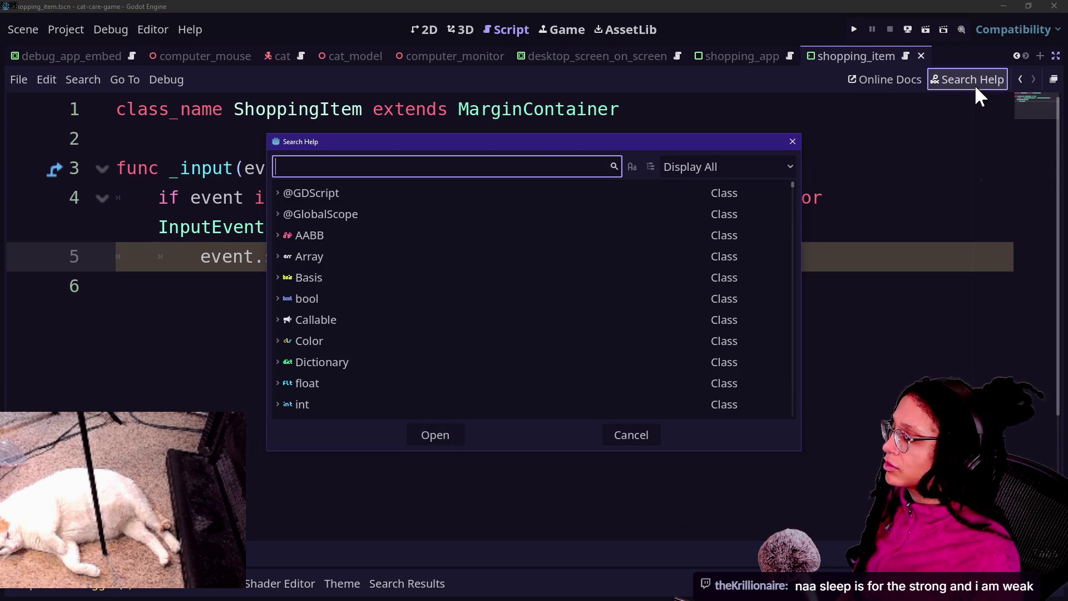
type("screen rel")
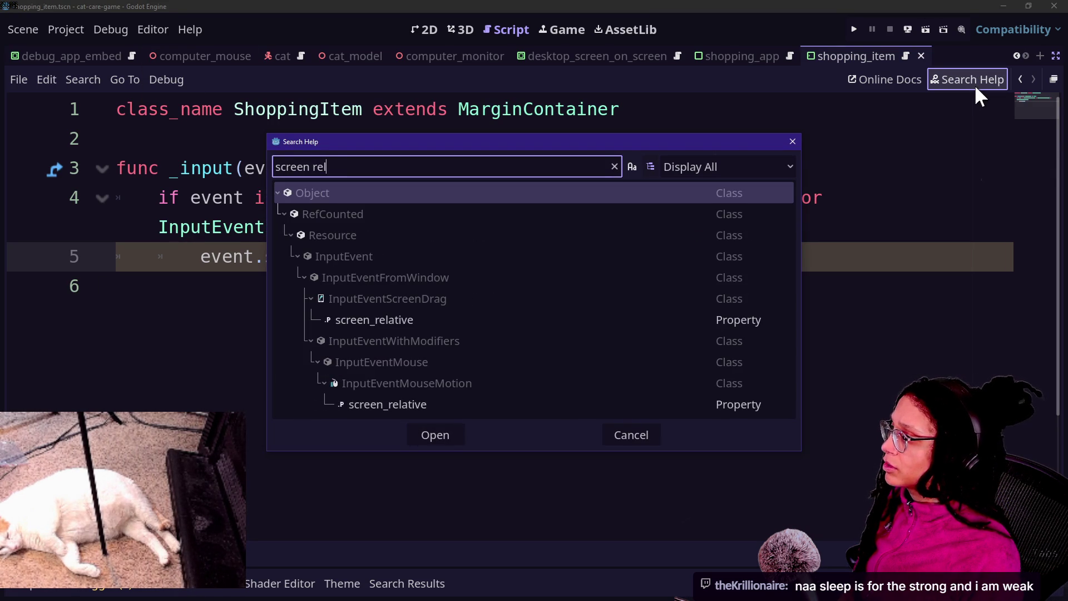
type("ati")
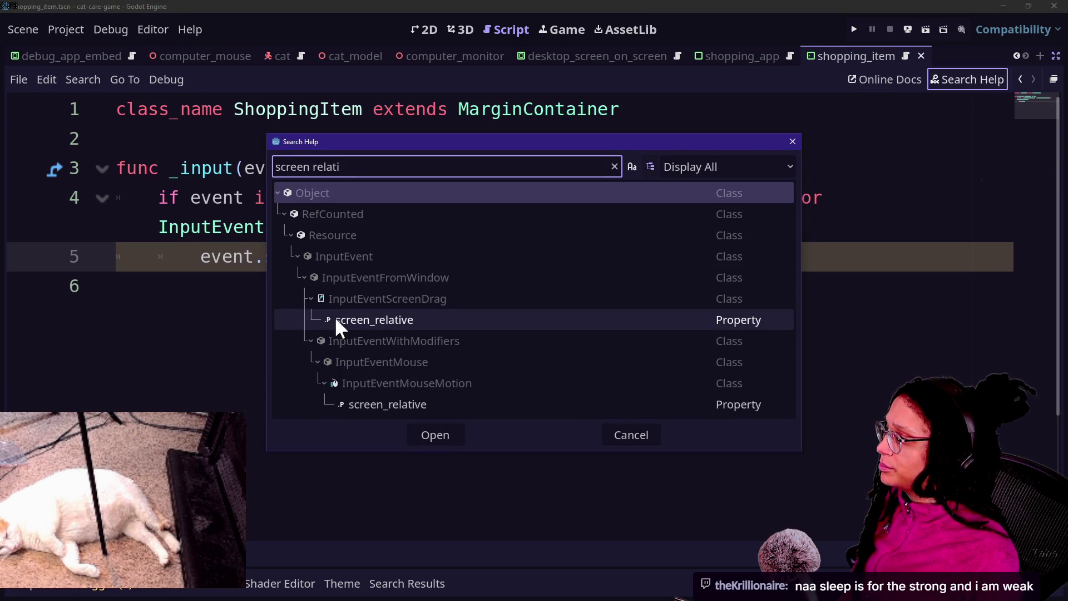